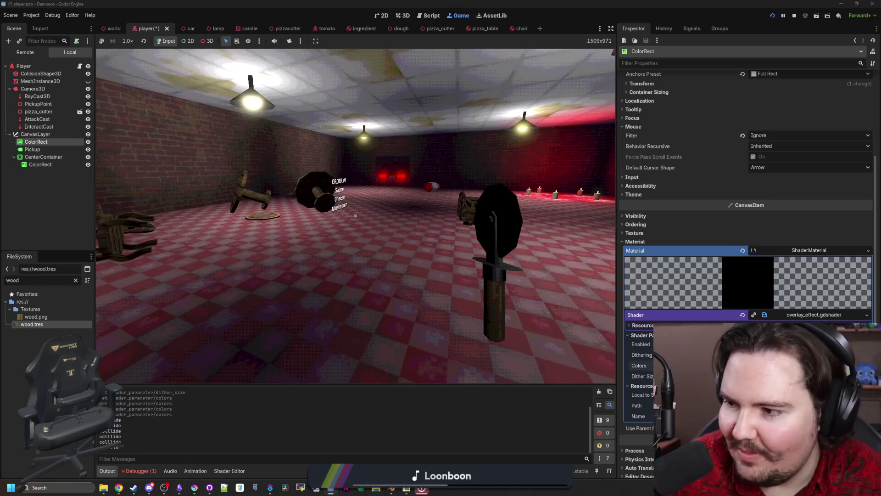
Step: Walk the running pizzeria game past the red-lit wall, car and chairs, then return to player.gd
key("w")
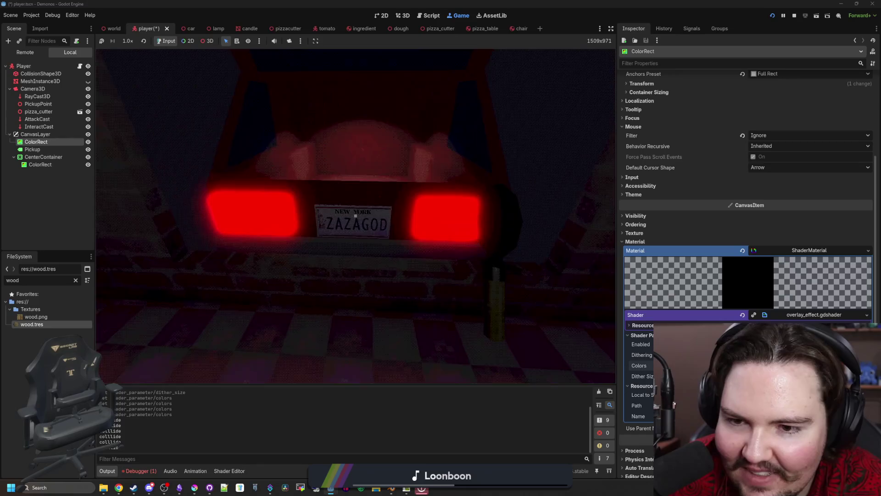
key("w")
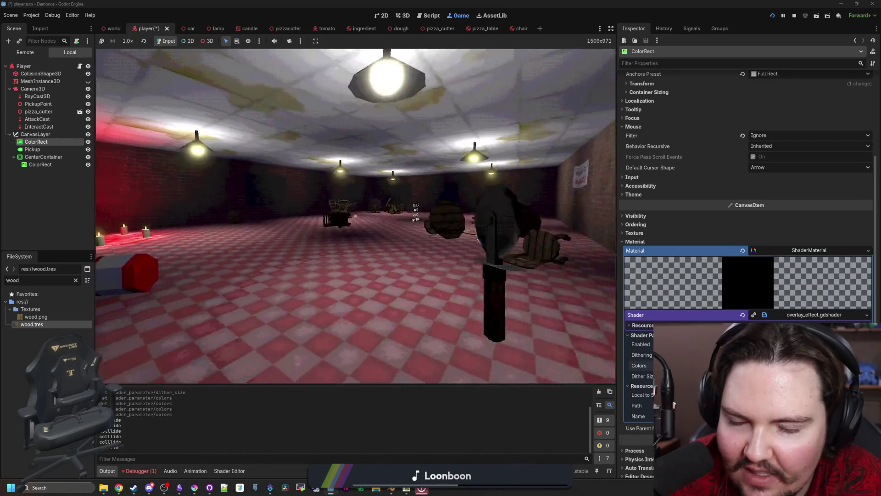
key("w")
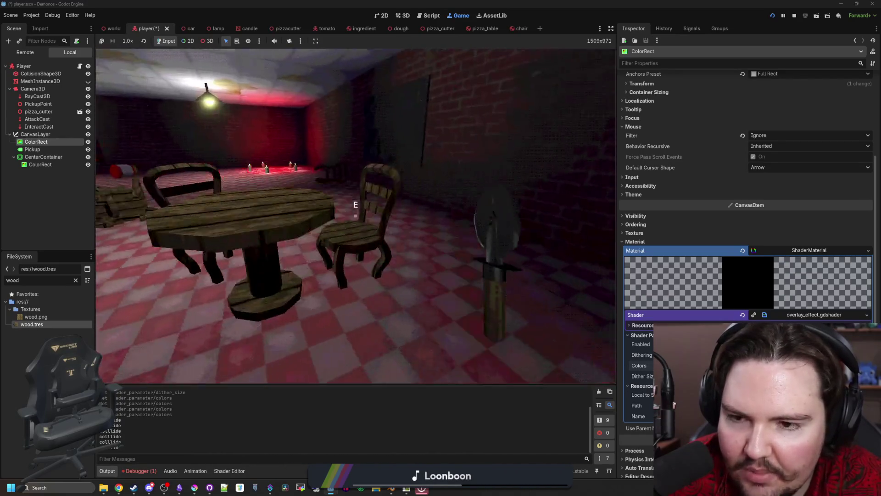
key("w")
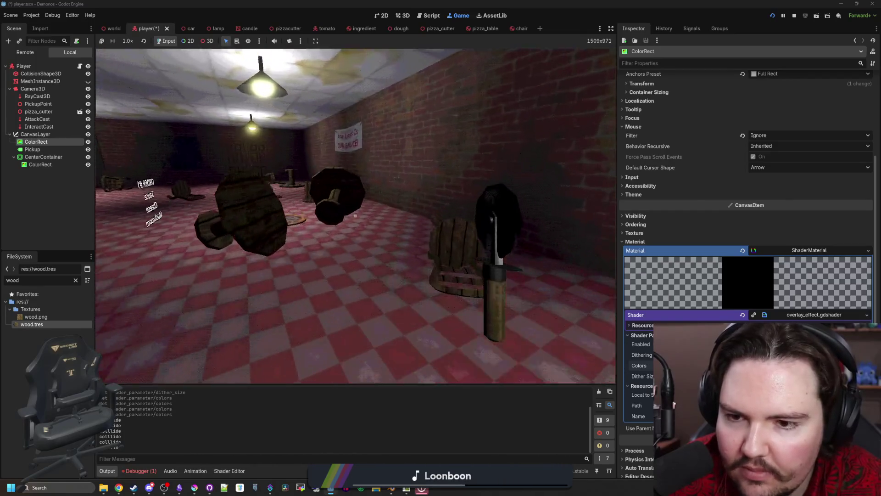
key("w")
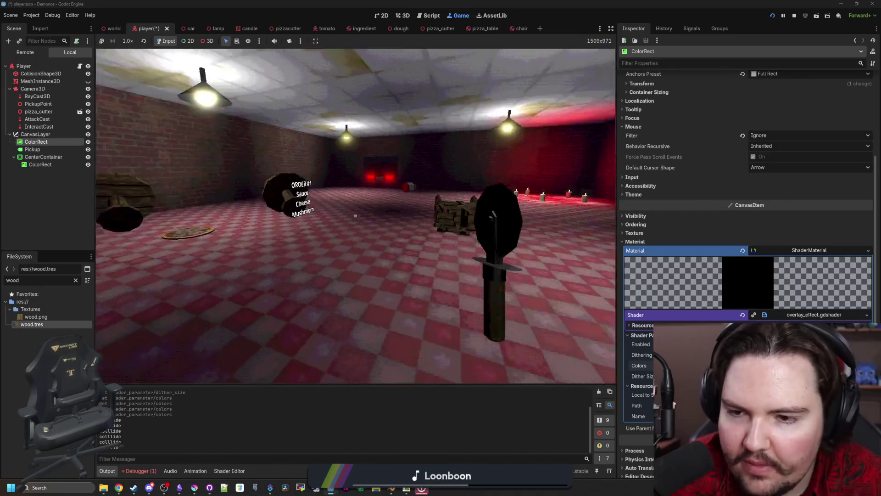
key("w")
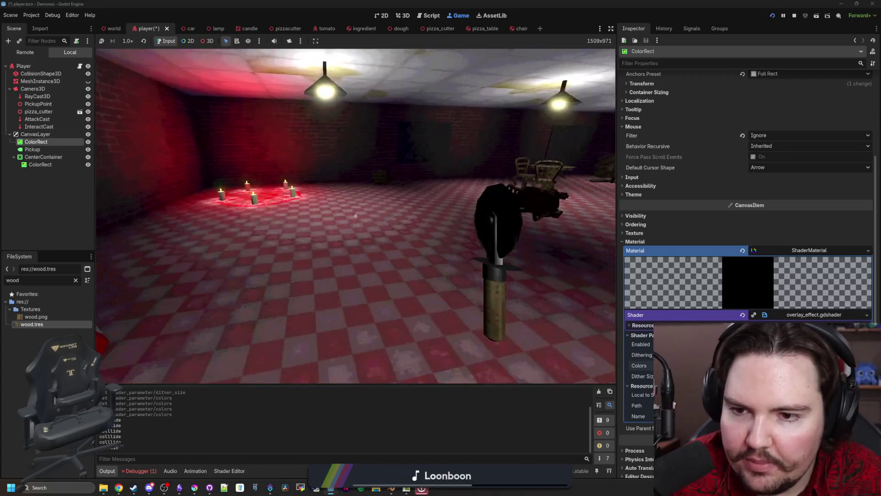
key("w")
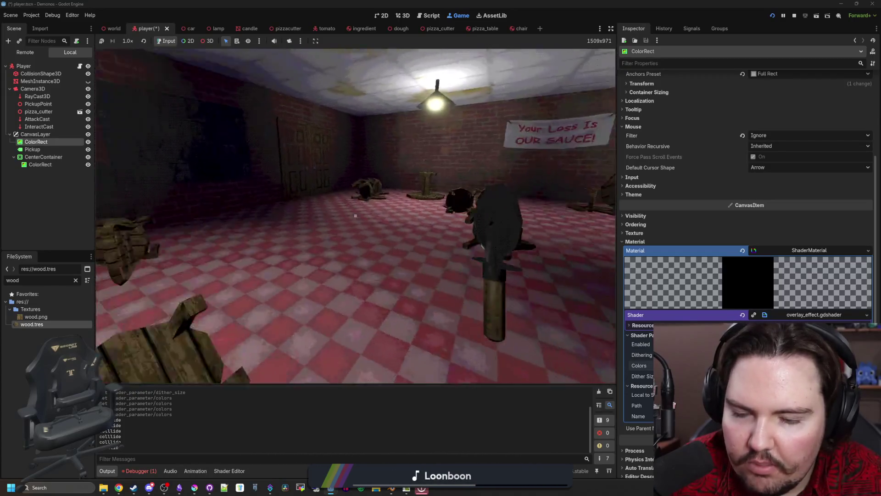
key("w")
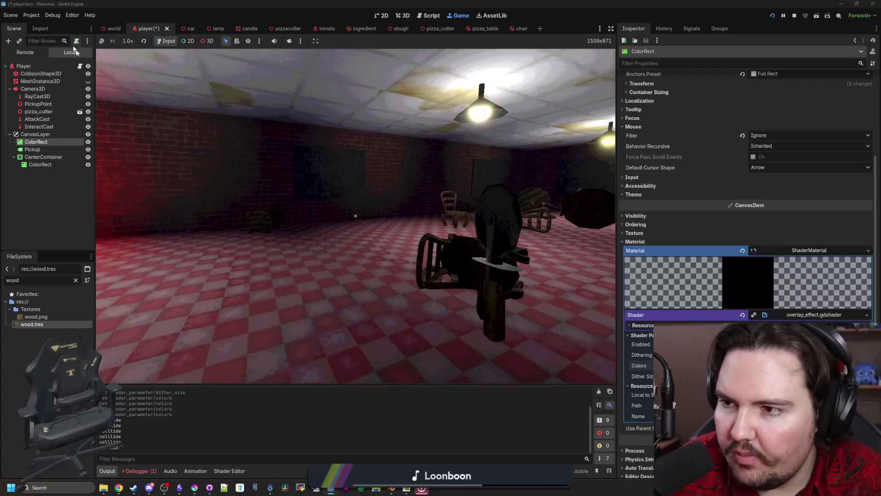
key("ctrl+F3")
scroll(353, 247, "down", 2)
scroll(344, 254, "down", 6)
scroll(331, 269, "down", 4)
scroll(303, 299, "down", 5)
scroll(303, 299, "down", 5)
scroll(296, 295, "down", 4)
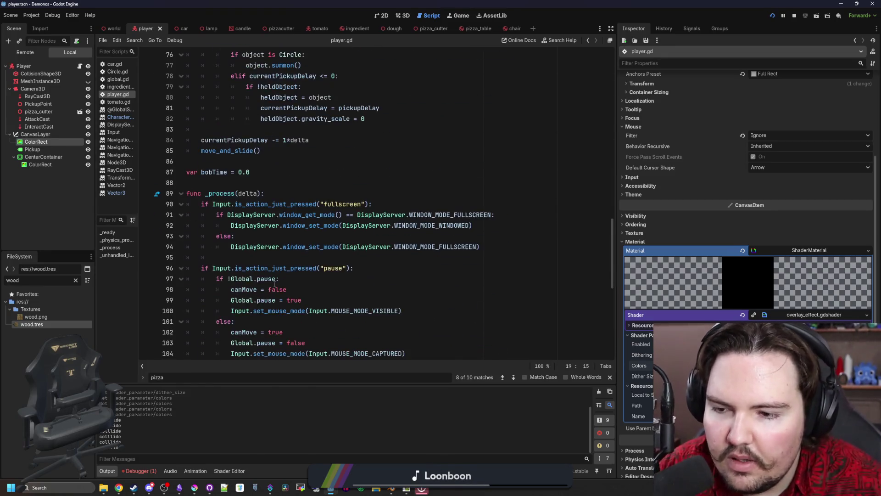
scroll(289, 290, "down", 2)
scroll(275, 285, "down", 1)
scroll(274, 269, "down", 2)
scroll(272, 234, "down", 2)
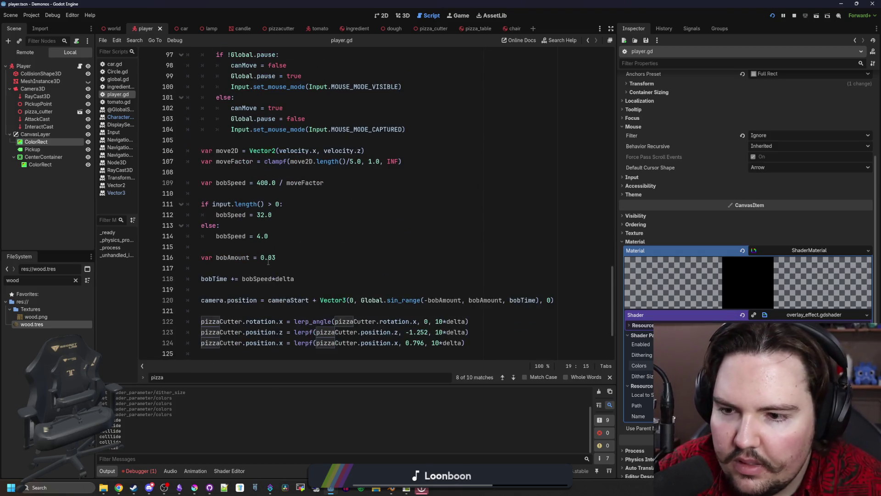
scroll(269, 188, "down", 2)
Step: Add an 'elif !is_on_floor():' branch below the slower bob line using autocomplete
left_click(287, 168)
key("Return")
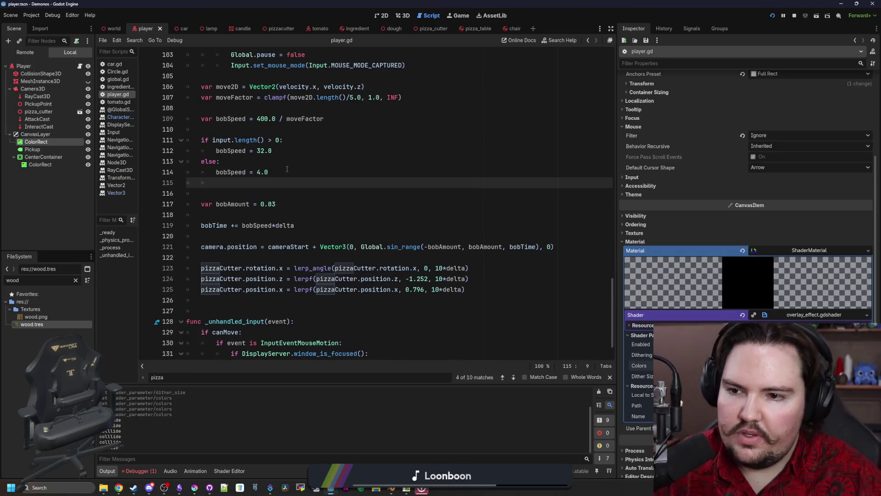
key("Up")
key("Up")
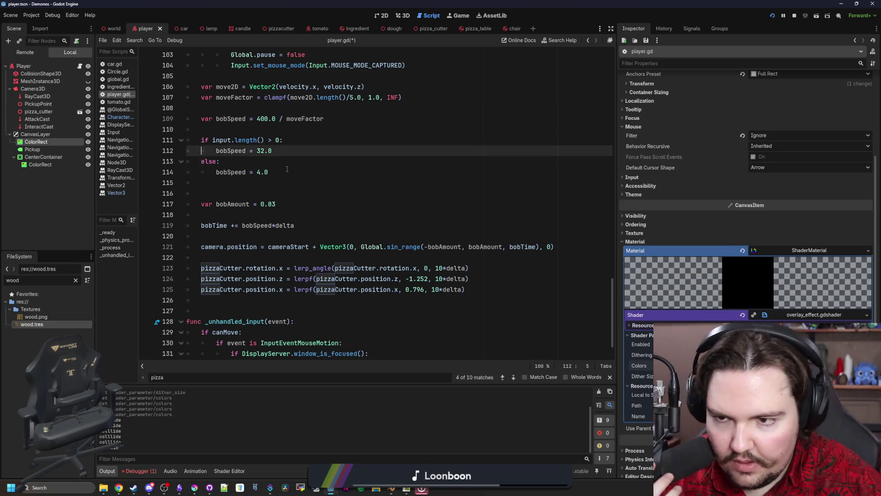
key("Down")
key("End")
key("Return")
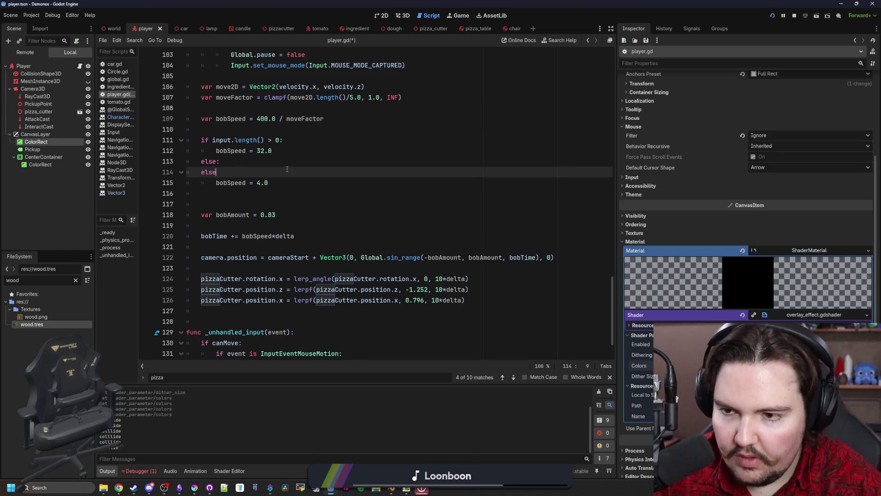
type(":")
key("Up")
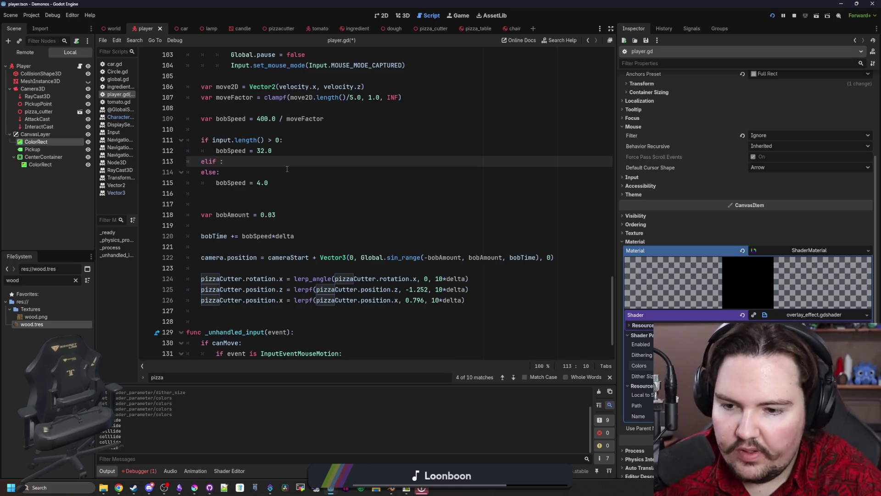
type("is_on_")
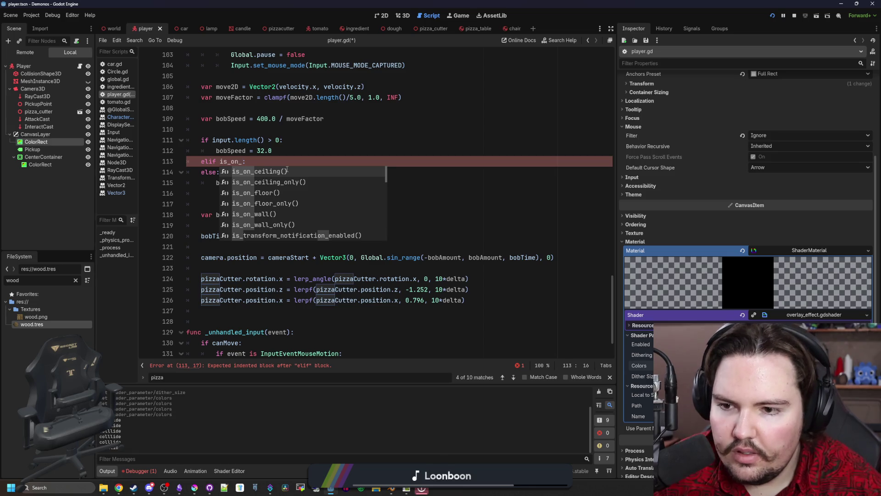
key("Down")
key("Down")
key("Return")
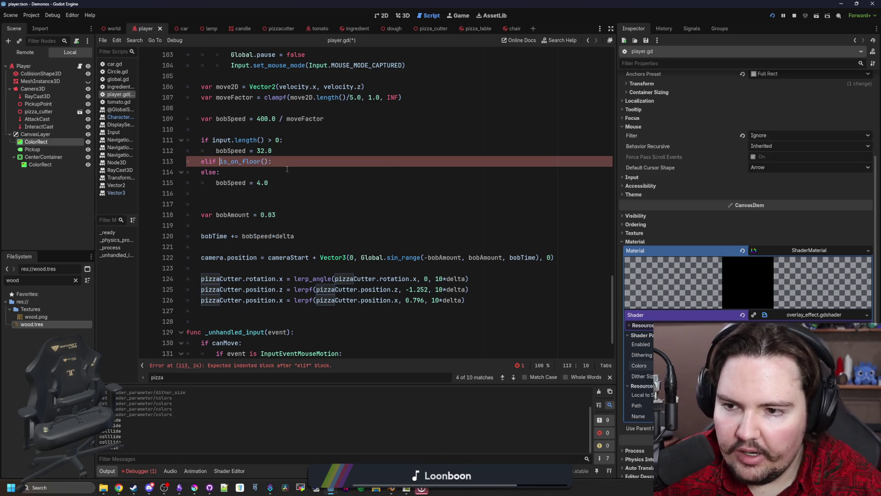
type("!")
Step: Set bobSpeed = 0.0 under the off-floor condition and run the game with F5
left_click(317, 160)
key("Return")
type("bo")
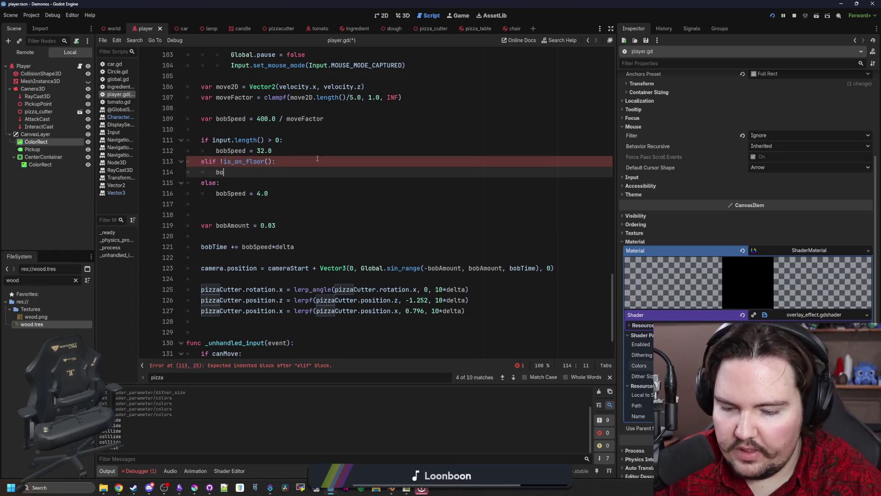
key("F5")
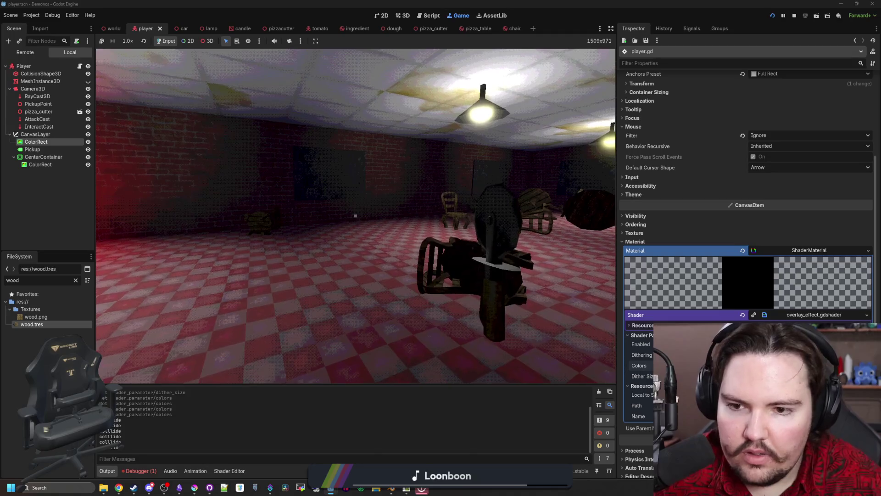
Step: Playtest the head-bob change, pick up the chair pile with E, then stop the game
left_click(438, 198)
key("w")
key("w")
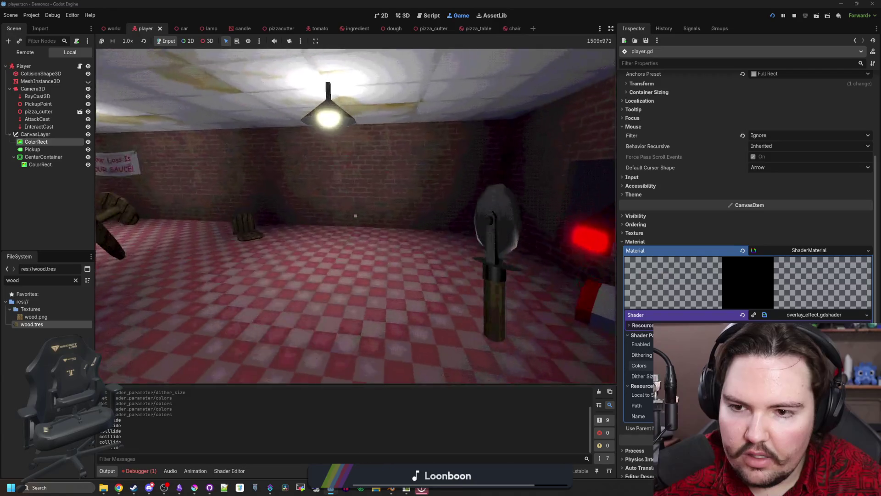
key("w")
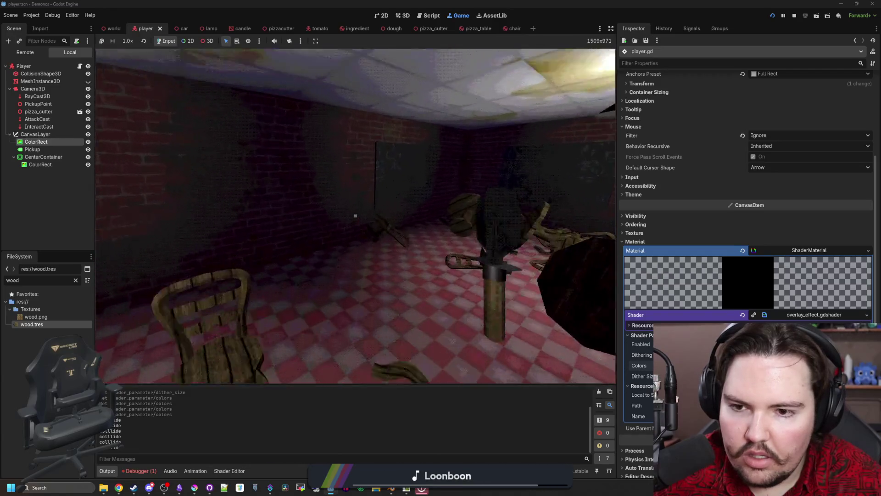
key("e")
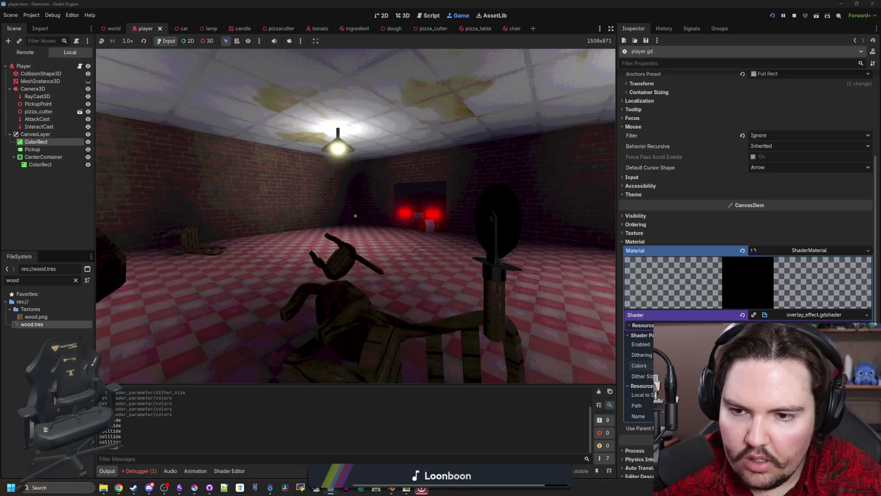
key("w")
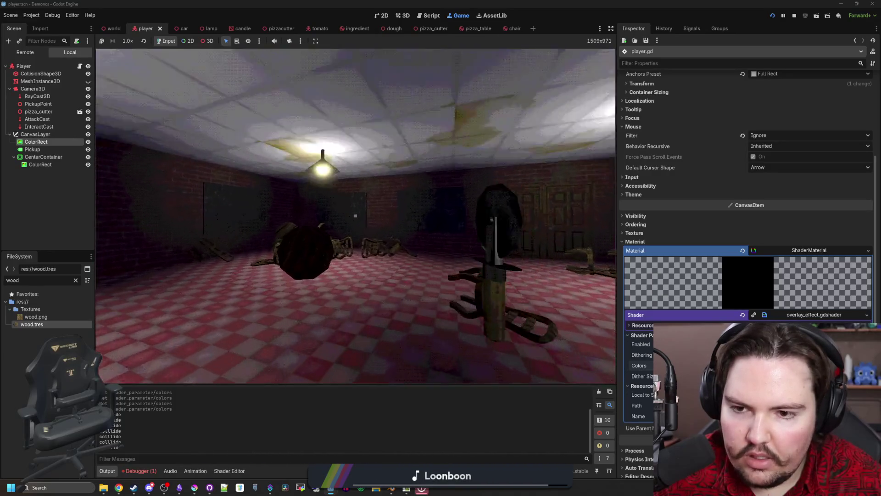
key("F8")
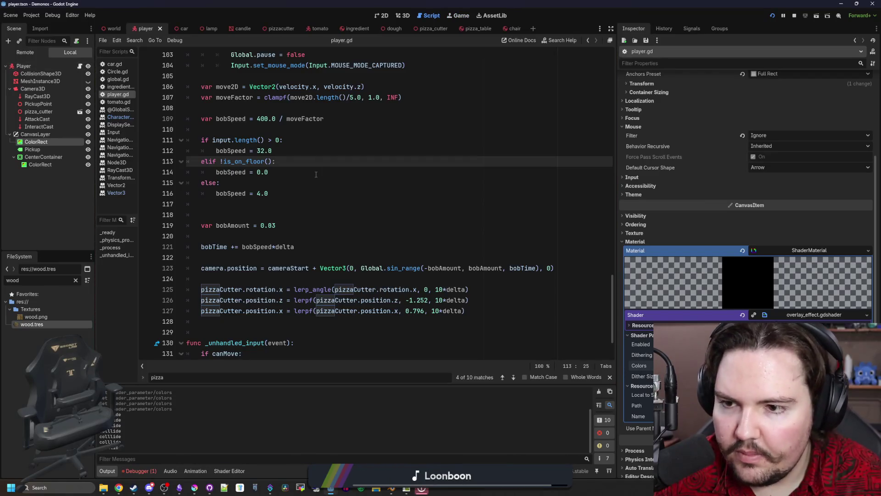
scroll(315, 183, "up", 1)
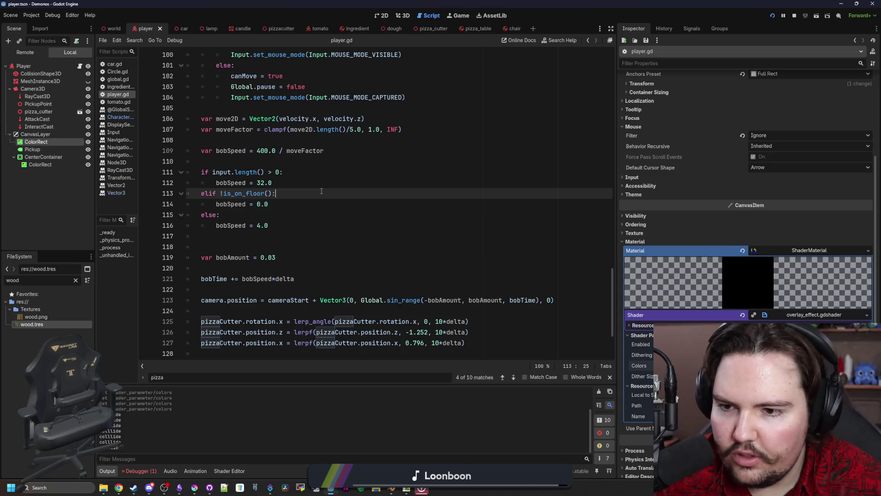
Step: Add print("ha") in the off-floor branch, playtest it, and return to the script with ha logged
key("Return")
key("F5")
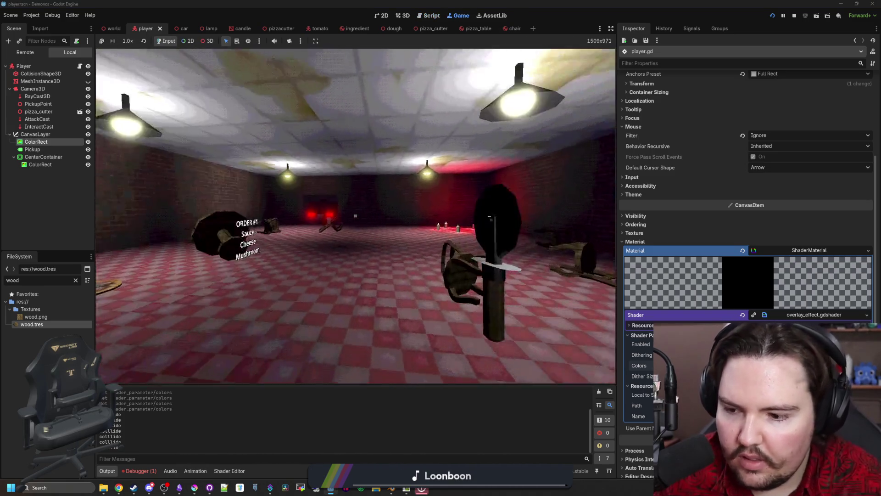
key("w")
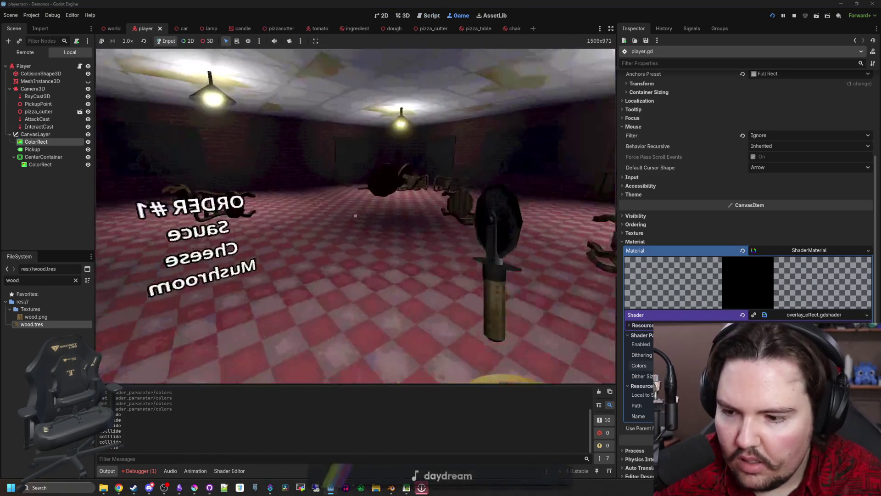
key("F8")
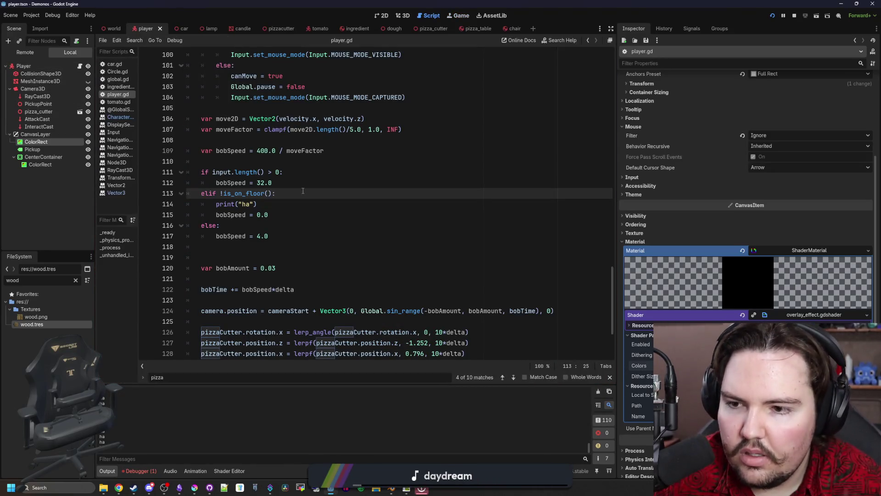
Step: Remove the debug print line and search 'jump' to reach line 113
left_click_drag(269, 204, 168, 204)
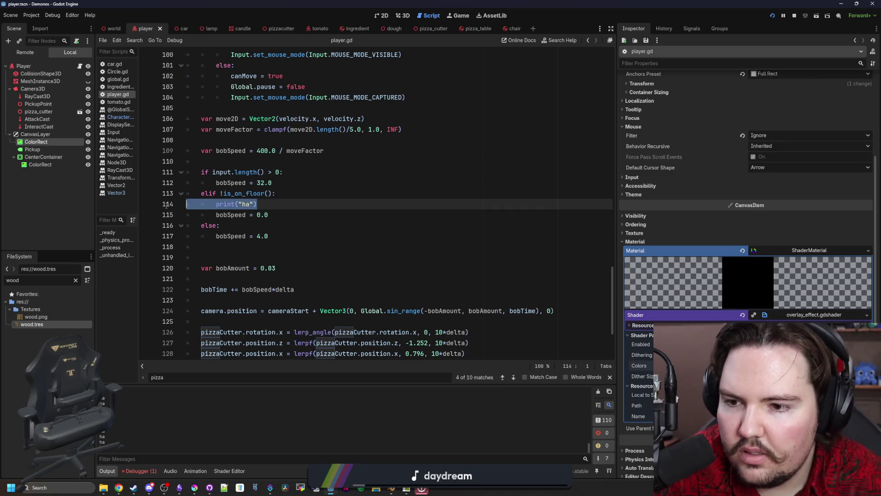
scroll(319, 189, "up", 5)
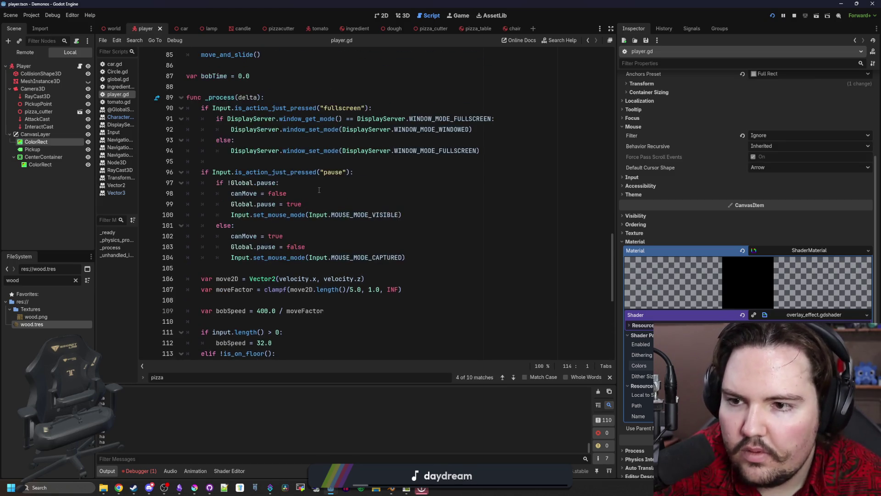
scroll(372, 182, "up", 3)
key("ctrl+f")
type("jum")
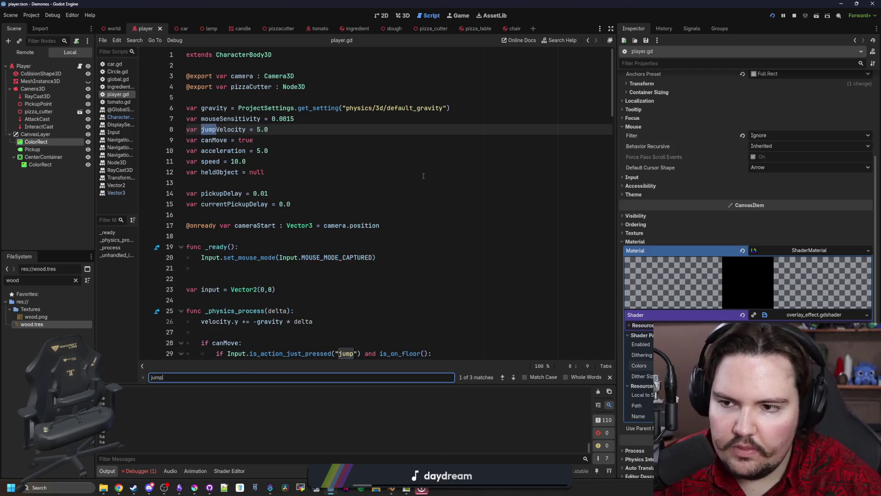
type("p")
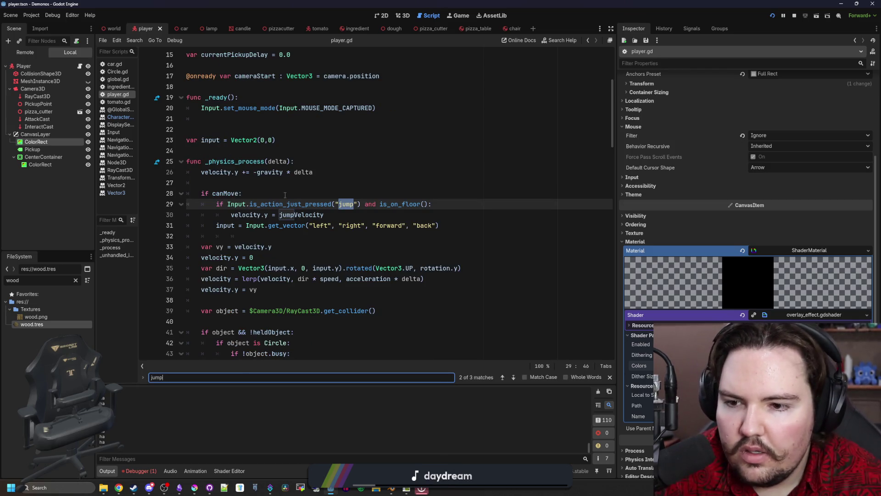
scroll(258, 210, "up", 5)
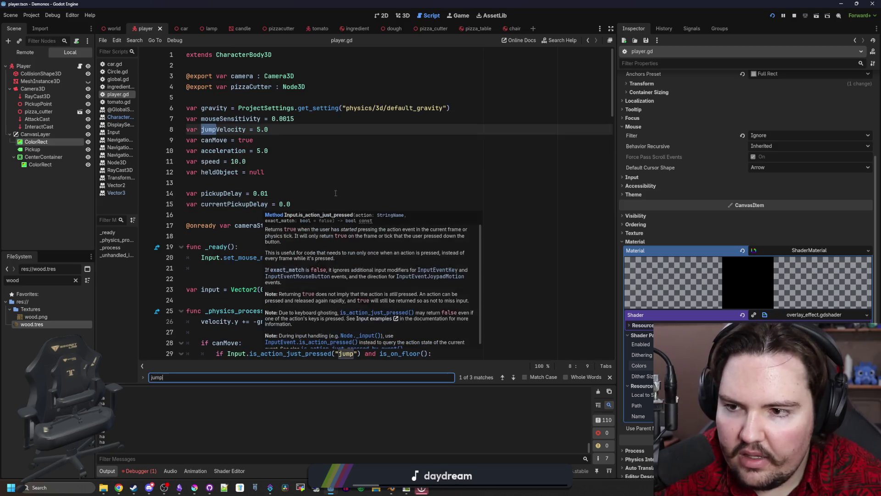
scroll(346, 189, "down", 5)
scroll(345, 189, "down", 5)
scroll(346, 189, "down", 6)
scroll(331, 196, "down", 7)
scroll(303, 206, "down", 7)
scroll(275, 214, "down", 2)
left_click(293, 226)
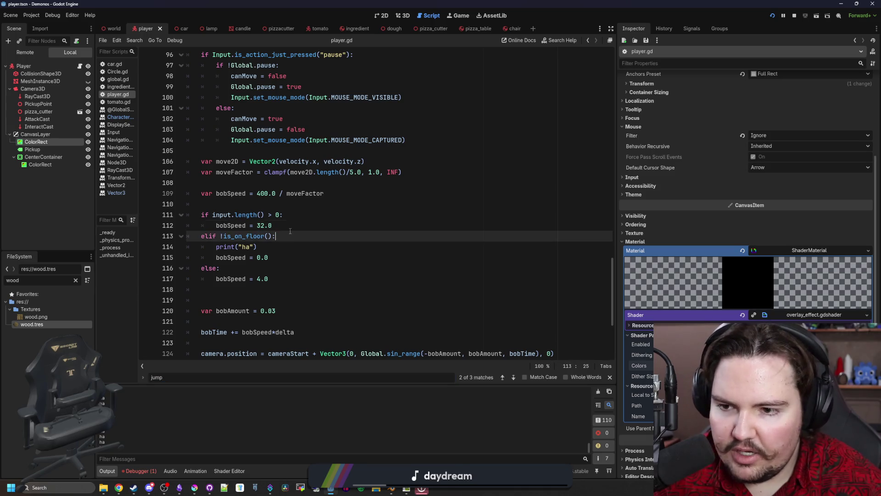
scroll(290, 234, "up", 2)
scroll(282, 248, "down", 1)
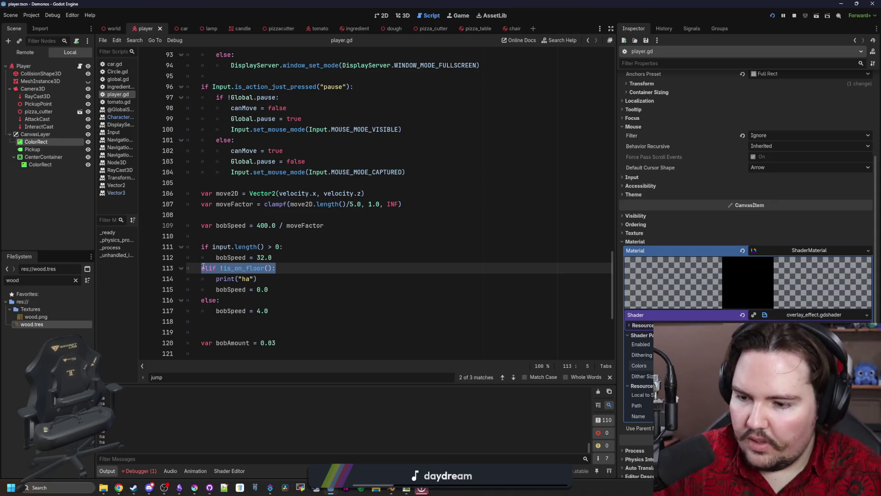
type("el")
Step: Turn the line-113 check into an elif and replace its is_on_floor condition with inAir
left_click(269, 279)
left_click(274, 268)
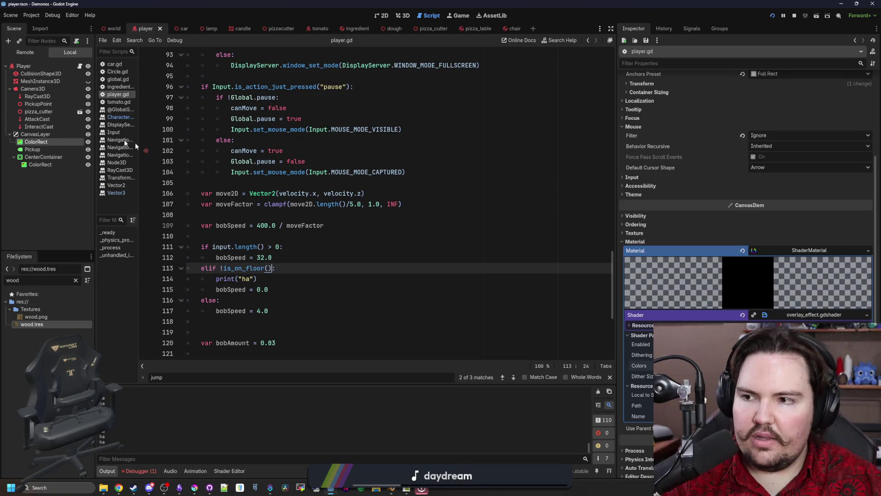
scroll(309, 286, "down", 2)
scroll(309, 286, "down", 3)
scroll(303, 276, "up", 5)
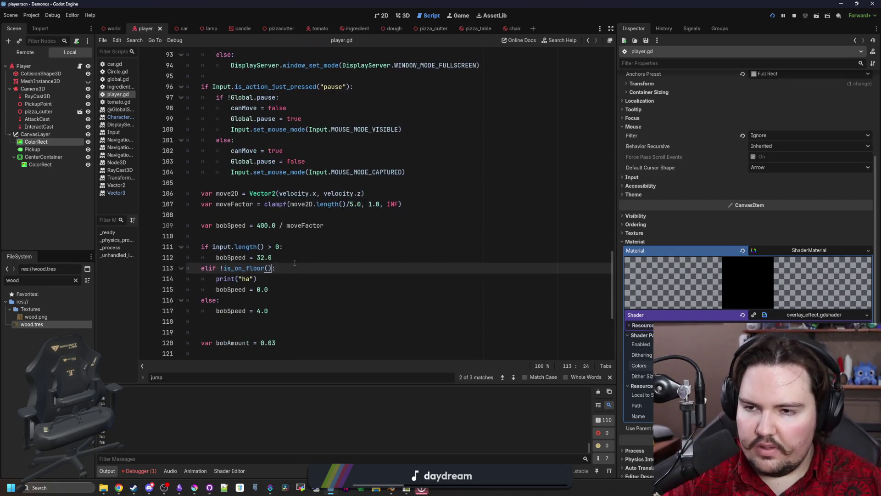
scroll(295, 261, "up", 4)
scroll(295, 262, "down", 3)
scroll(295, 262, "down", 2)
scroll(295, 262, "up", 2)
left_click_drag(283, 236, 169, 236)
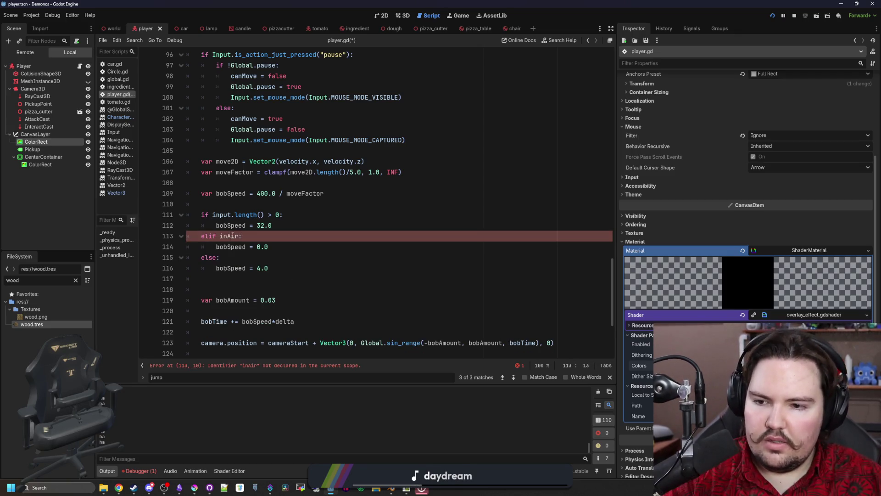
scroll(265, 207, "up", 8)
scroll(263, 181, "up", 6)
scroll(272, 184, "up", 8)
scroll(283, 189, "up", 9)
Step: Declare 'var inAir : bool = false' below the other variable declarations
left_click(233, 181)
key("Return")
key("Up")
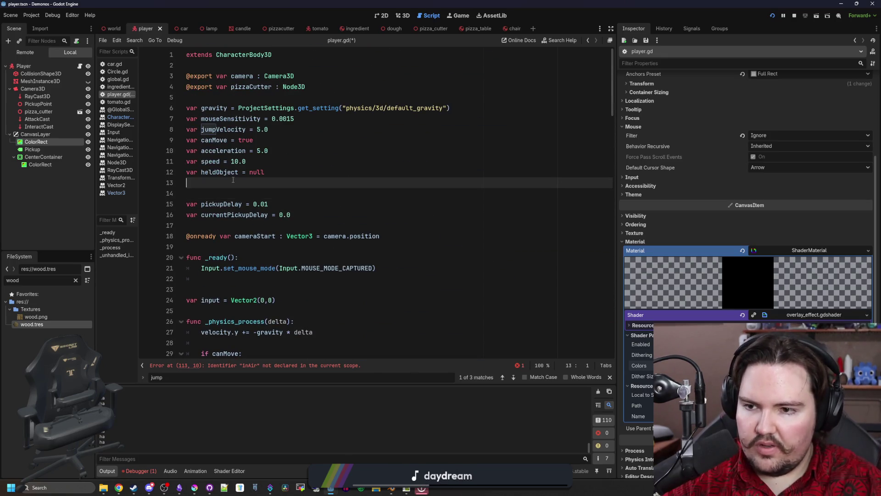
key("Return")
type("var inAir : boo")
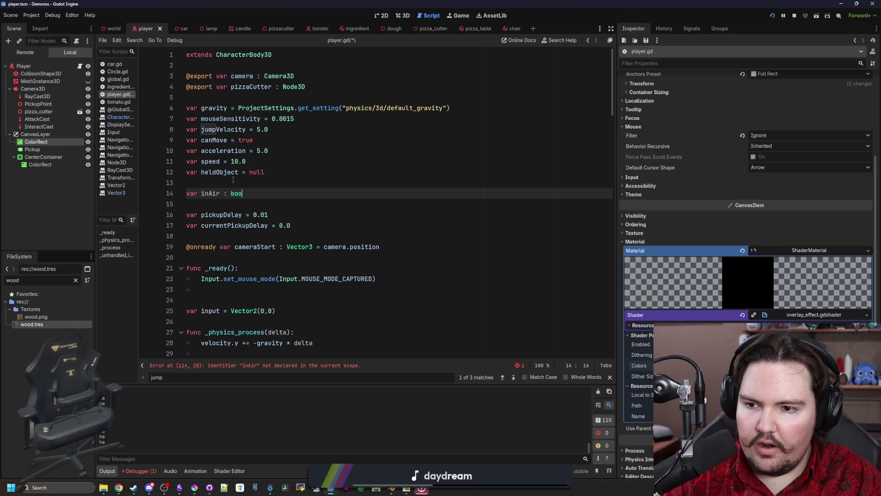
type("false")
double_click(210, 193)
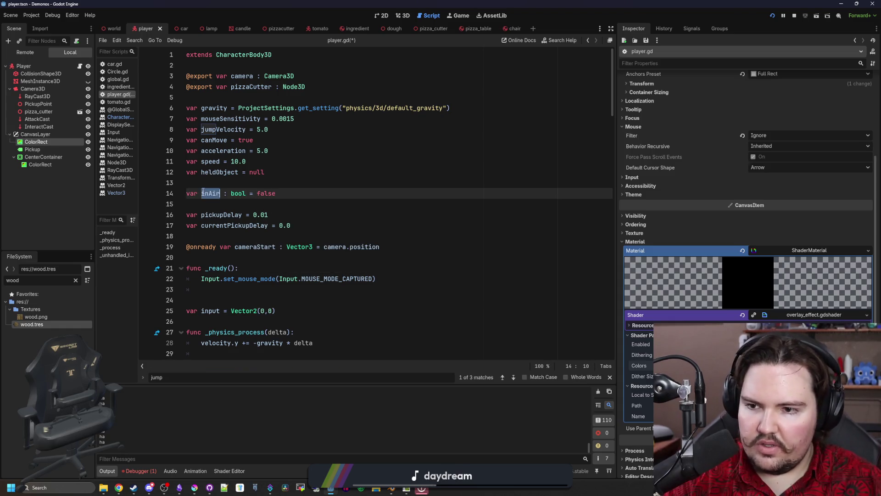
scroll(210, 193, "down", 3)
scroll(384, 203, "down", 4)
scroll(384, 204, "down", 4)
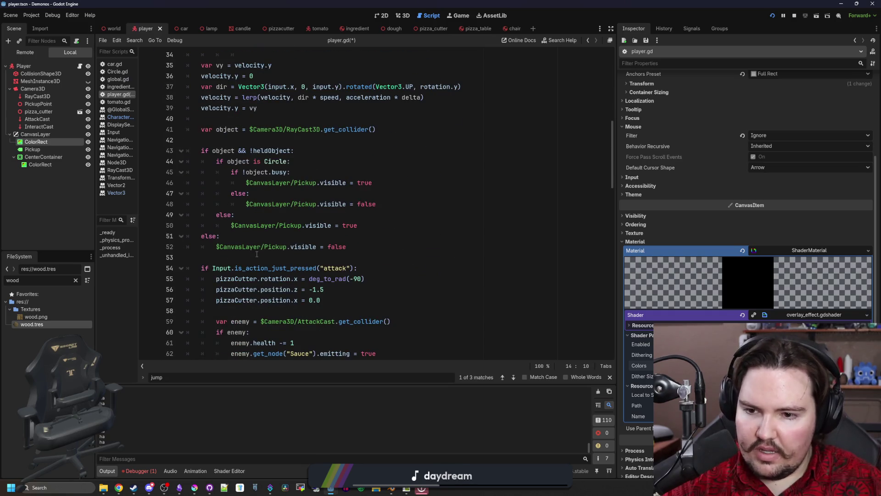
scroll(256, 254, "down", 2)
scroll(256, 254, "down", 4)
scroll(255, 252, "down", 4)
scroll(255, 249, "down", 2)
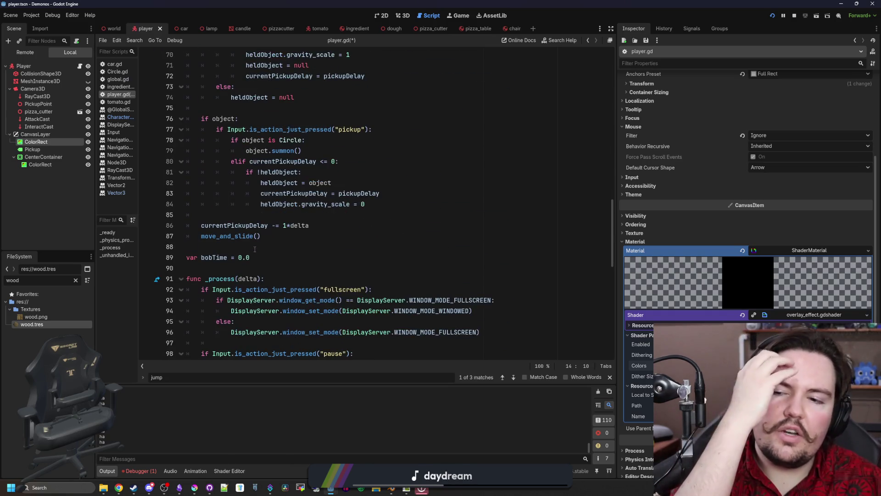
Step: Assign inAir = !is_on_floor() each physics frame after the pickup block, save, and run the game
left_click(261, 215)
key("Return")
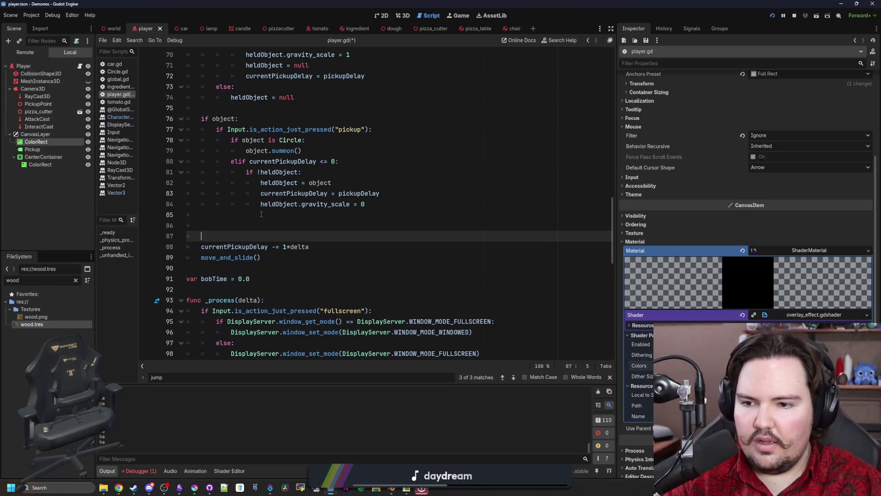
type("if o")
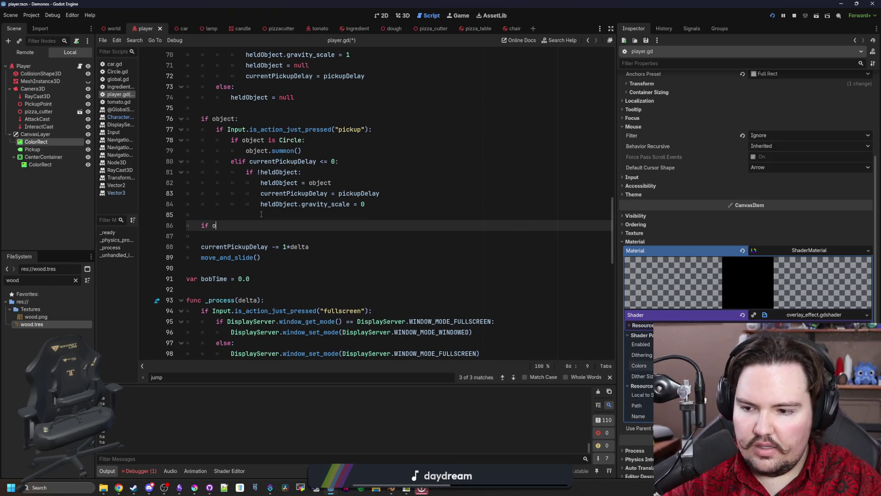
key("BackSpace")
key("BackSpace")
key("BackSpace")
key("BackSpace")
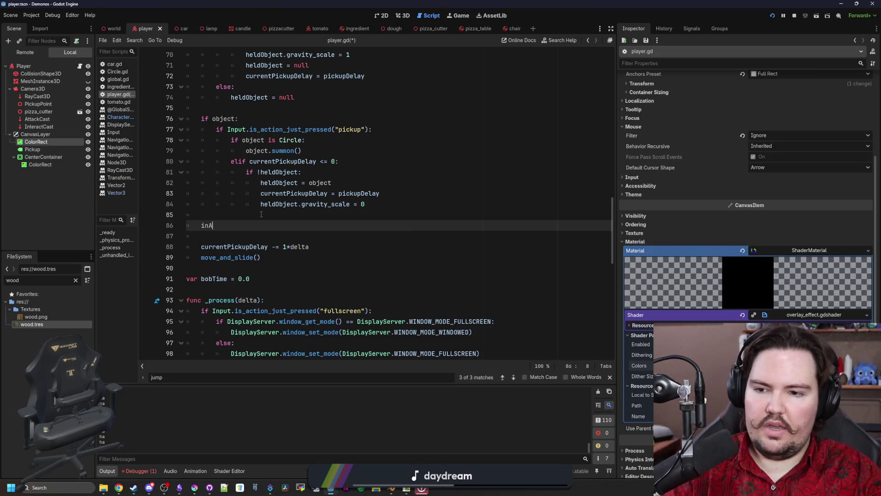
type("ir = on_fl")
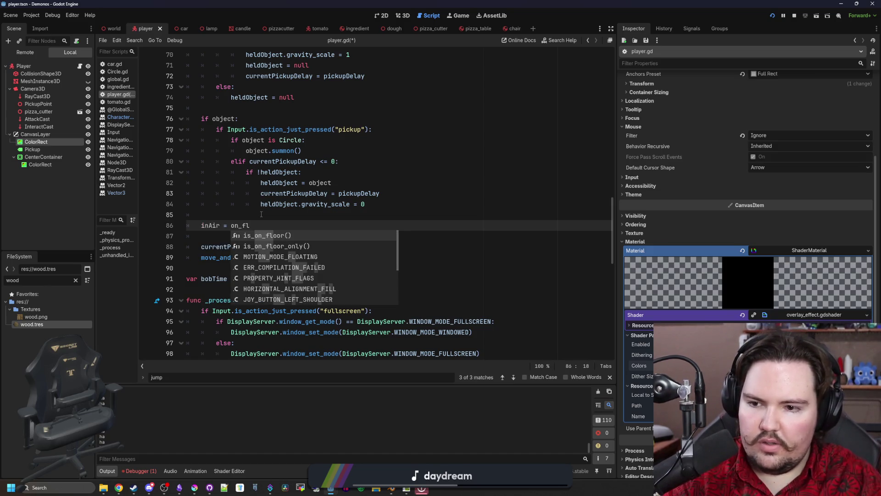
key("Return")
left_click(232, 225)
type("!")
key("Up")
key("ctrl+s")
left_click(773, 15)
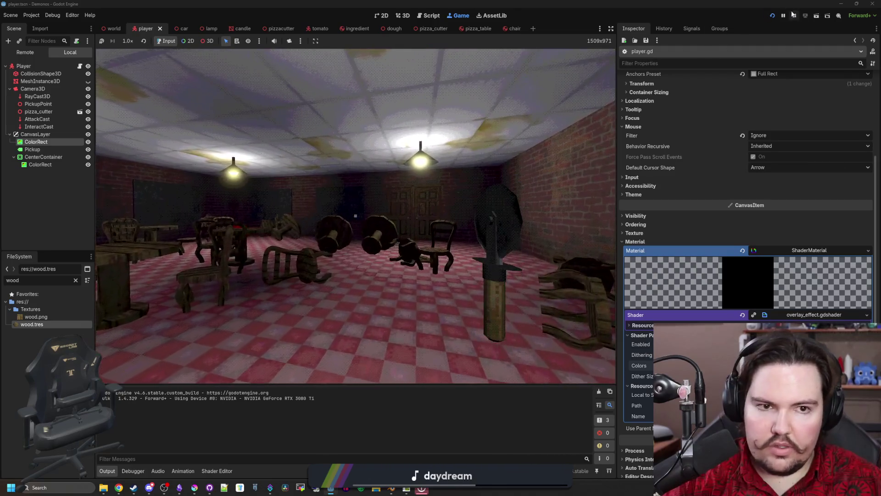
Step: Stop the game, add print(inAir) inside _process, and relaunch to watch the output
key("F8")
scroll(211, 252, "down", 2)
left_click(284, 233)
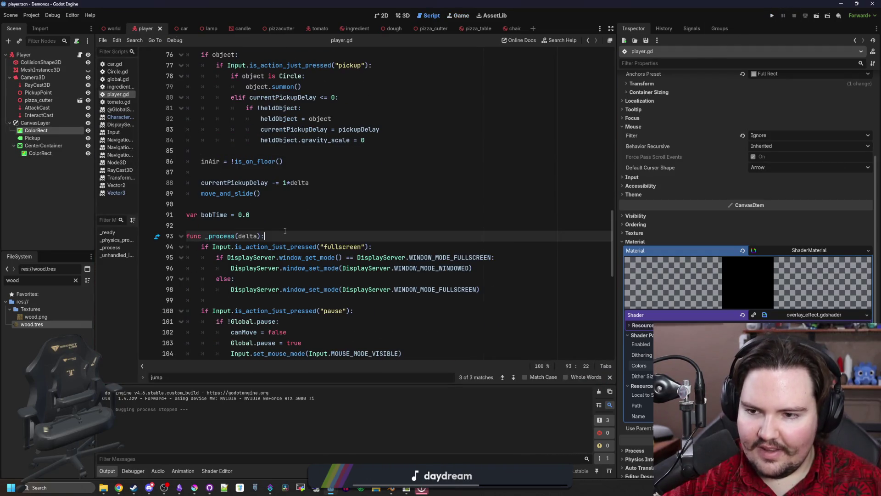
key("Return")
type("print(inAir)")
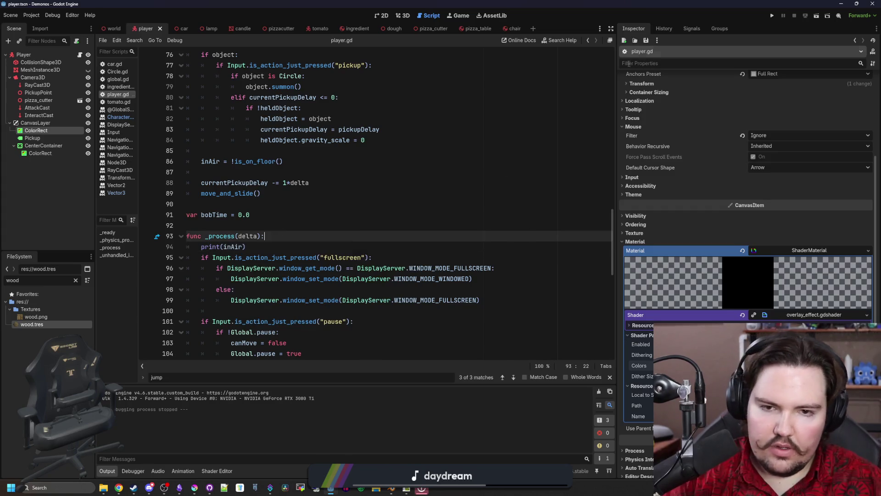
left_click(772, 15)
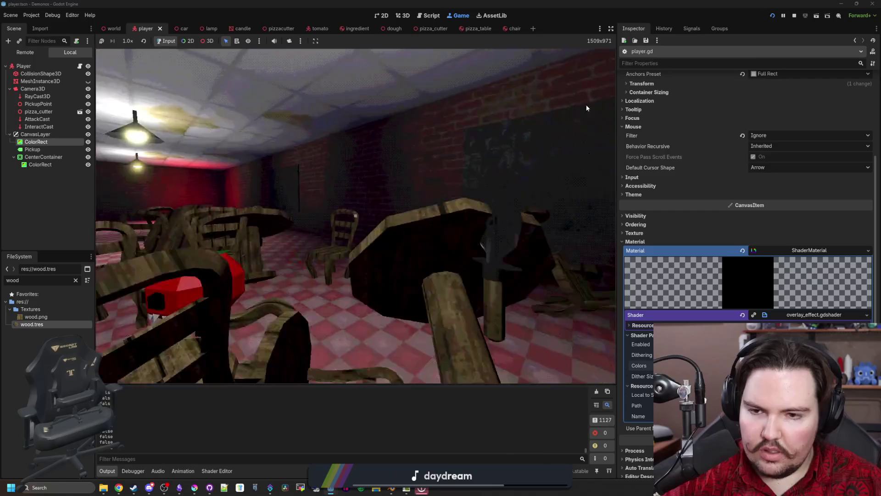
Step: Stop the game again and delete the temporary print(inAir) line
key("F8")
key("Down")
key("shift+Home")
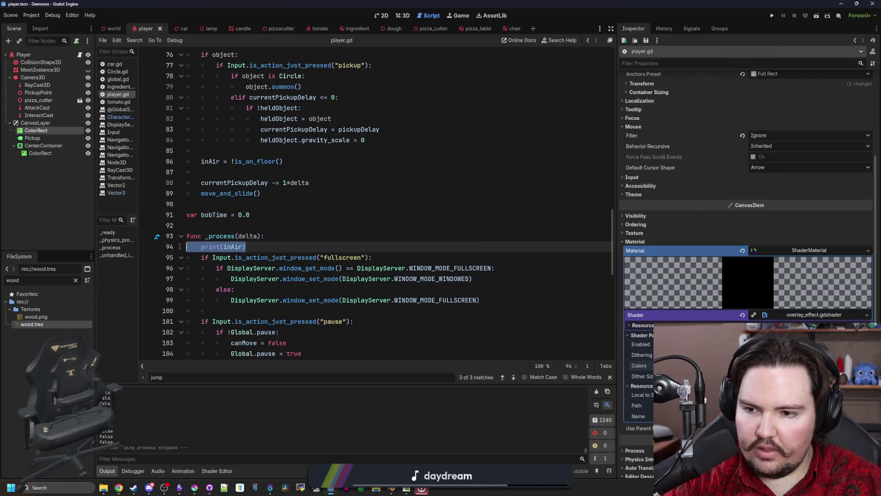
key("BackSpace")
key("BackSpace")
scroll(314, 246, "down", 4)
scroll(315, 246, "down", 4)
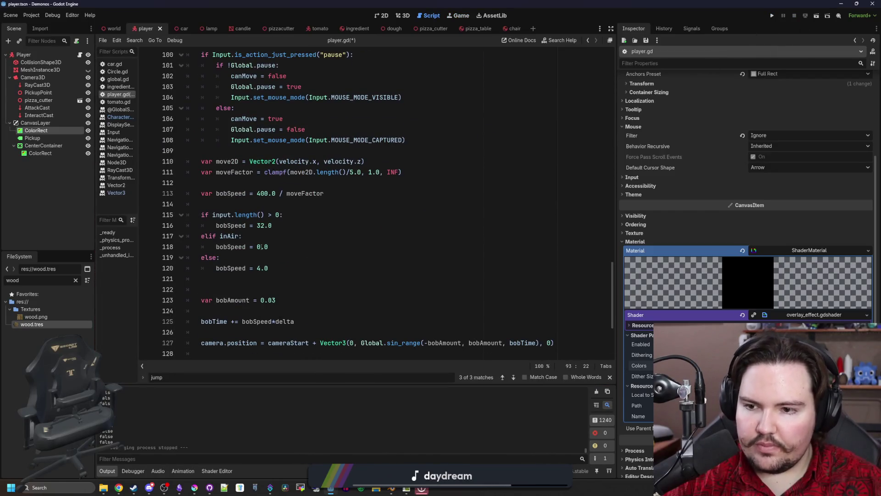
Step: Insert a standalone 'if inAir: bobSpeed = 0.0' check above the input length check
left_click_drag(255, 236, 219, 236)
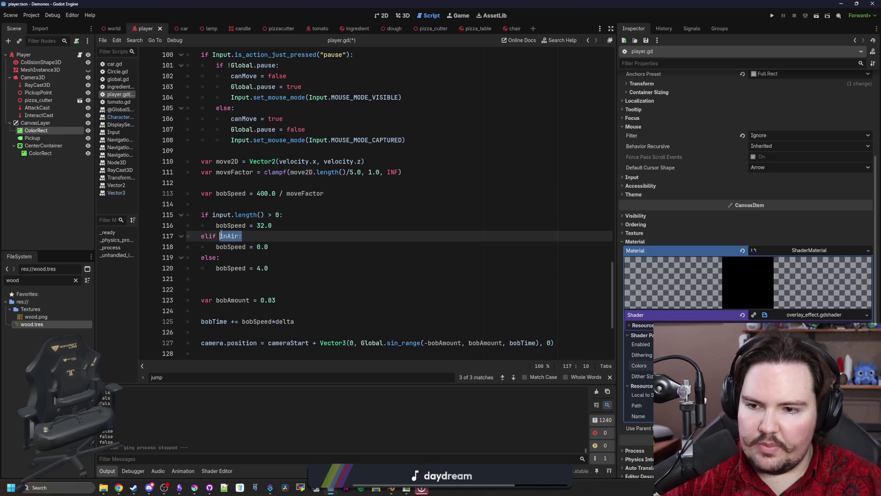
left_click(225, 202)
key("Return")
type("if inAir:")
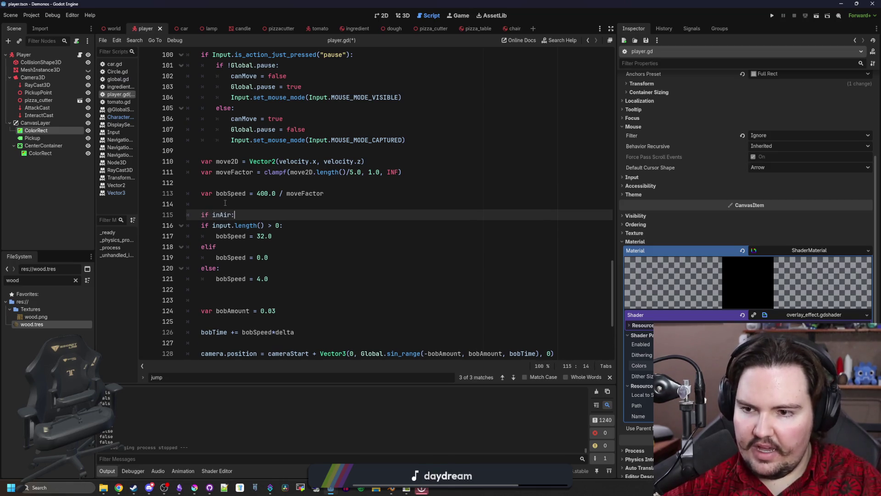
key("Return")
type("bobSpeed = 0")
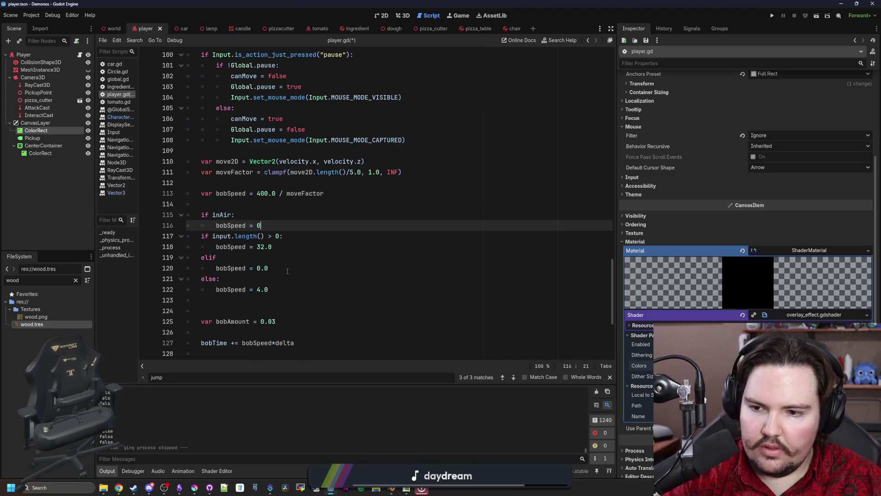
Step: Delete the old elif inAir branch and launch the game from the Game view
left_click_drag(287, 271, 163, 256)
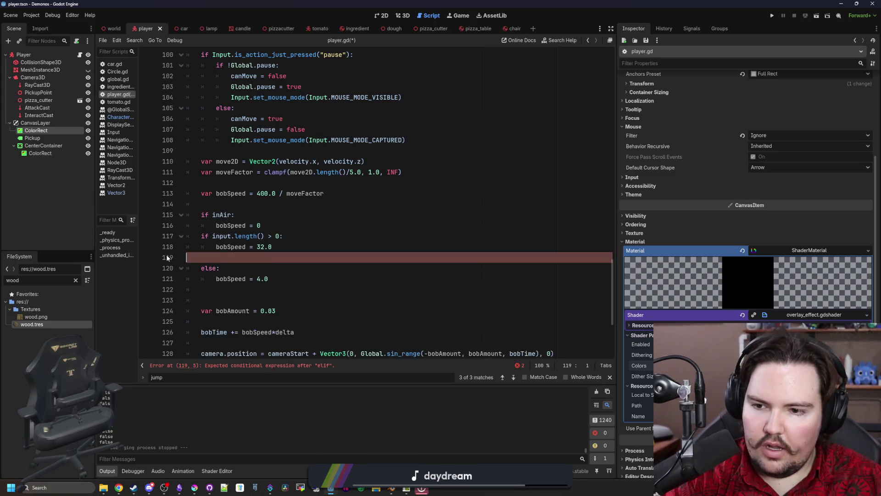
key("BackSpace")
key("BackSpace")
left_click(271, 224)
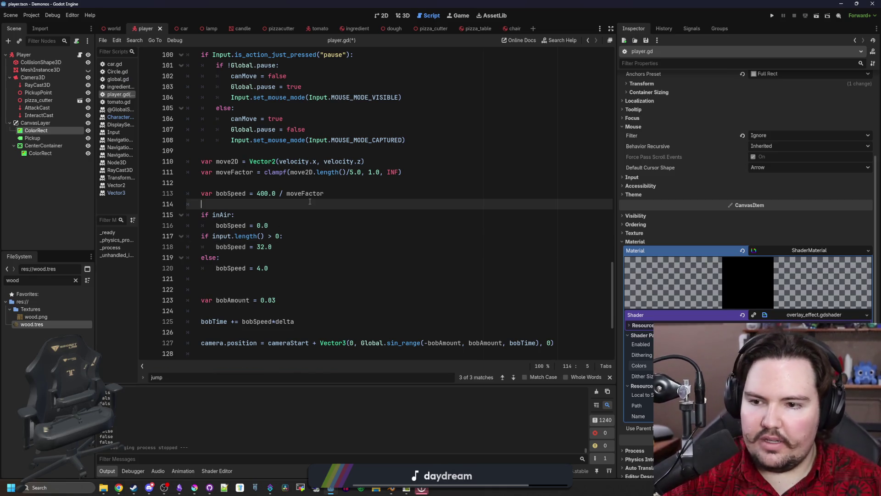
key("ctrl+F4")
left_click(772, 15)
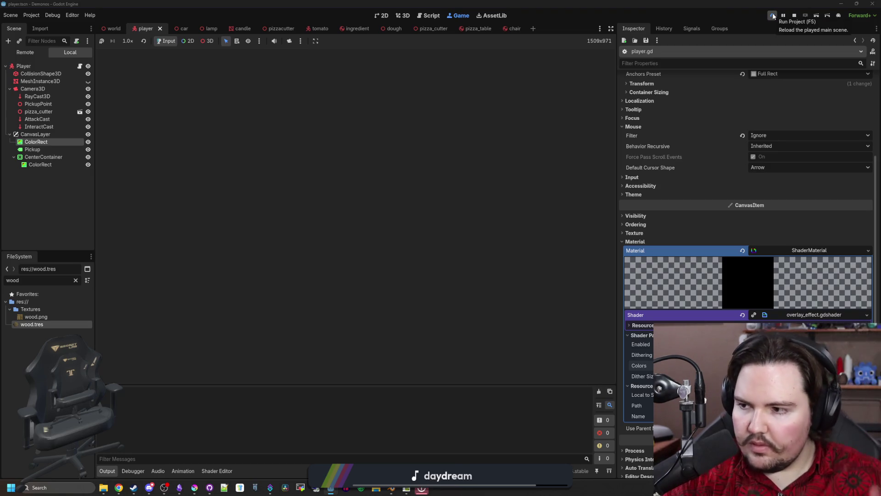
Step: Walk the restaurant to check the bobbing, stop the game, and reopen player.gd at line 117
key("w")
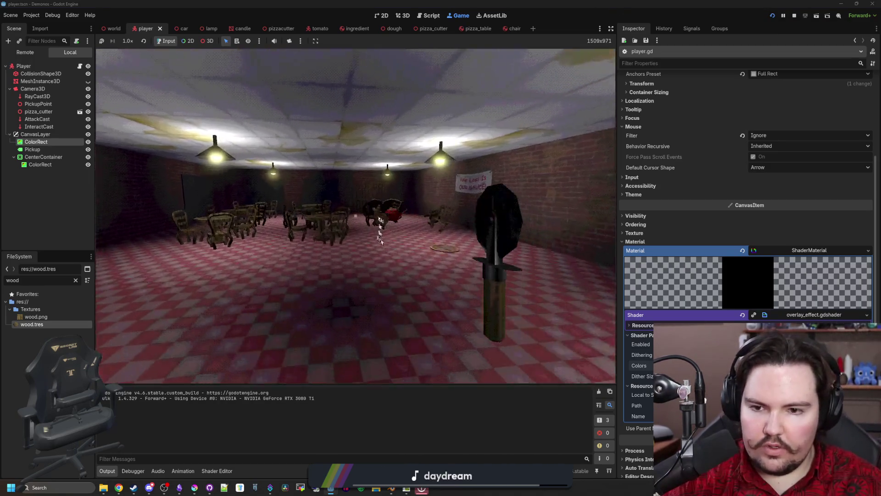
key("w")
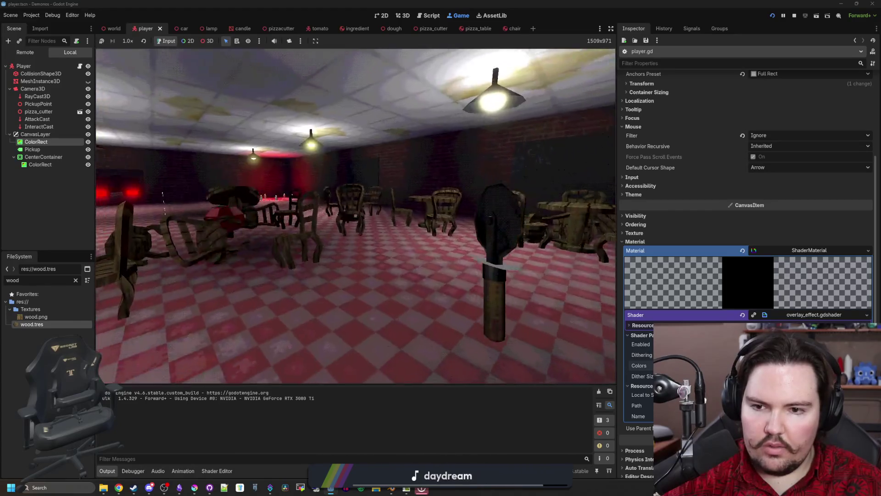
key("w")
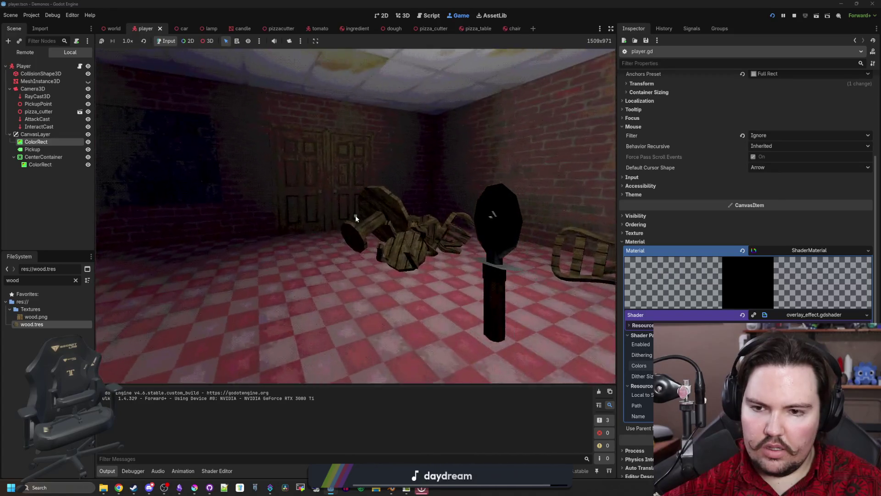
left_click(795, 15)
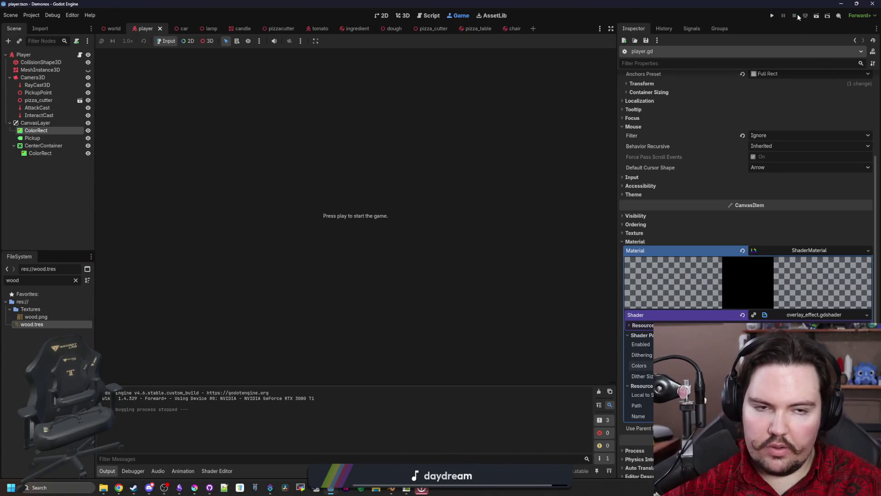
left_click(80, 55)
left_click(202, 236)
type("el")
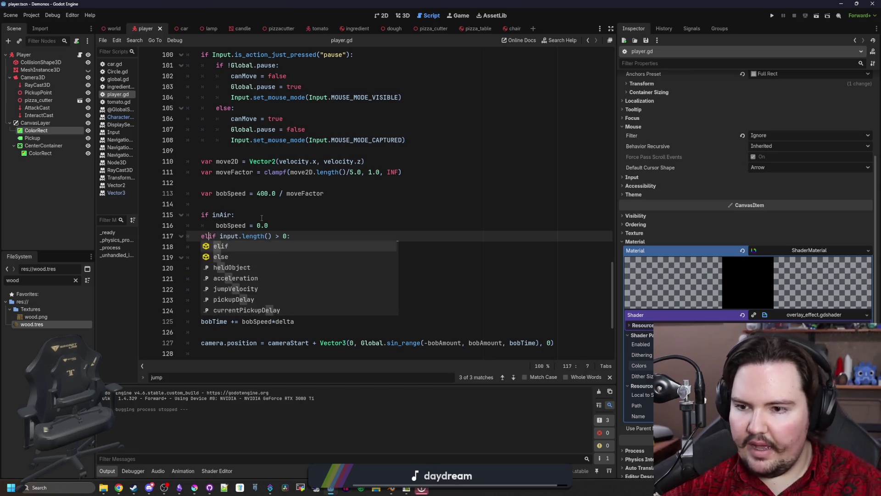
Step: Save the line-117 elif change, playtest the pizzeria, and position a blank Chrome tab over the editor
left_click(294, 216)
key("ctrl+s")
left_click(772, 16)
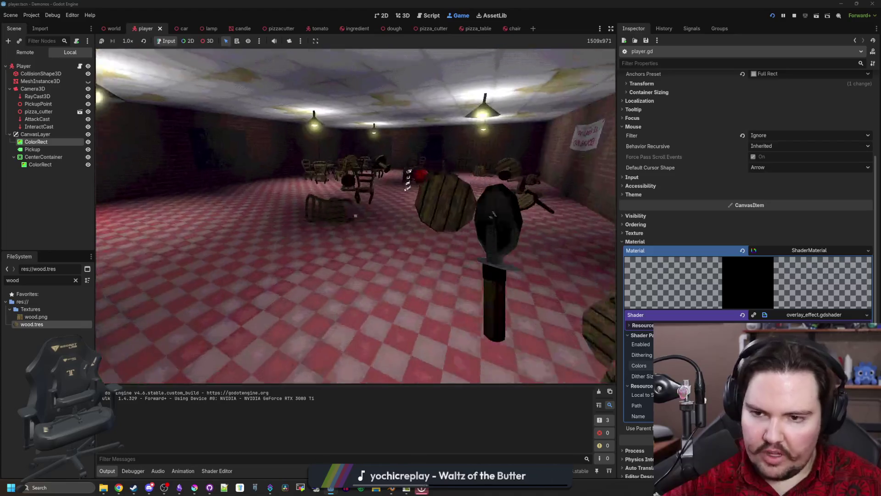
key("w")
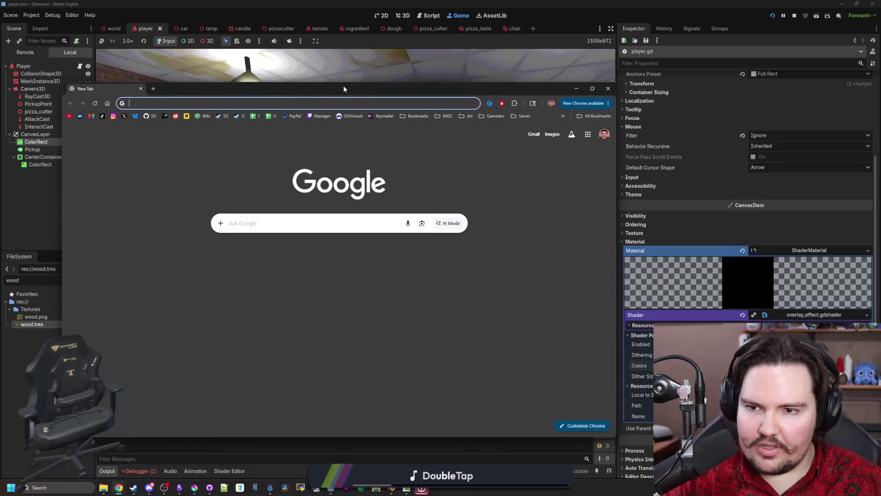
mouse_move(344, 85)
left_mouse_down()
mouse_move(535, 183)
mouse_move(396, 98)
left_mouse_up()
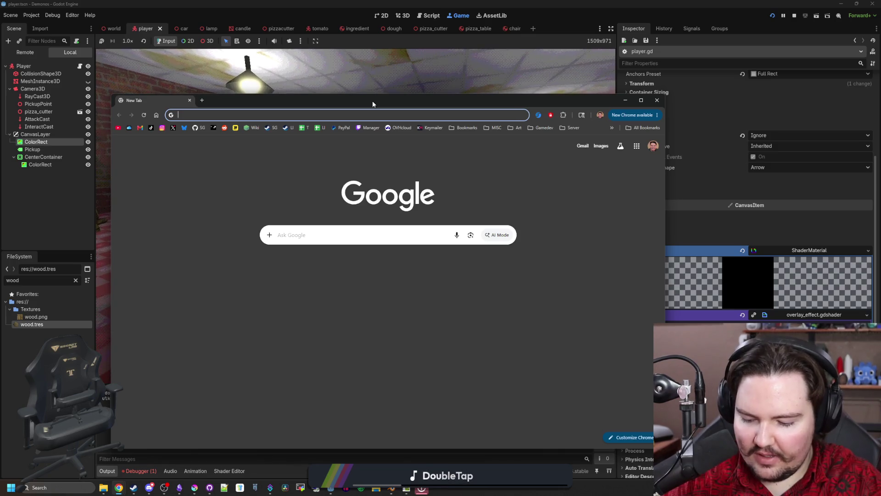
type("horror game about ")
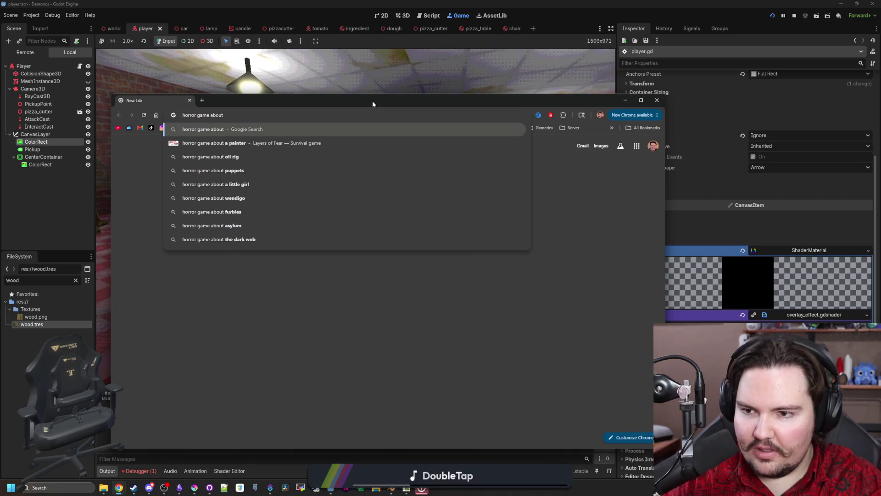
type("grocery store")
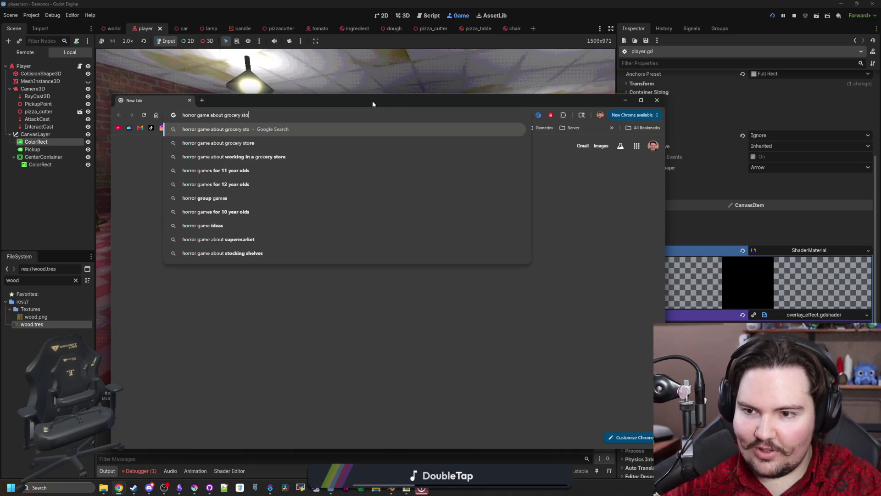
Step: Search Google for 'horror game about grocery store', browse image results and open the FusionZGamer YouTube video
key("Return")
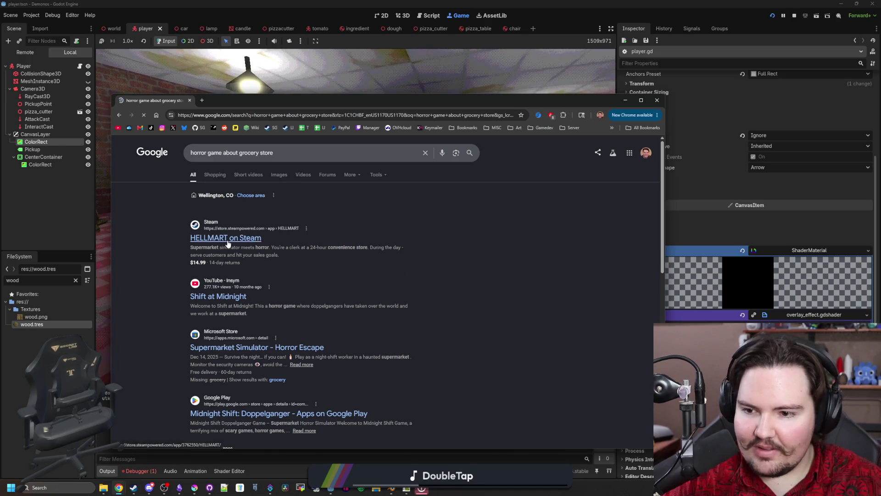
left_click(277, 174)
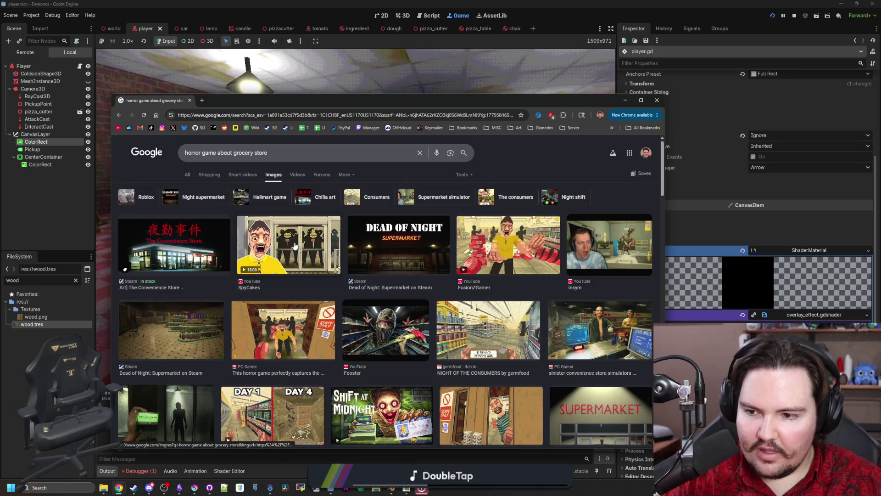
left_click(297, 243)
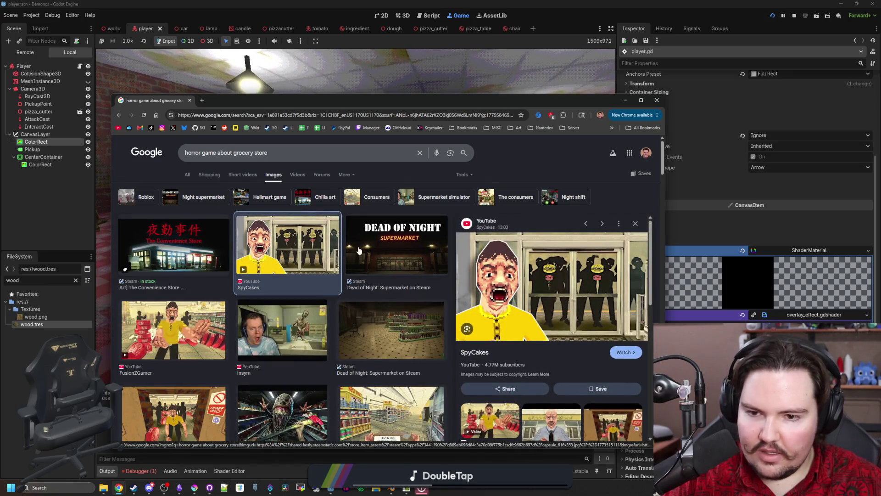
left_click(181, 338)
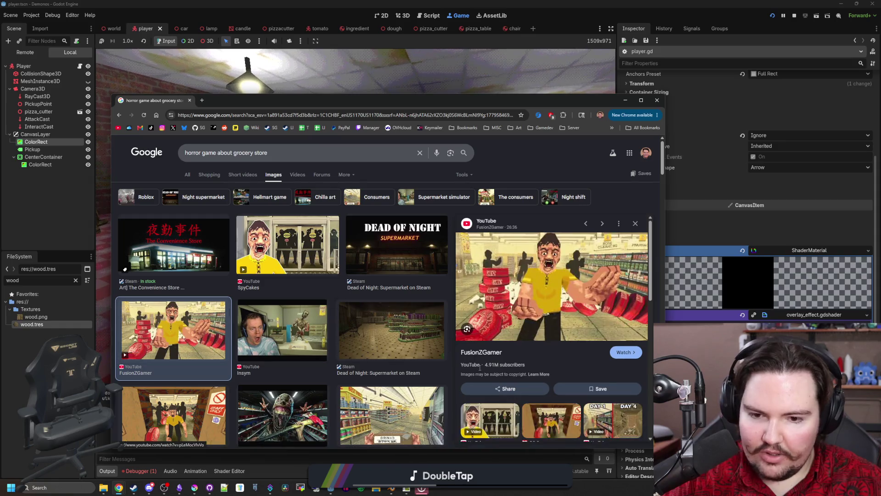
scroll(486, 334, "down", 2)
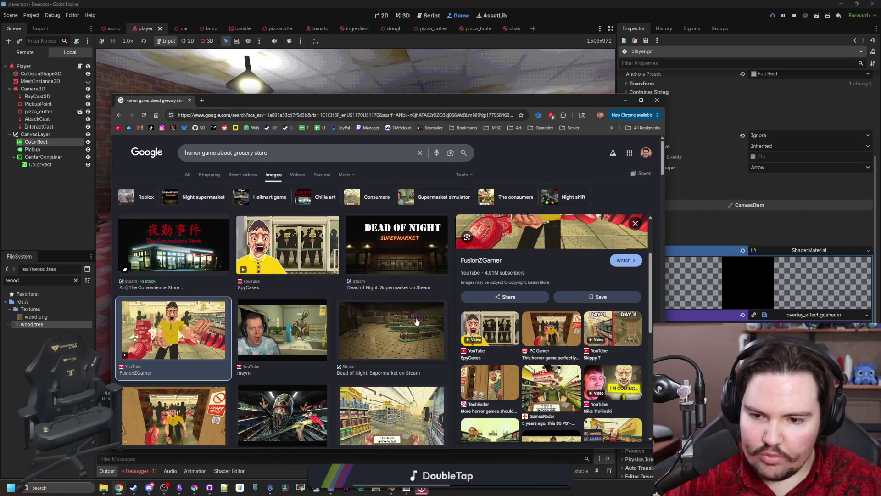
left_click(391, 306)
scroll(391, 305, "down", 2)
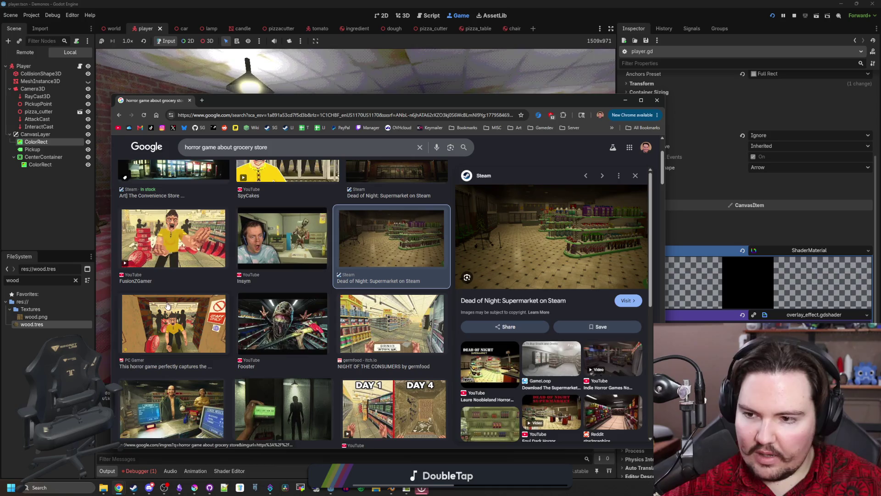
key("Left")
key("Left")
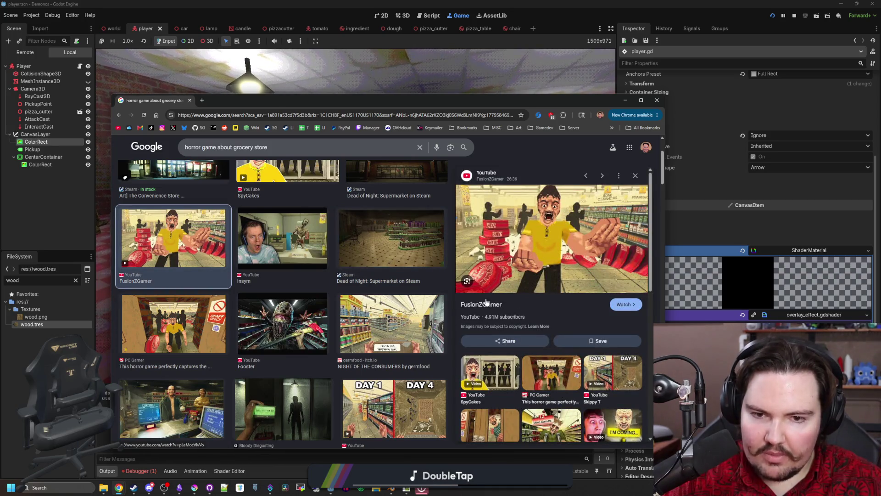
left_click(487, 304)
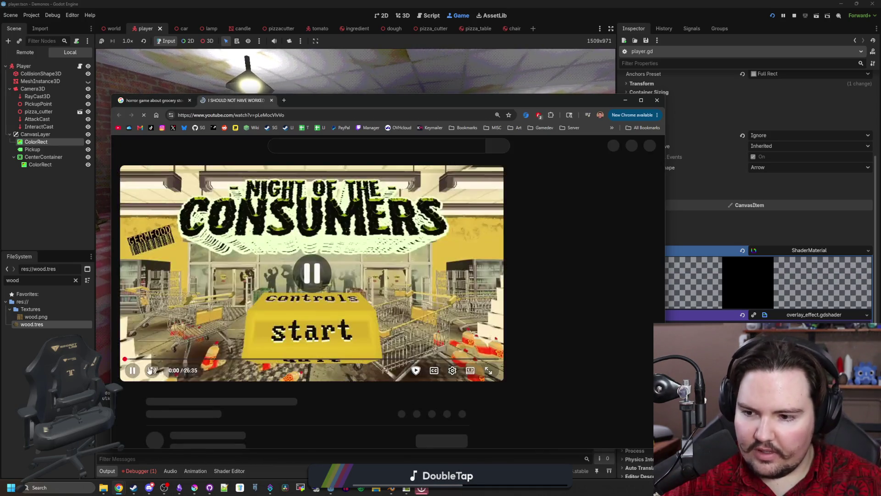
Step: Search for 'night of the consumers' and open its Steam store page in a maximized window
left_click(235, 115)
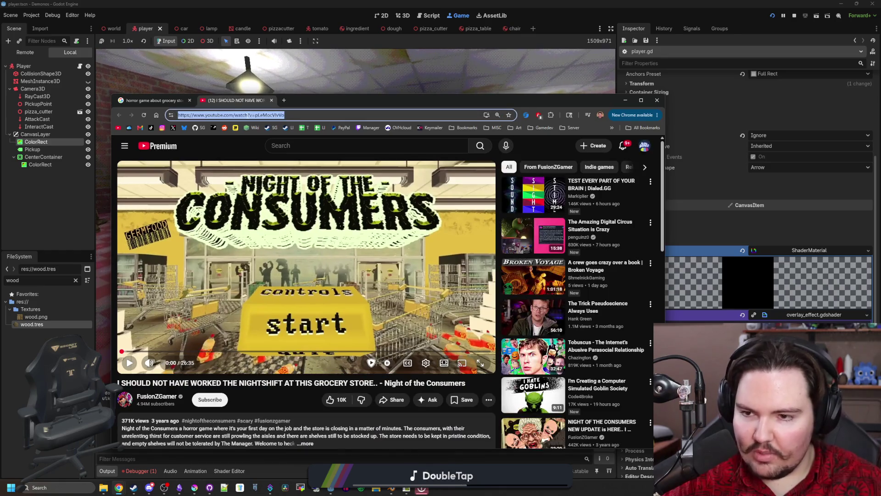
type("night of the consumers")
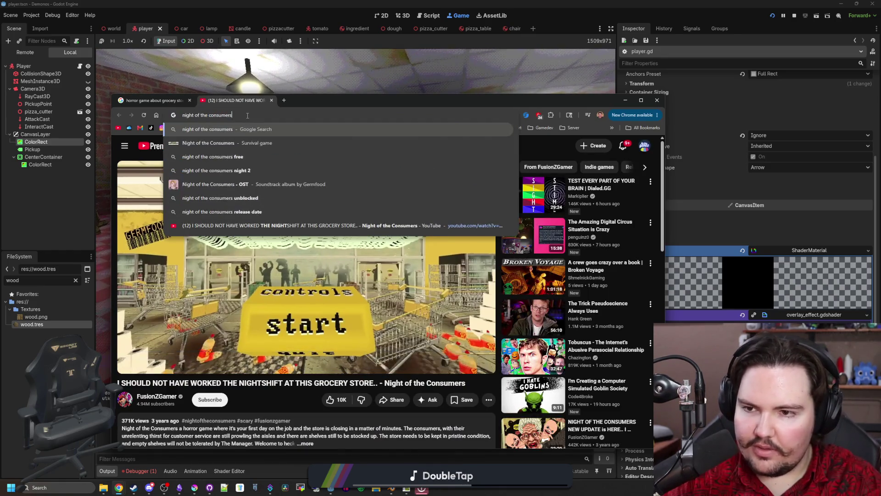
key("Return")
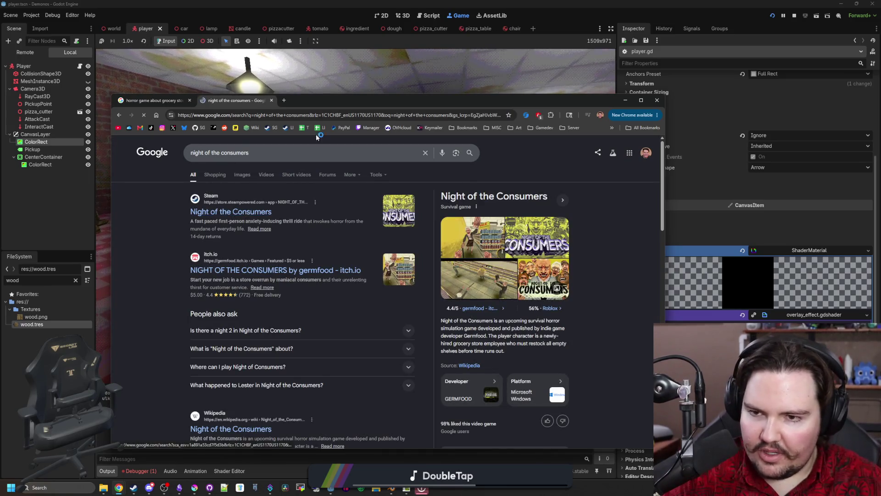
left_click(231, 212)
key("super+Up")
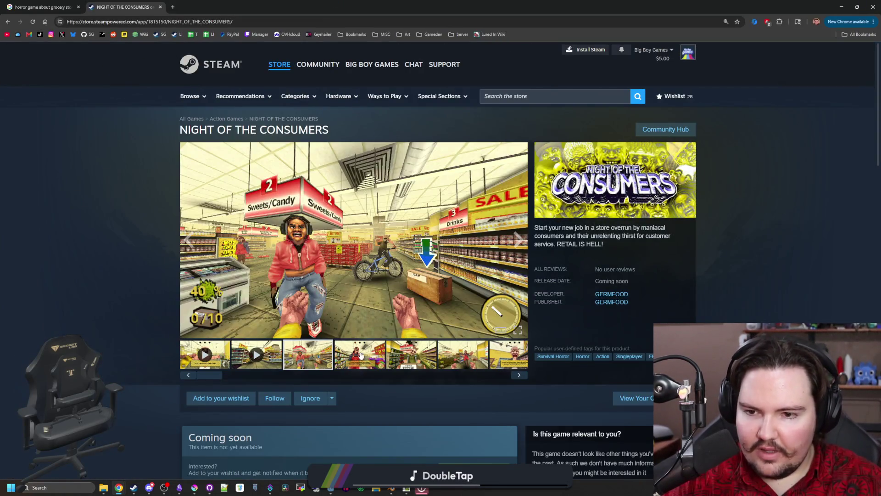
Step: Enlarge the Night of the Consumers screenshots and flip through the aisle, cashier and storefront shots
left_click(360, 356)
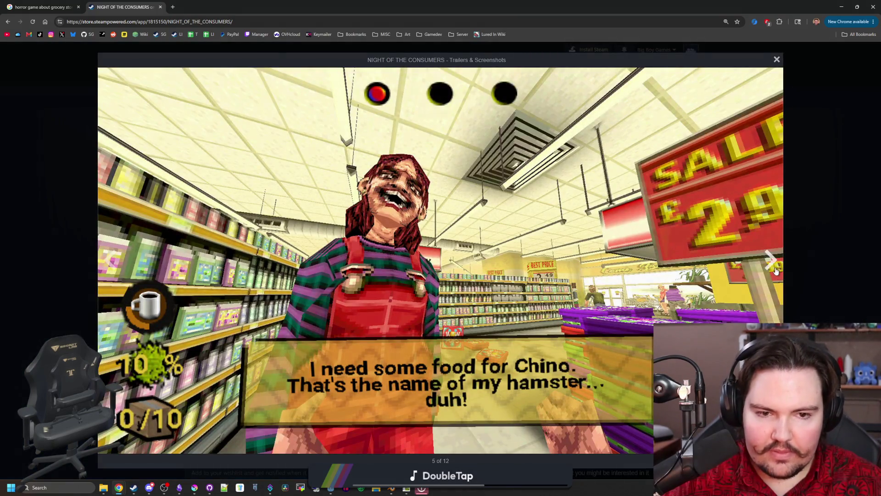
left_click(775, 271)
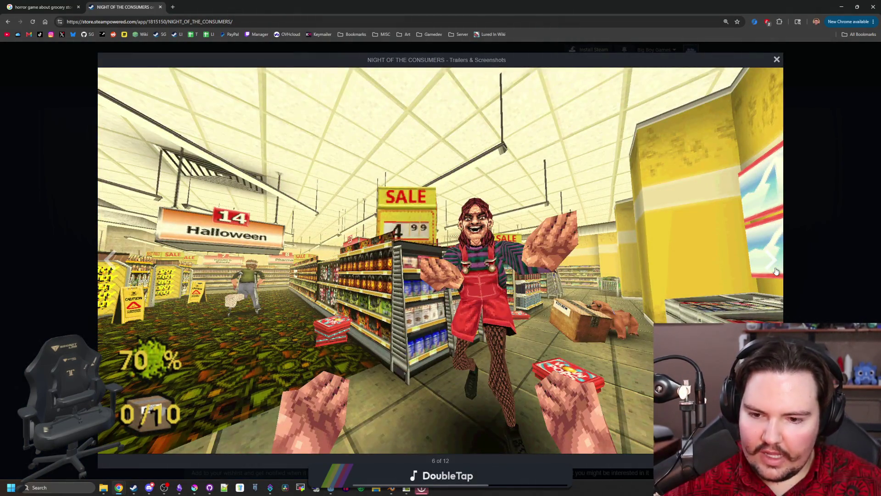
left_click(775, 271)
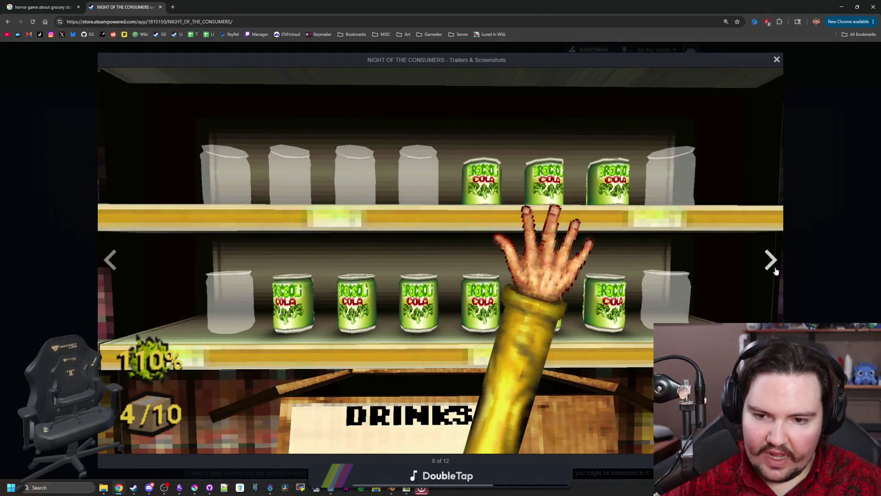
left_click(773, 259)
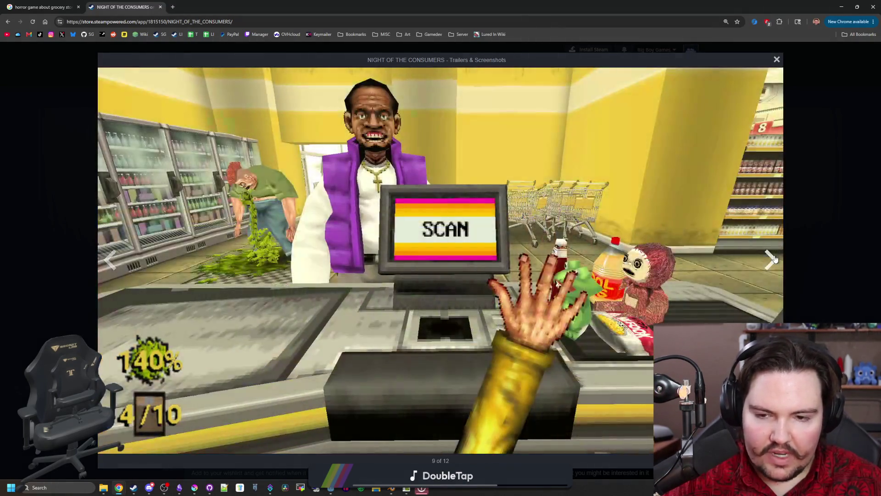
left_click(773, 258)
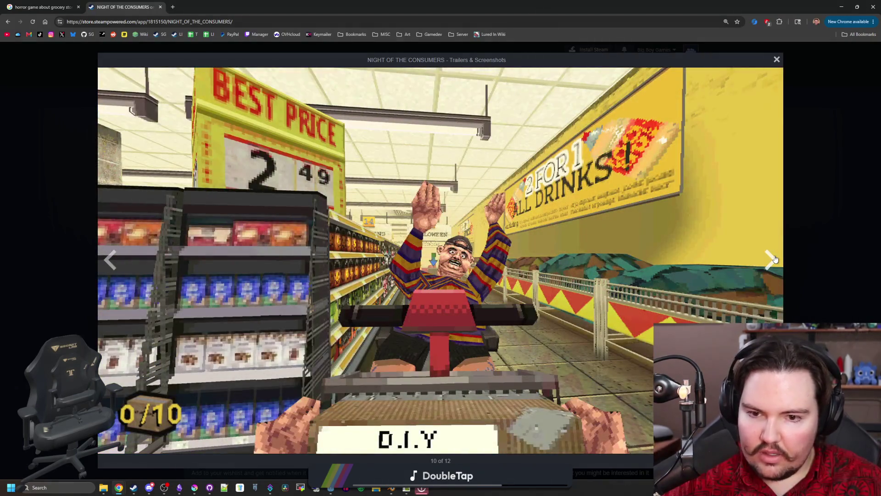
left_click(773, 259)
left_click(773, 259)
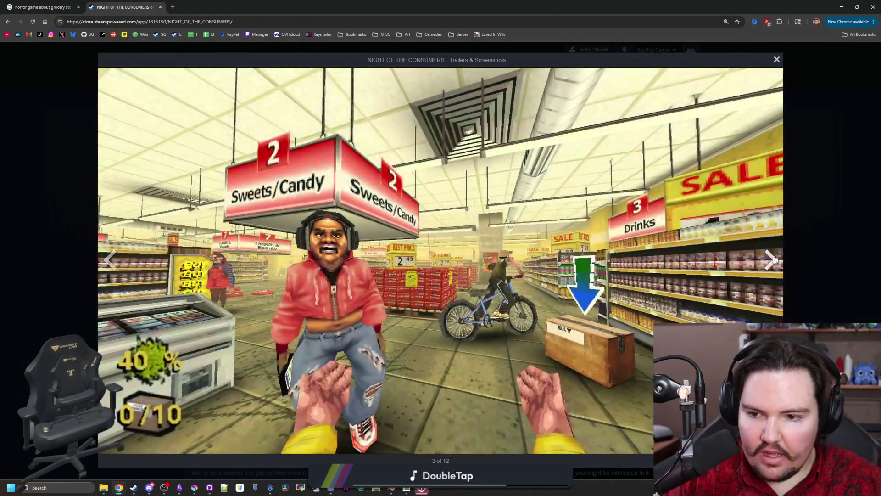
left_click(111, 260)
left_click(111, 260)
left_click(110, 260)
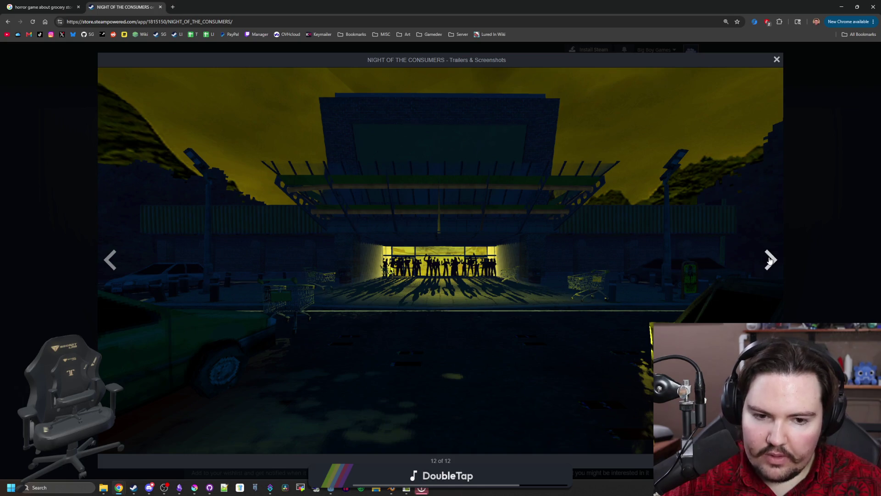
Step: Keep cycling through the remaining Night of the Consumers screenshots in the lightbox
left_click(770, 260)
left_click(770, 259)
left_click(770, 260)
left_click(770, 260)
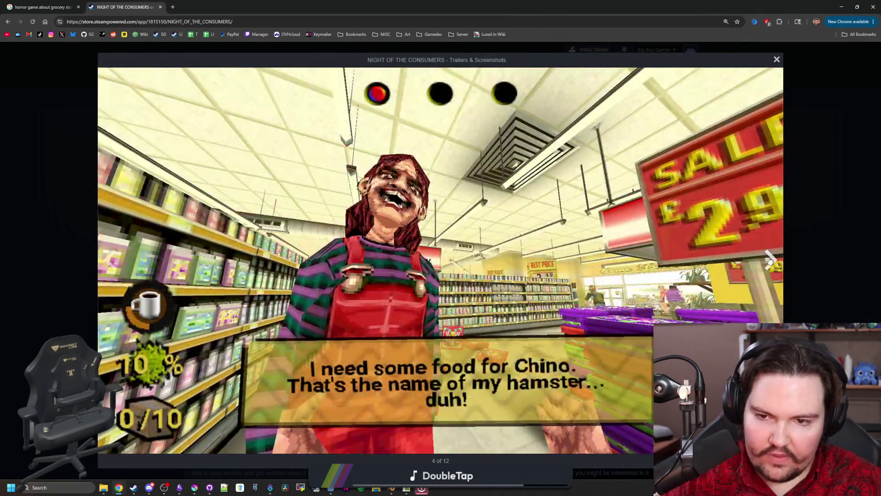
left_click(770, 260)
left_click(770, 260)
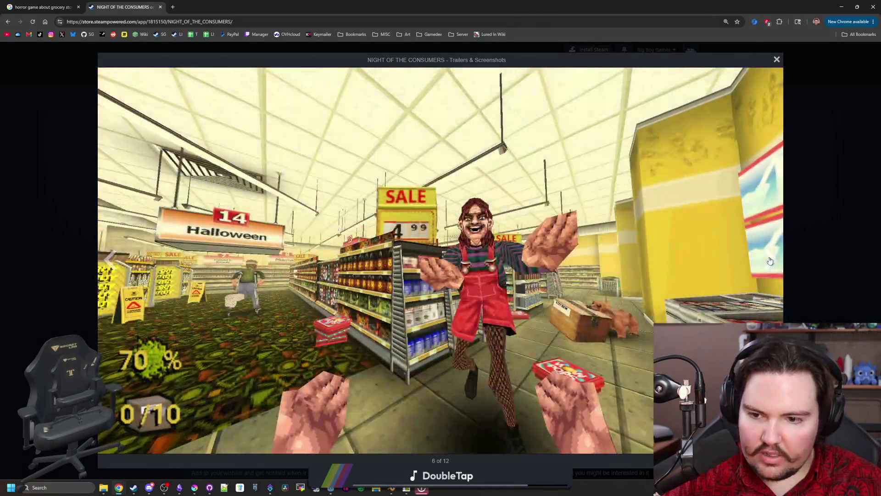
left_click(771, 260)
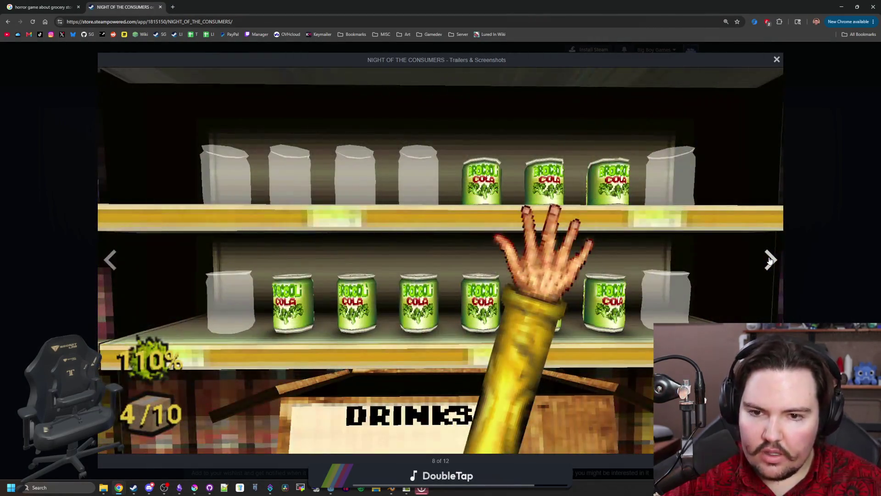
left_click(770, 260)
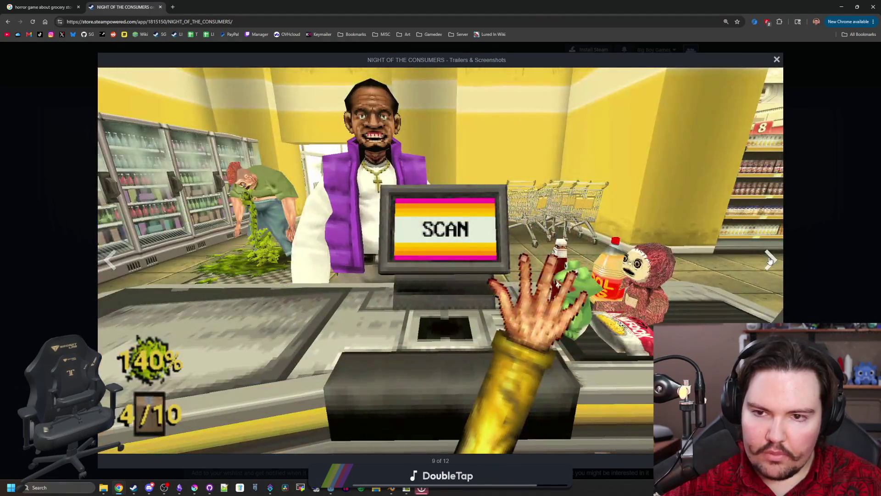
left_click(770, 260)
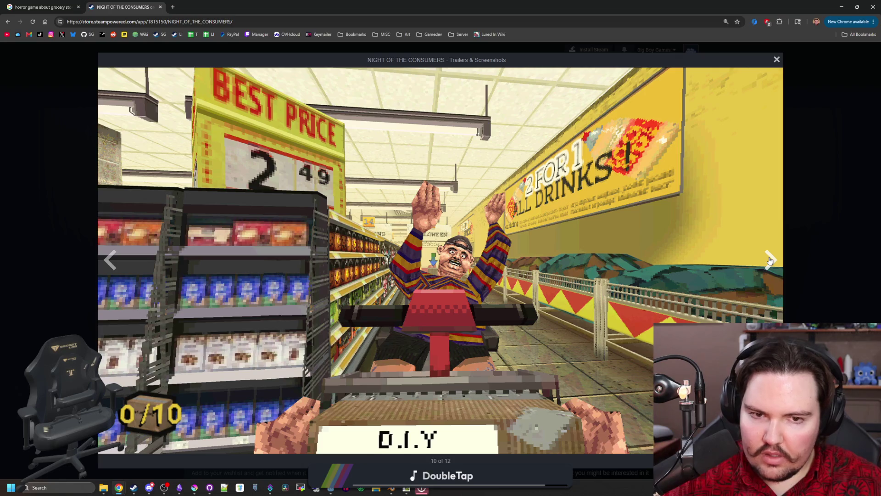
left_click(770, 260)
double_click(770, 260)
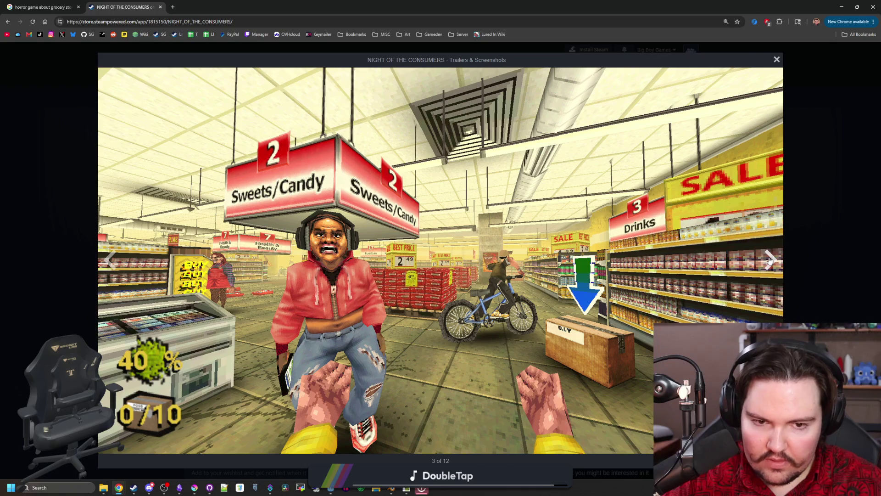
left_click(771, 260)
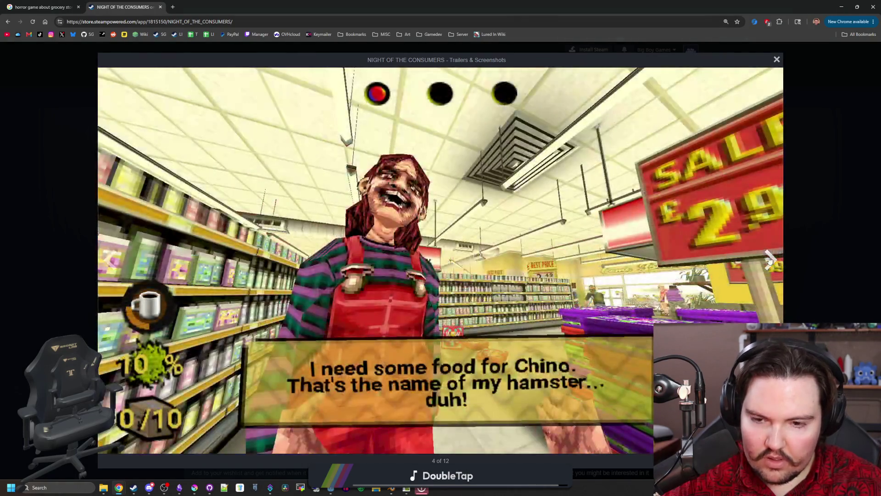
left_click(769, 260)
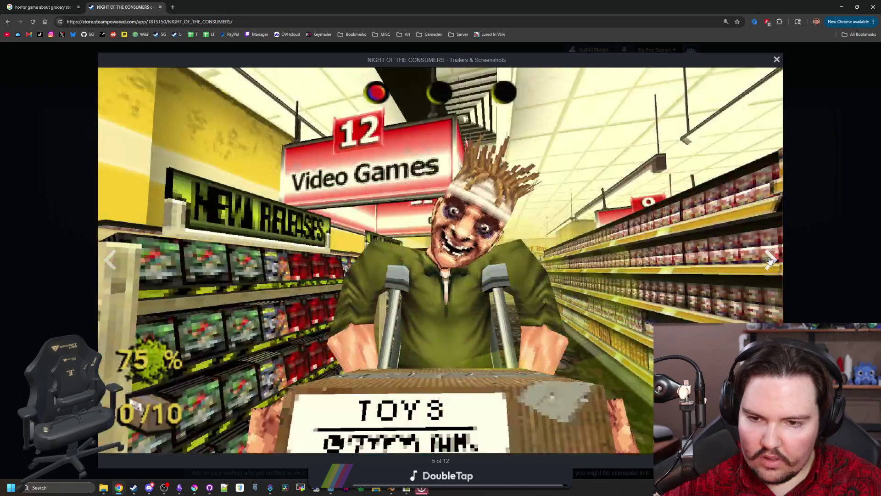
Step: Close the Steam store page and return to the running pizzeria game in Godot
left_click(159, 7)
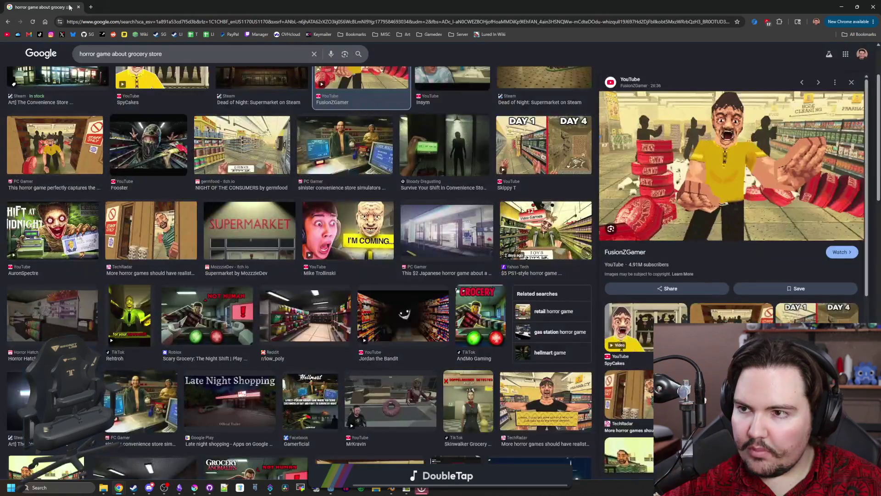
key("alt+Tab")
left_click(345, 254)
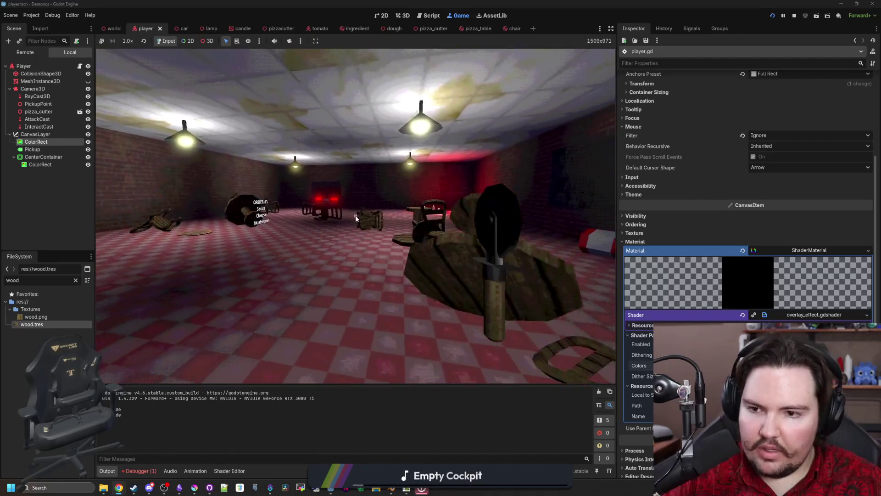
Step: Release the running game, switch to the world scene and select its WorldEnvironment node
key("Escape")
left_click(80, 209)
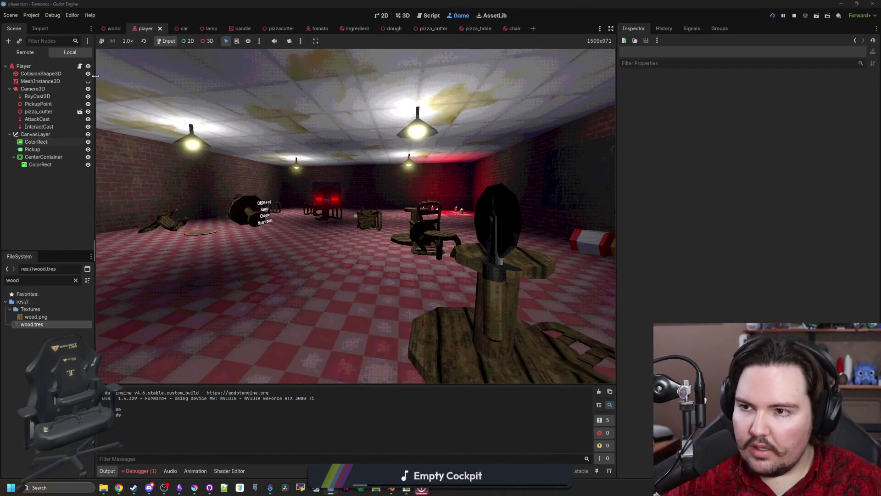
left_click(111, 29)
scroll(43, 186, "up", 3)
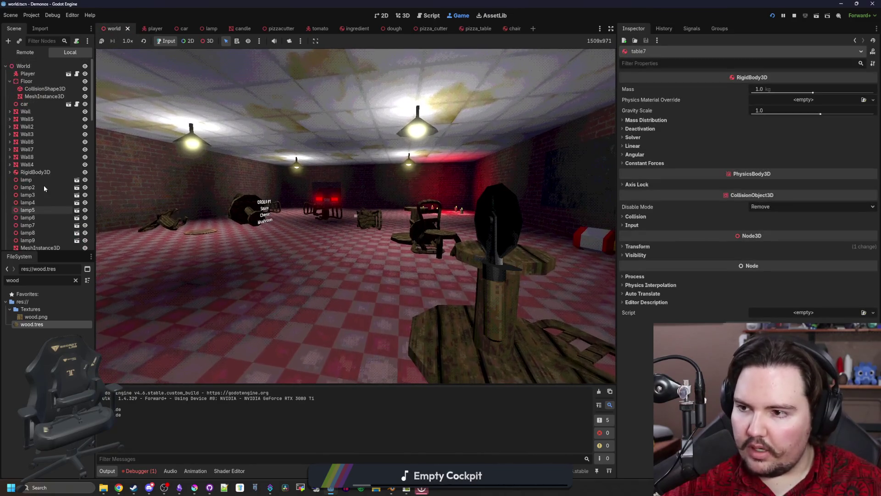
scroll(51, 89, "up", 3)
left_click(42, 102)
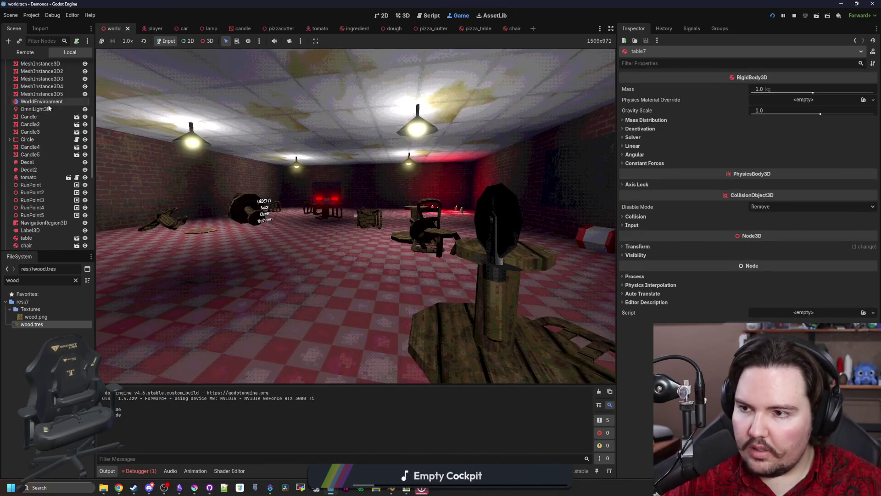
Step: Glance at the SDFGI group in the Inspector and expand the environment's Fog settings
left_click(634, 134)
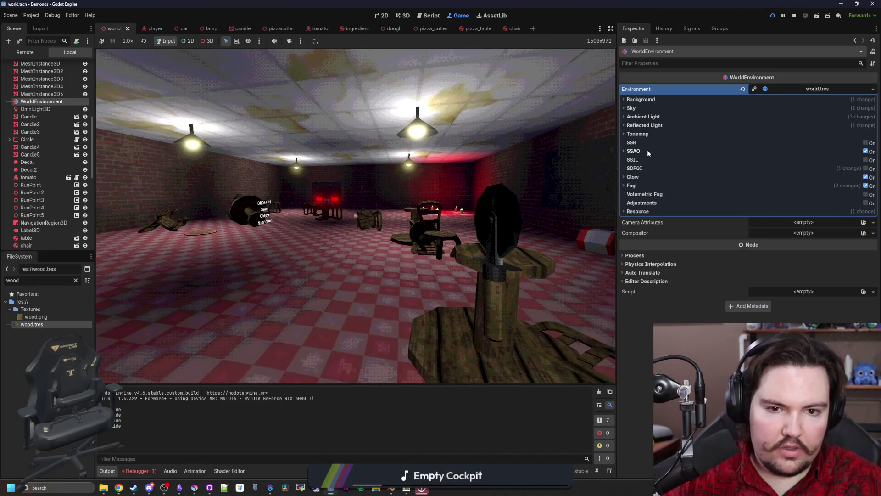
left_click(751, 169)
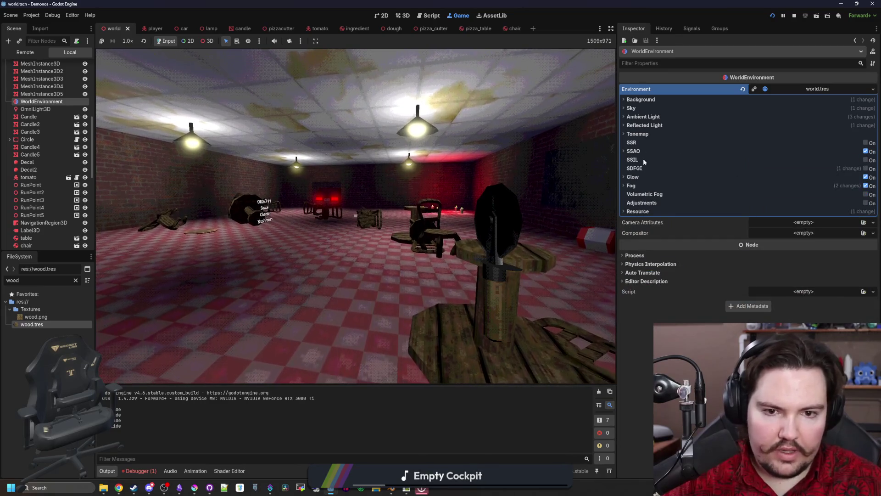
left_click(638, 186)
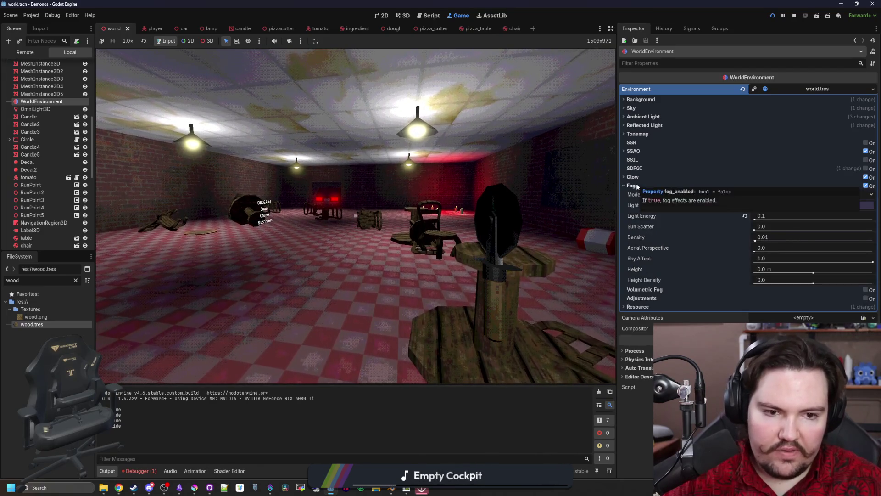
Step: Raise the fog density and switch the fog to Depth mode, density 1.0 for now
left_click(637, 186)
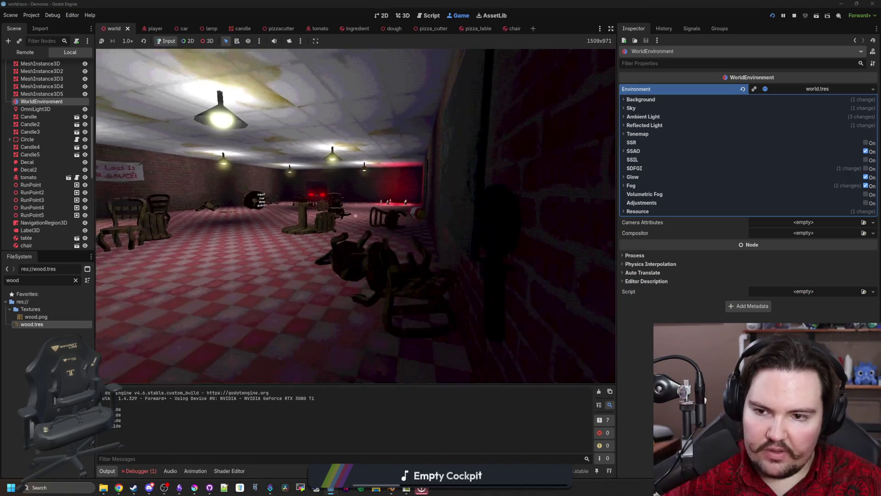
left_click(642, 187)
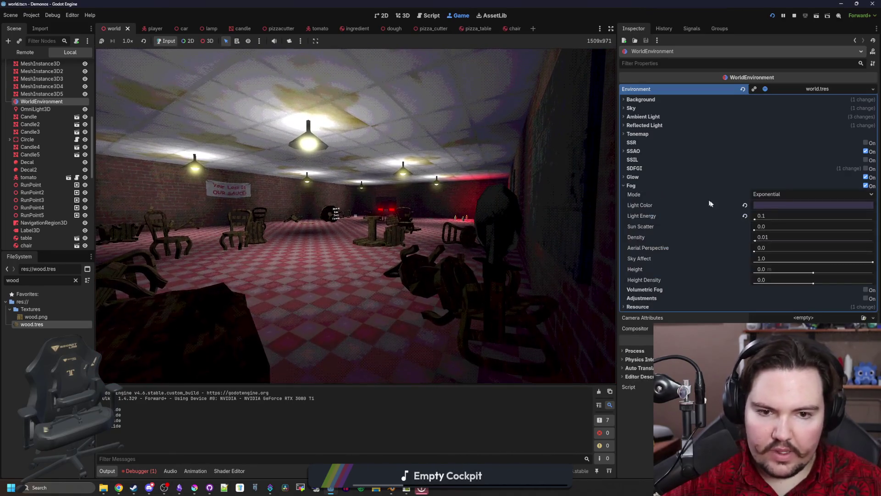
mouse_move(756, 241)
left_mouse_down()
mouse_move(772, 239)
mouse_move(763, 239)
left_mouse_up()
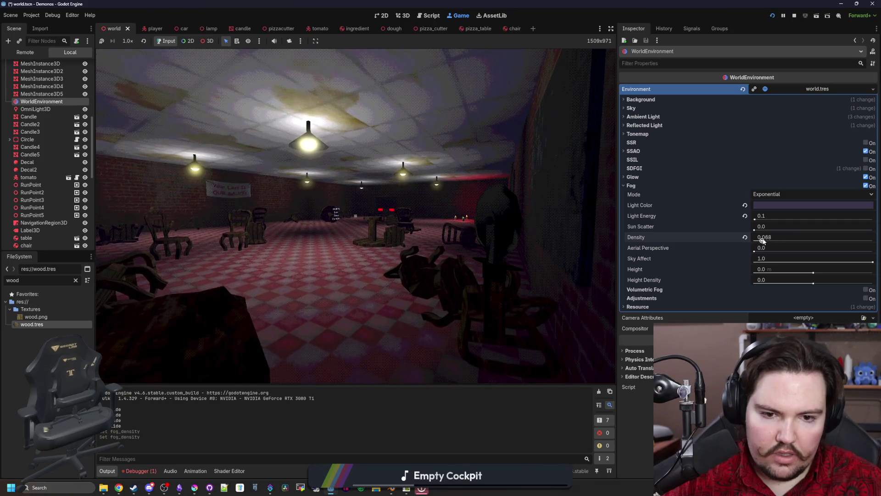
left_click(770, 195)
left_click(771, 214)
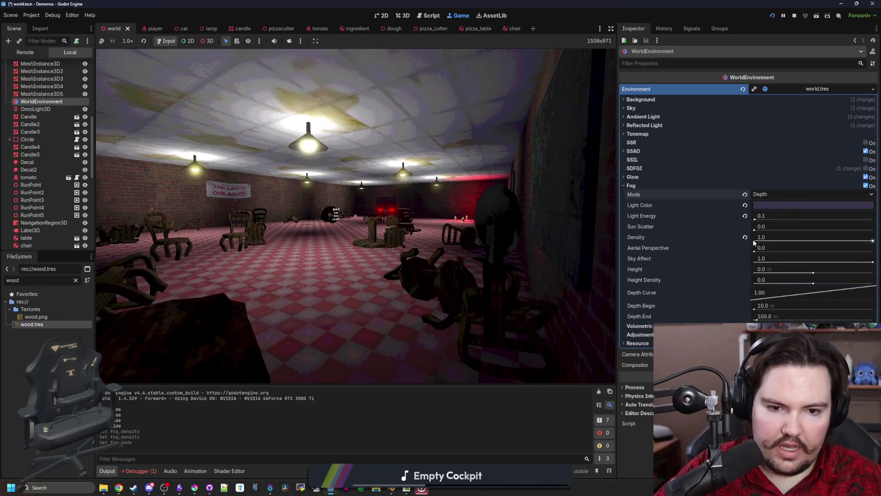
left_click_drag(874, 244, 838, 241)
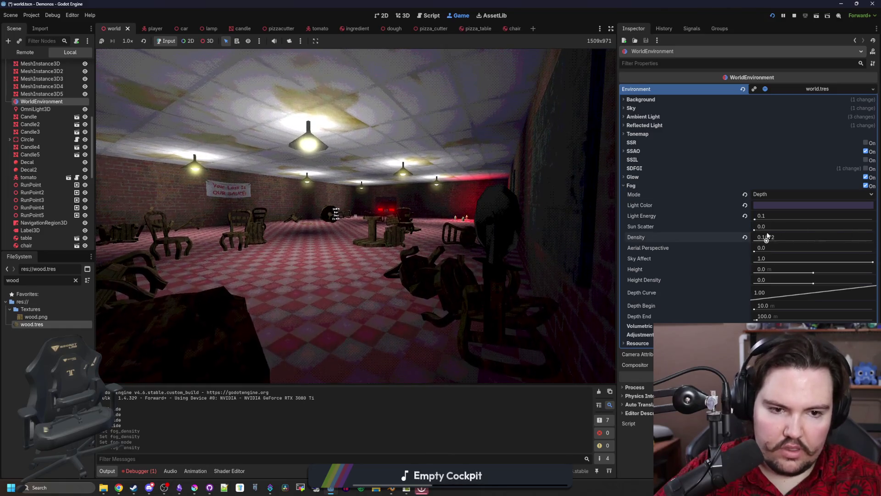
type("1")
key("Return")
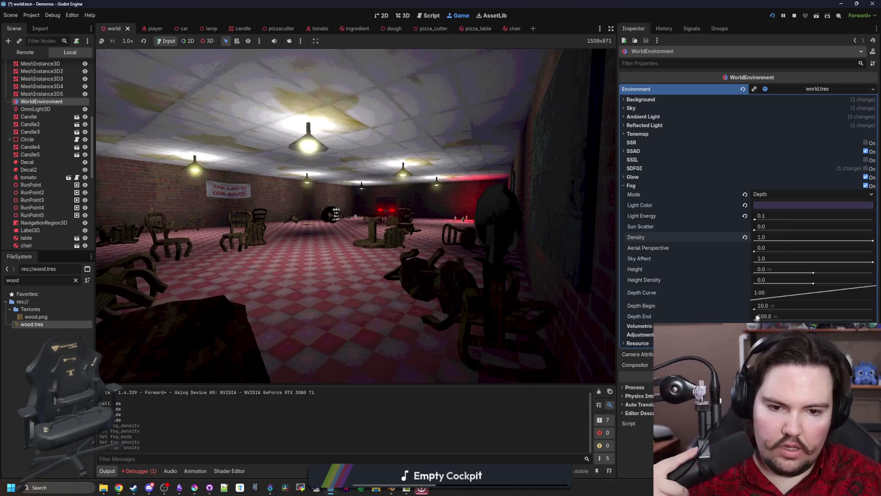
Step: Make the fog begin at 0 and, after walking the room, end at 30 m instead of 20
left_click_drag(754, 310, 755, 321)
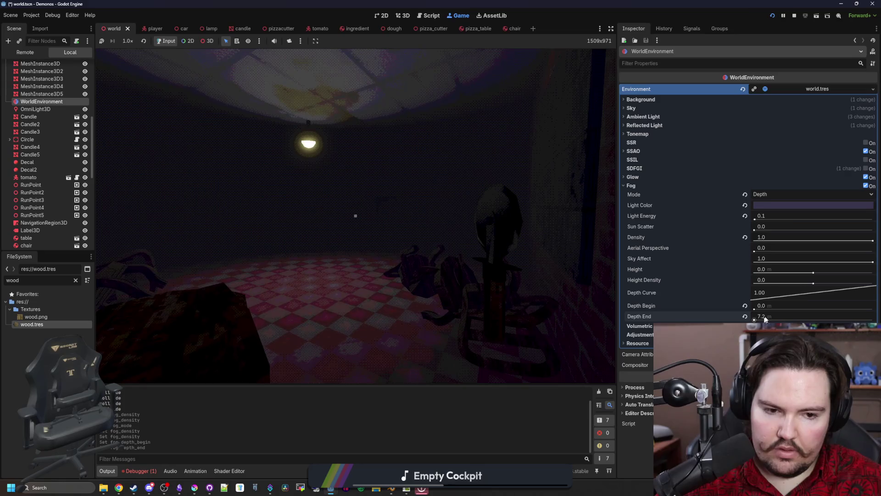
type("20")
key("Return")
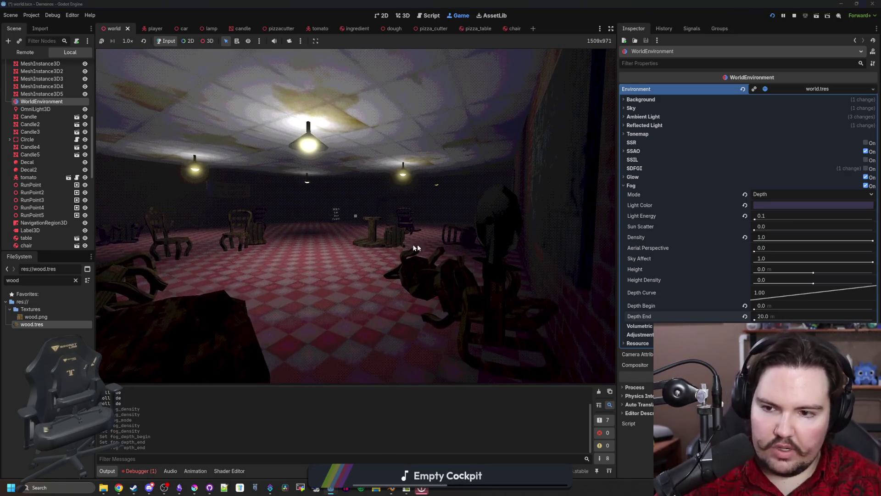
key("w")
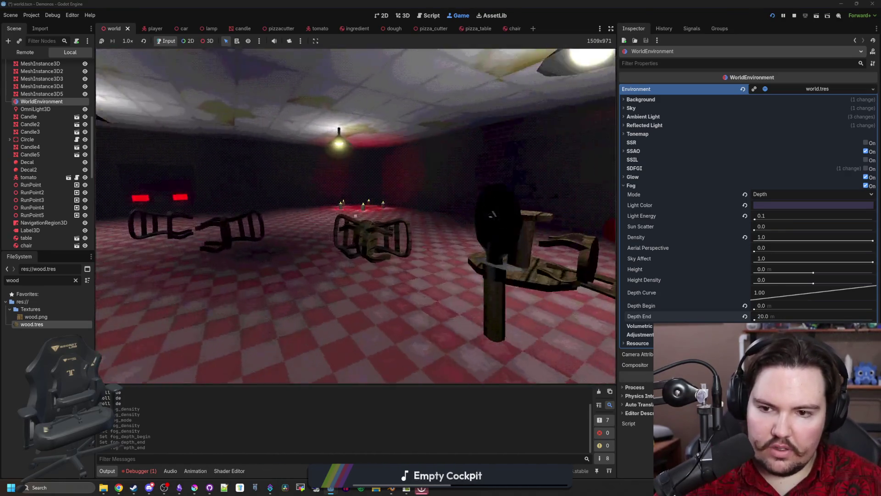
key("w")
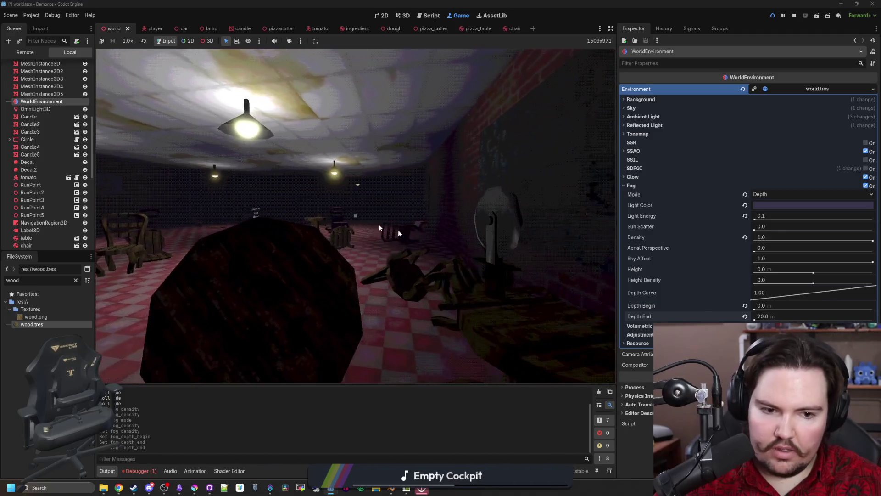
left_click(765, 316)
type("30")
key("Return")
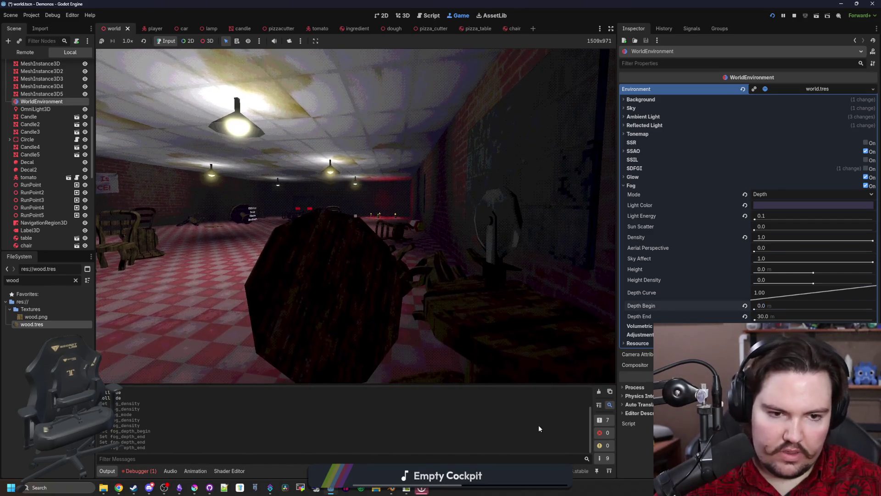
Step: Lower the fog density to 0.5 and nudge in a little aerial perspective
left_click(782, 237)
type("0.5")
key("Return")
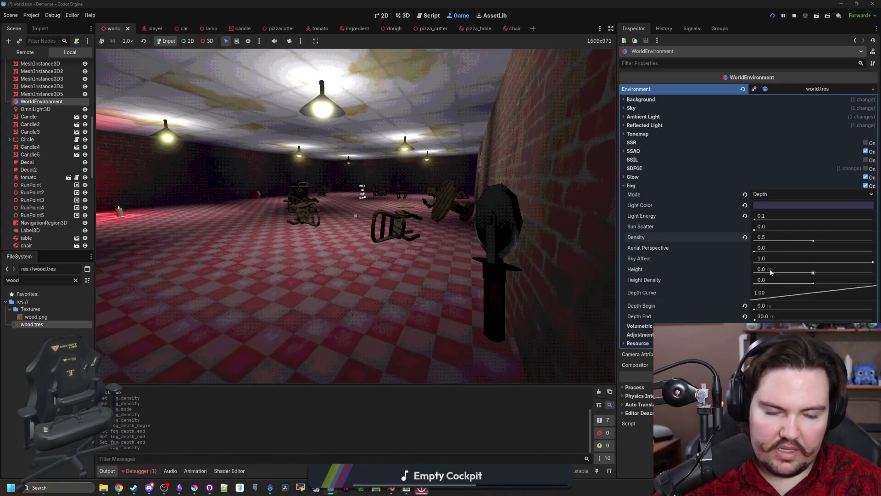
left_click_drag(756, 252, 762, 252)
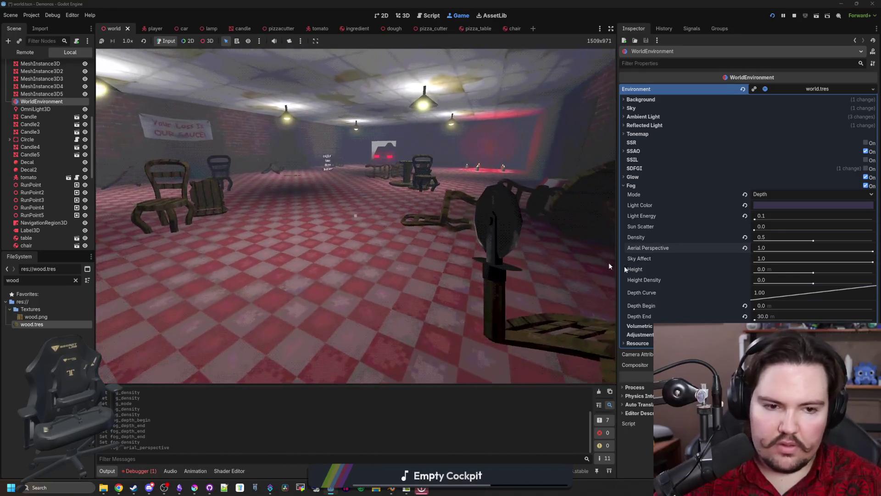
Step: Set the fog's aerial perspective to 0.1 and expand the environment's Glow settings
left_click(745, 249)
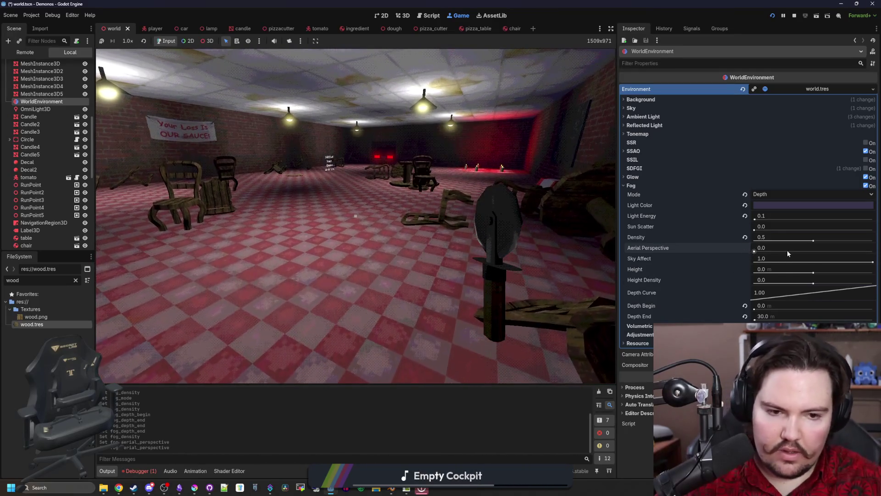
type("0.1")
key("Return")
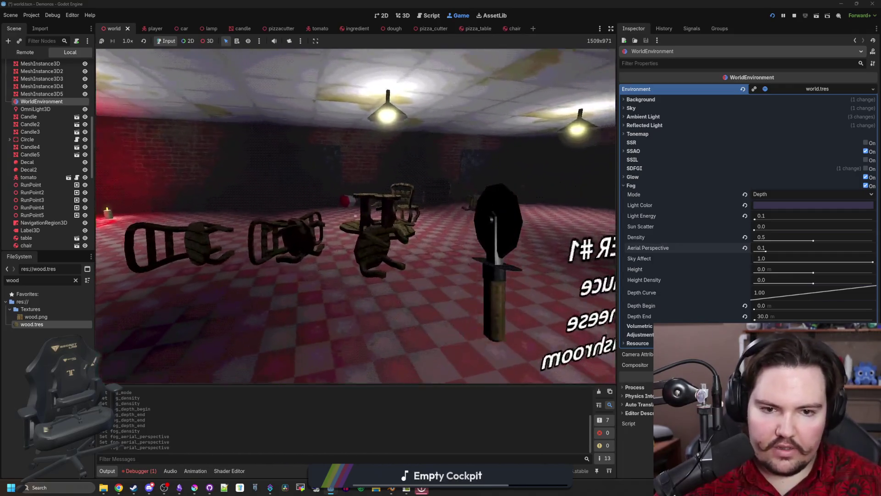
left_click(627, 186)
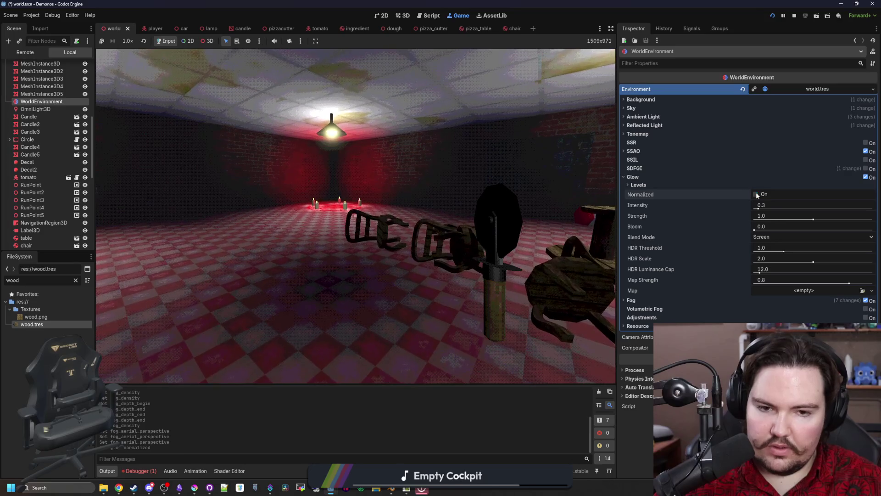
Step: Compare the glow blend modes Soft Light, Replace, Mix, Additive and Screen on the live scene
left_click(768, 237)
left_click(775, 265)
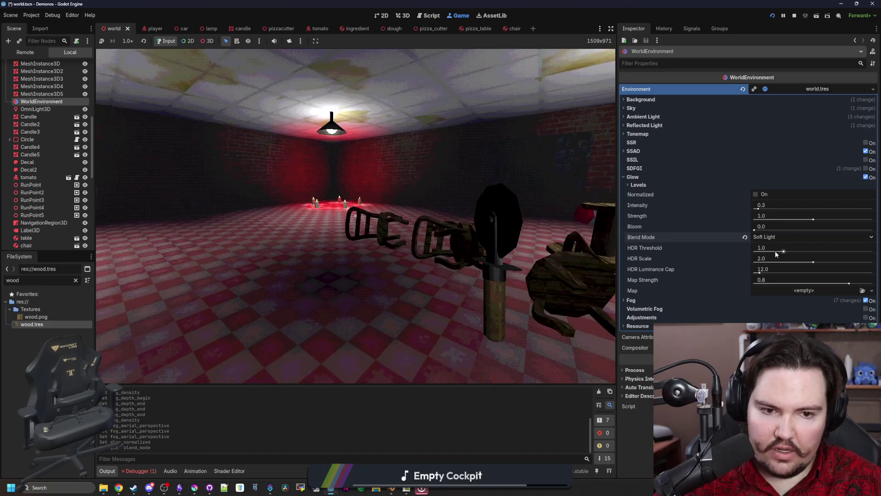
left_click(777, 236)
left_click(776, 270)
left_click(775, 237)
left_click(770, 280)
left_click(775, 238)
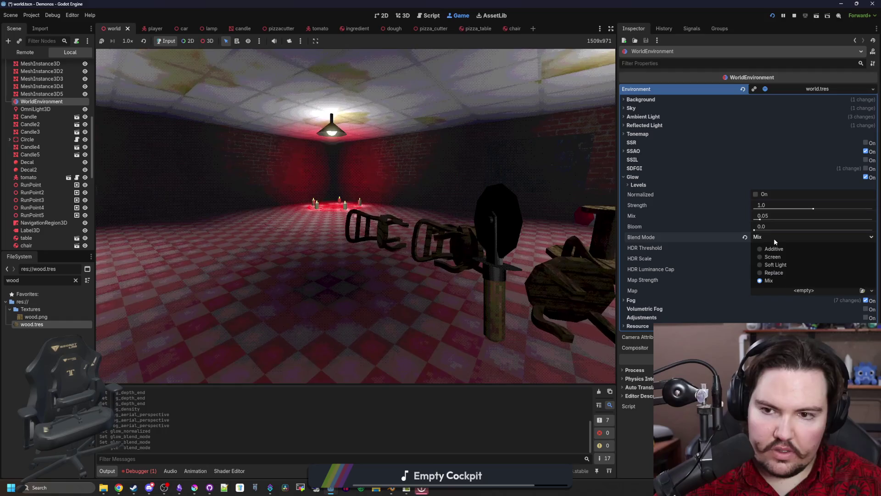
left_click(773, 249)
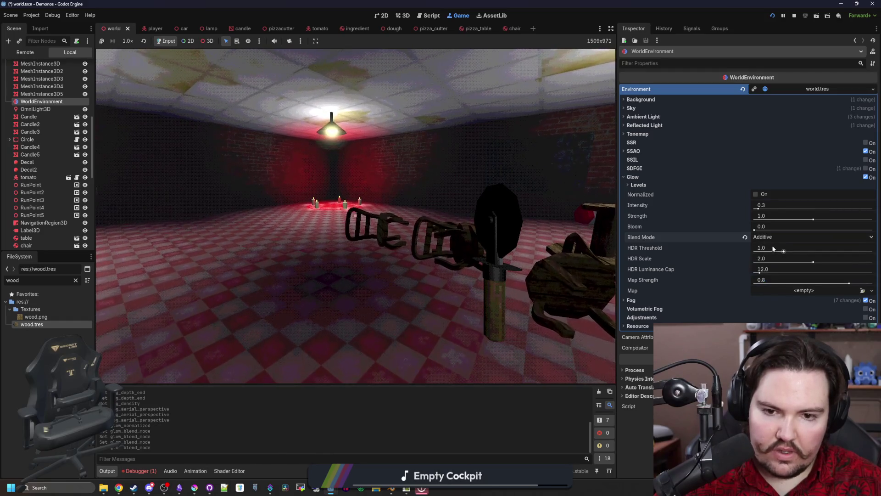
left_click(773, 236)
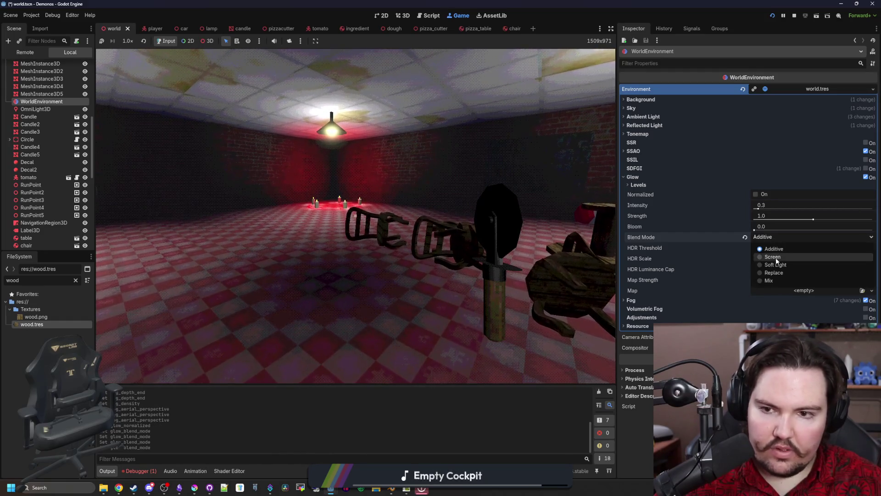
left_click(777, 258)
Step: Face the candle circle, retry Soft Light and Replace, settle on Mix, and enable colour Adjustments
left_click(356, 204)
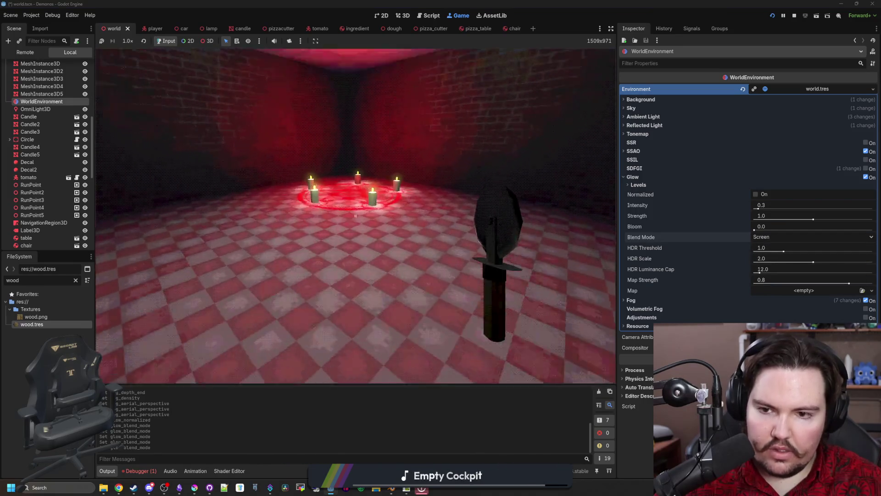
key("Escape")
left_click(773, 237)
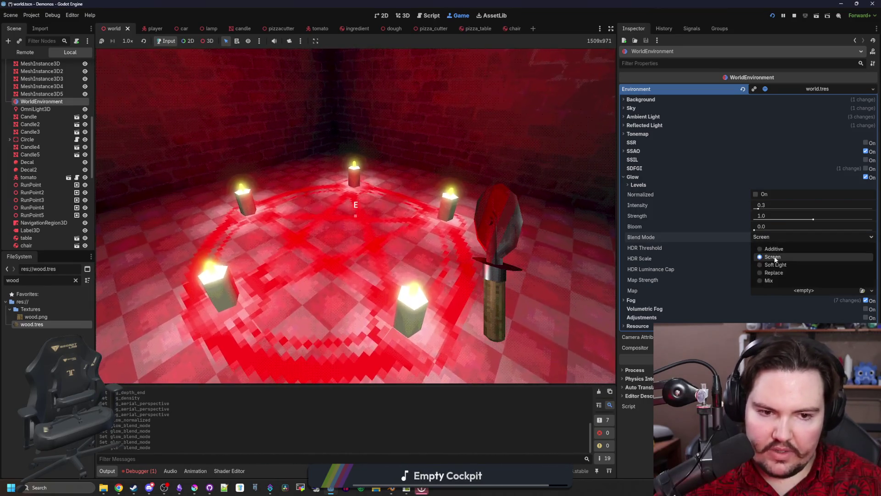
left_click(776, 264)
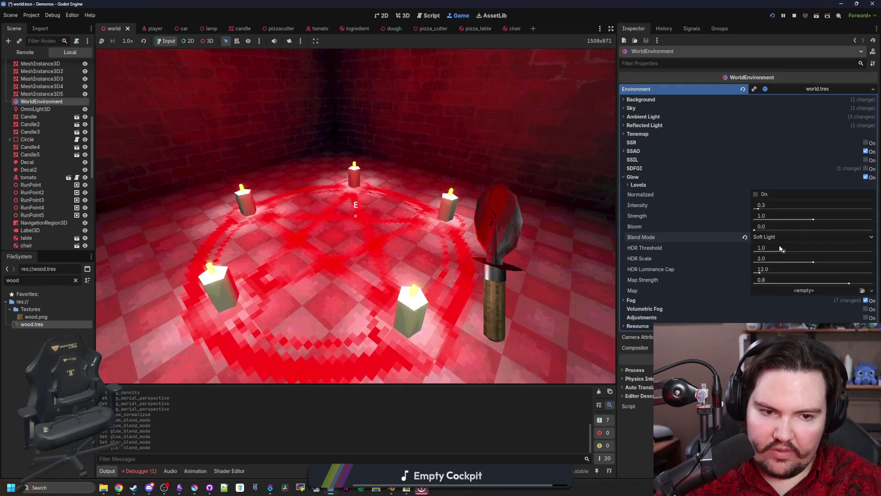
left_click(777, 238)
left_click(782, 273)
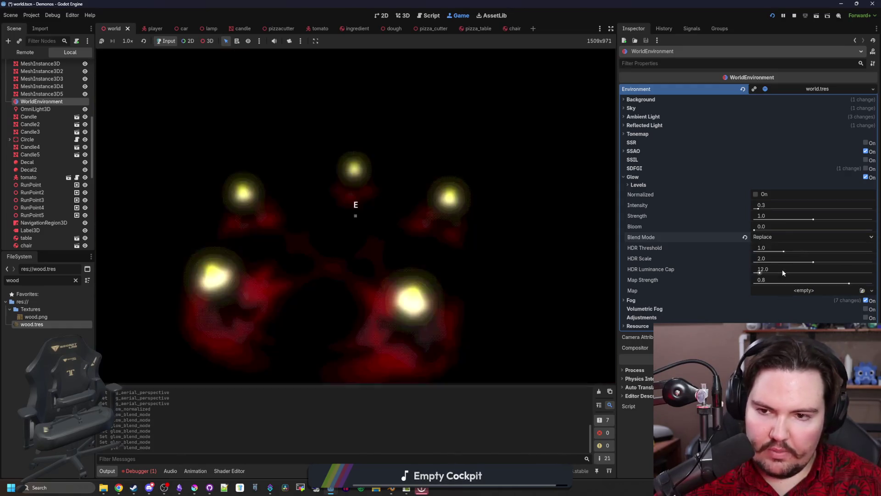
left_click(770, 238)
left_click(772, 280)
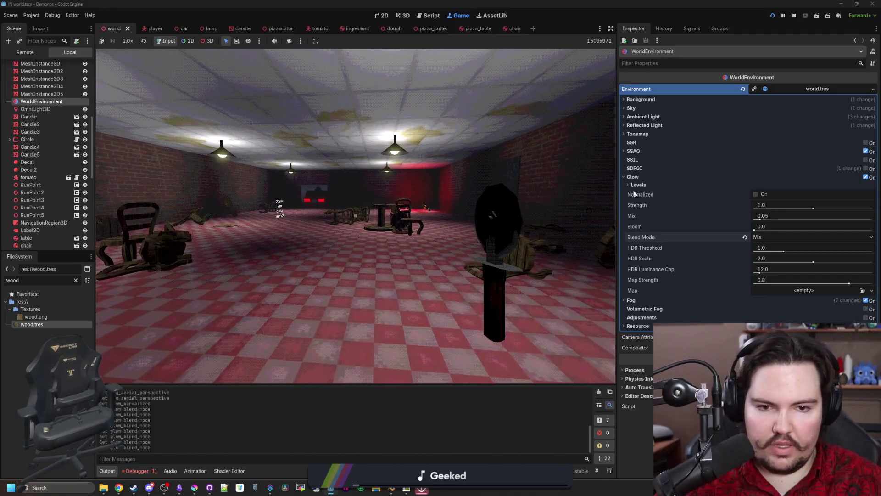
left_click(637, 178)
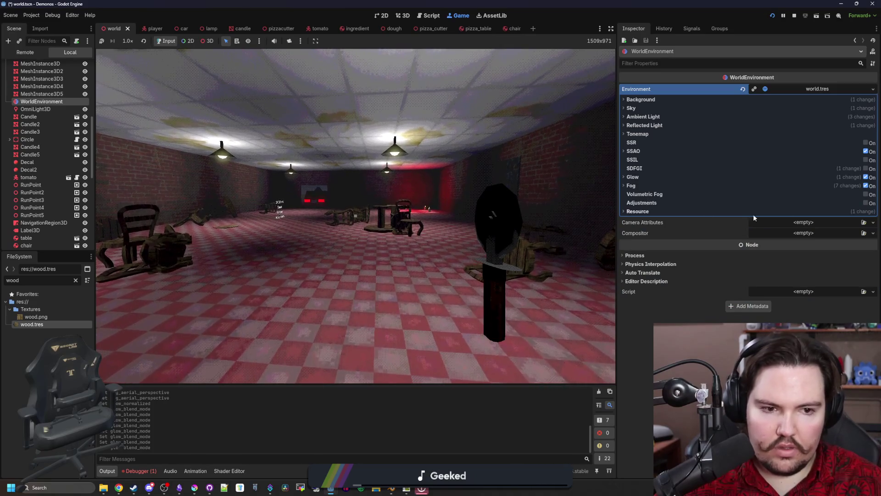
left_click(872, 202)
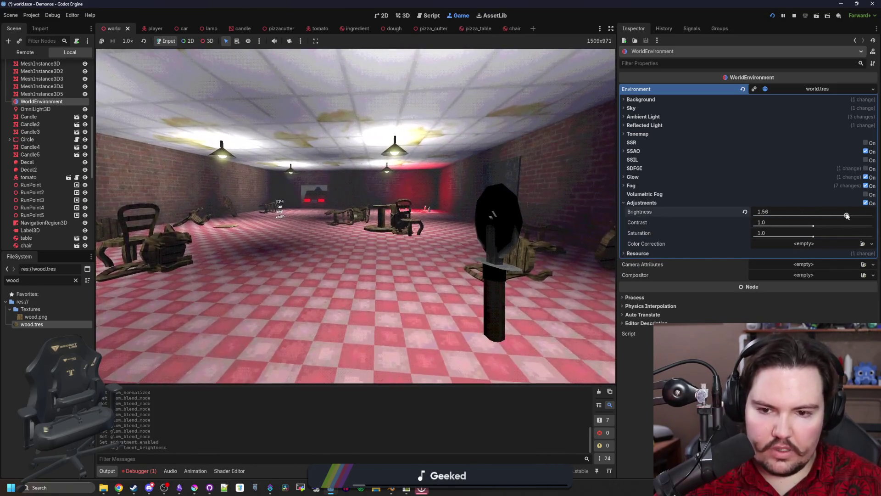
Step: Lower the scene brightness to about 0.8, switch Adjustments back off and expand the SSAO settings
mouse_move(843, 217)
left_mouse_down()
mouse_move(784, 219)
mouse_move(841, 227)
mouse_move(830, 237)
mouse_move(874, 237)
left_mouse_up()
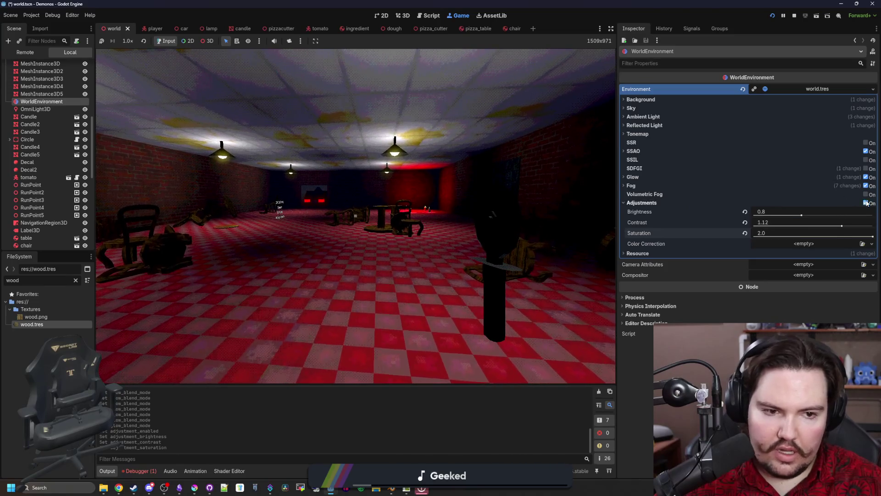
left_click(867, 203)
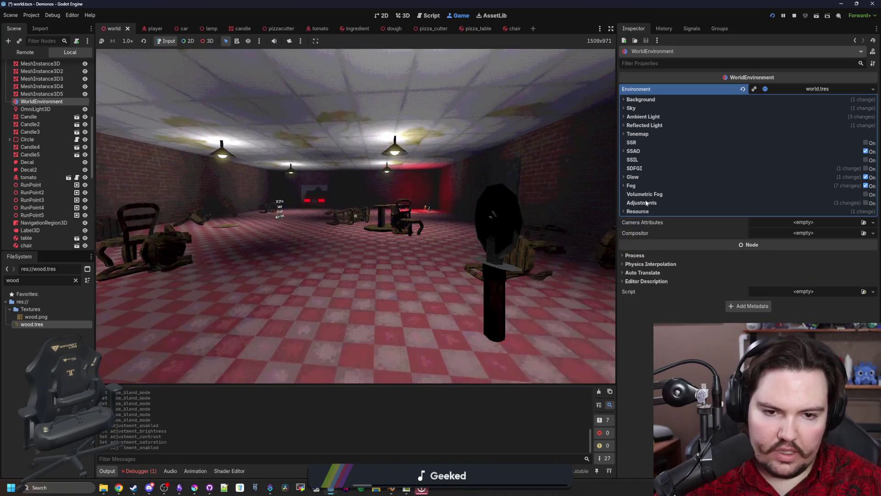
left_click(634, 152)
Step: Set SSAO intensity to 16 and walk around the chairs and tipped table to judge it
key("w")
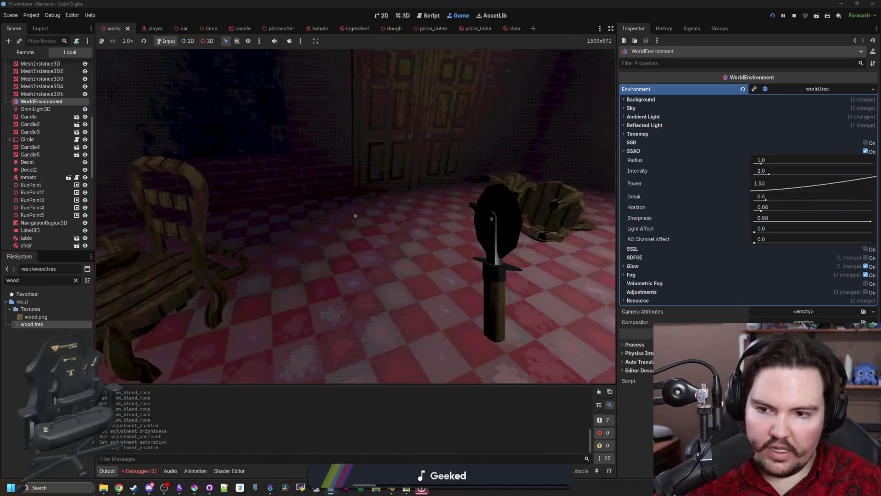
key("w")
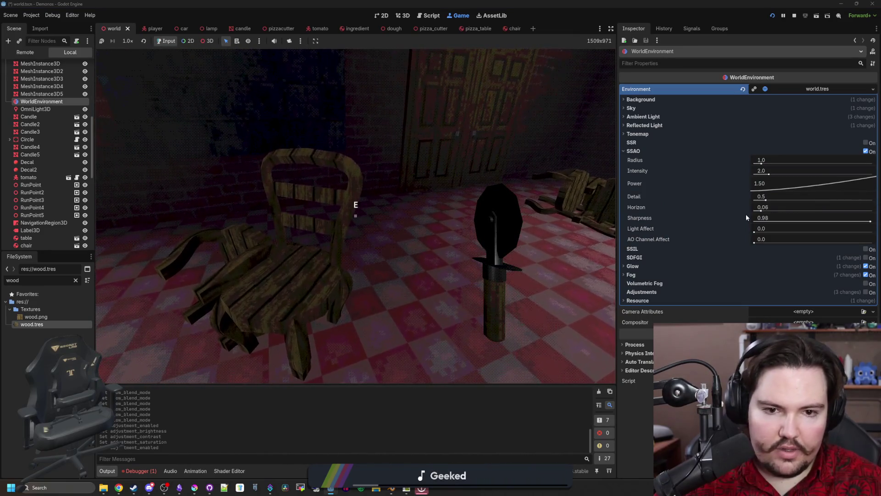
left_click(765, 171)
type("16")
key("Return")
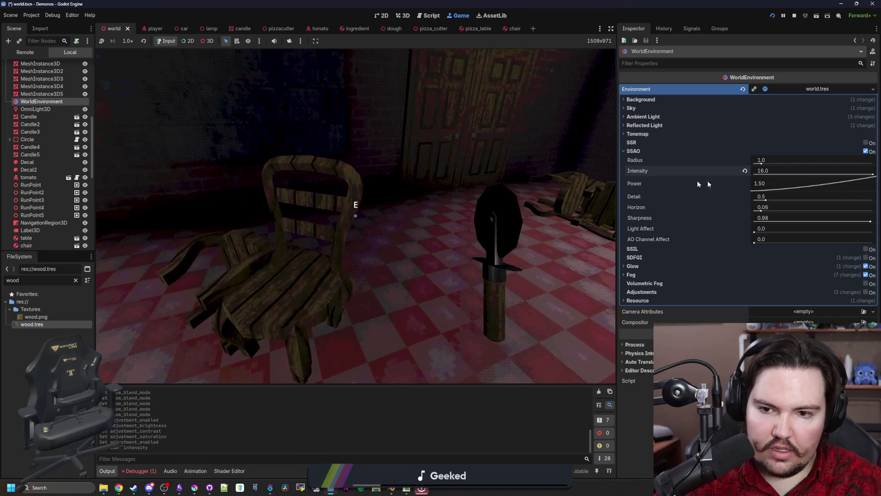
left_click(507, 180)
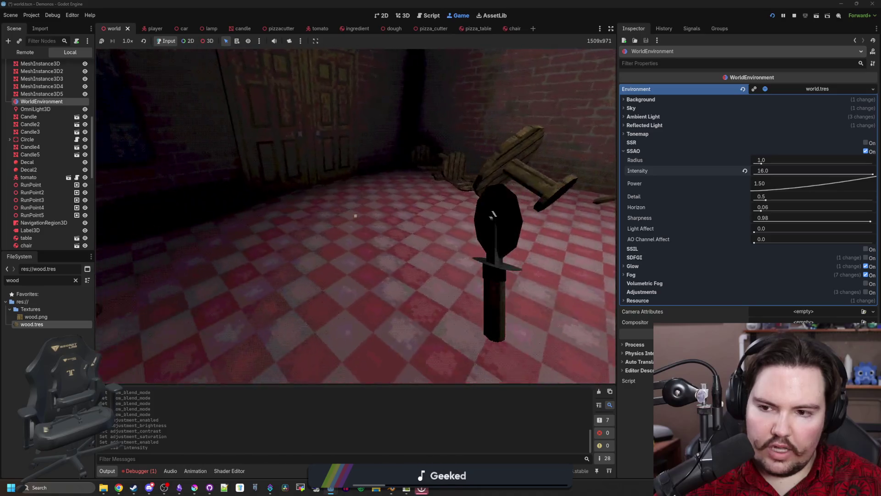
key("w")
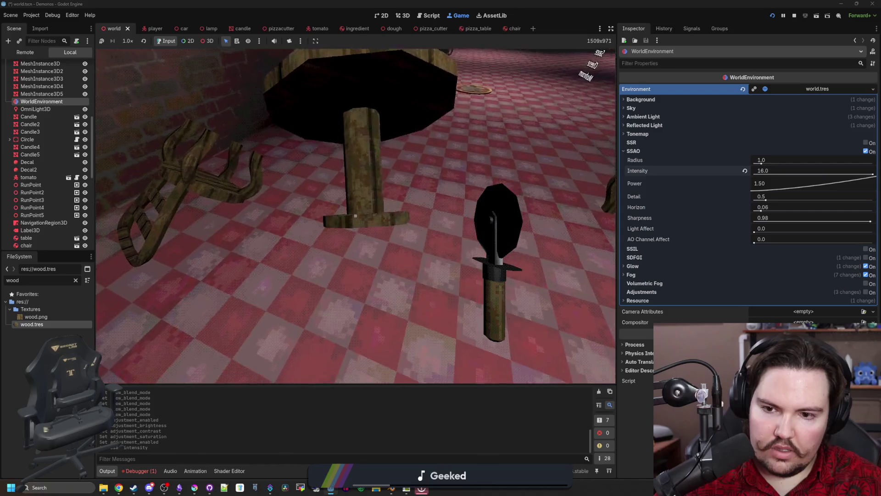
key("s")
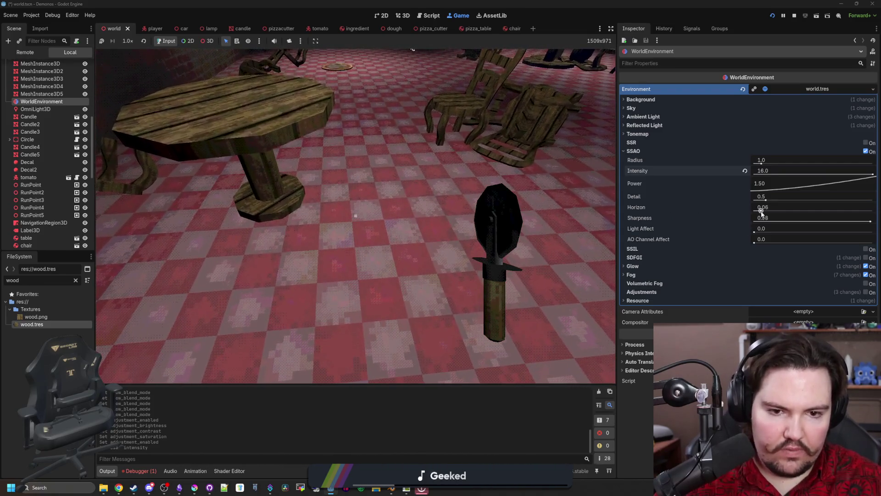
Step: Experiment with SSAO detail, radius, AO channel affect, maxed sharpness and zero horizon
mouse_move(761, 199)
left_mouse_down()
mouse_move(785, 201)
mouse_move(720, 199)
left_mouse_up()
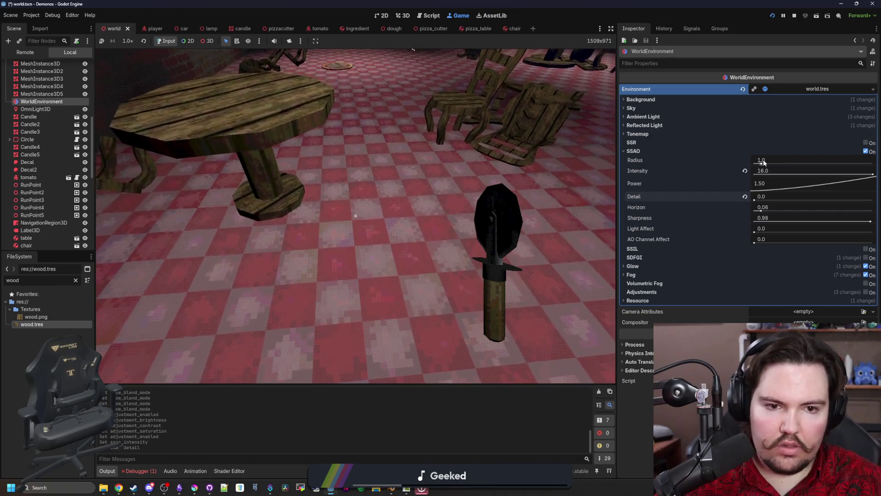
left_click_drag(761, 163, 744, 165)
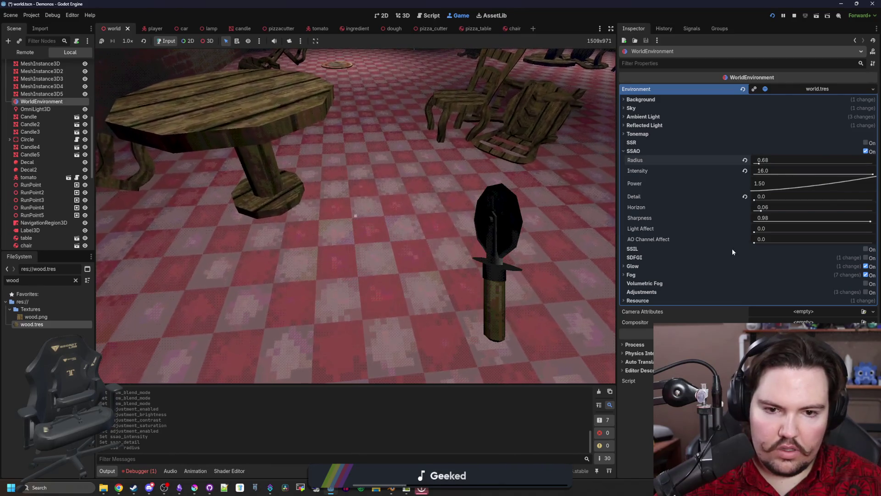
left_click_drag(754, 244, 875, 236)
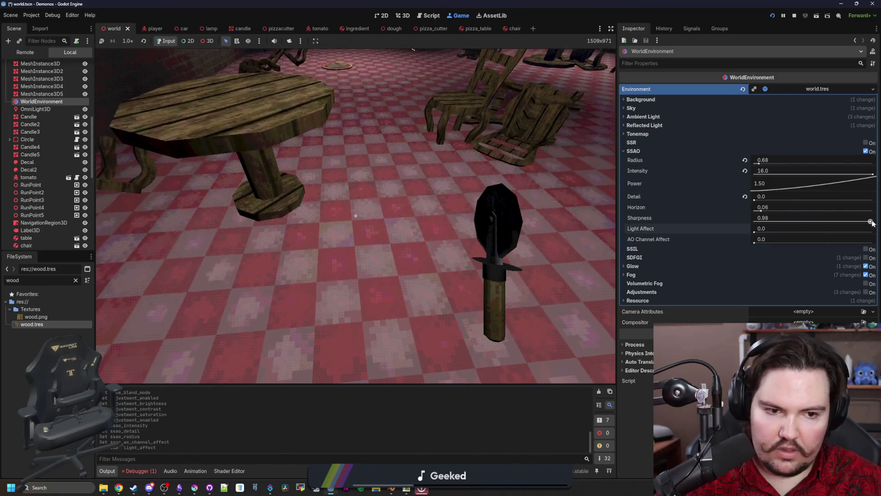
left_click(873, 221)
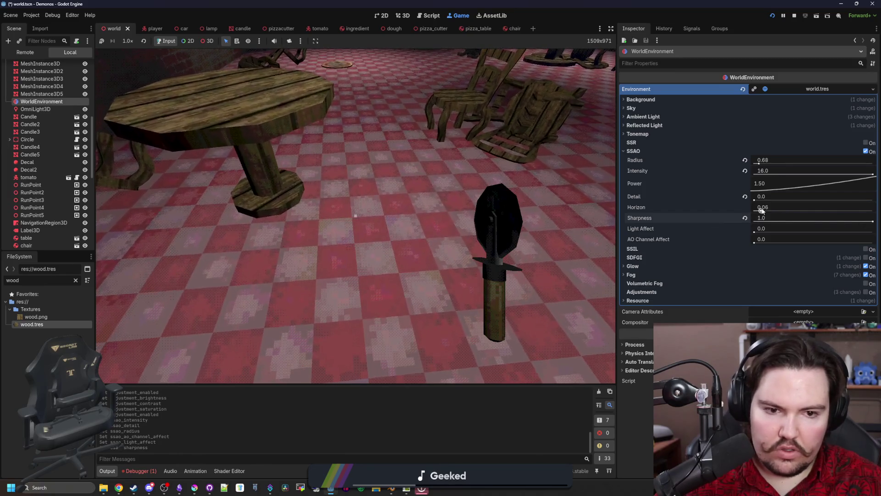
left_click_drag(785, 209, 750, 209)
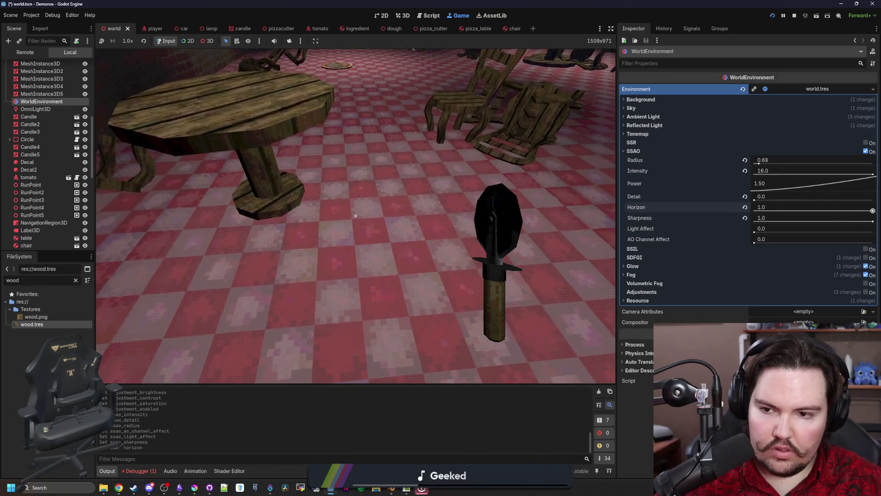
left_click(755, 198)
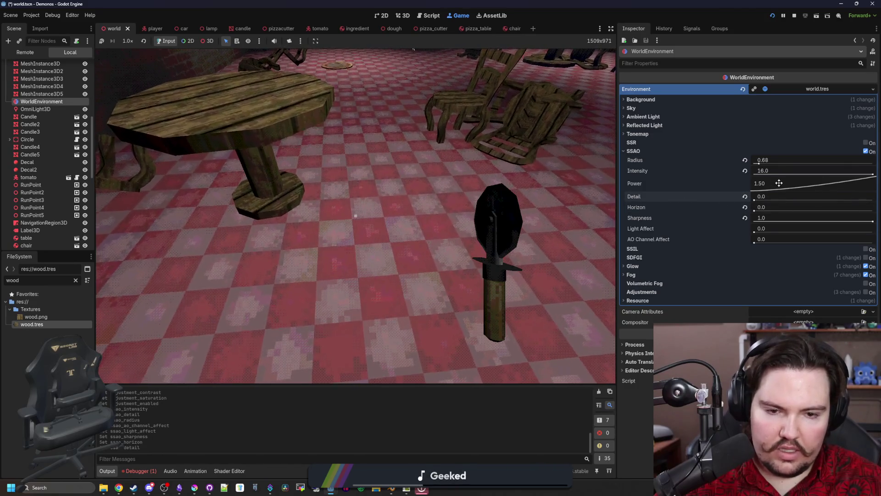
Step: Raise the SSAO power to about 1.84 and enlarge its radius to about 11.6
mouse_move(793, 195)
left_mouse_down()
mouse_move(764, 153)
mouse_move(871, 177)
left_mouse_up()
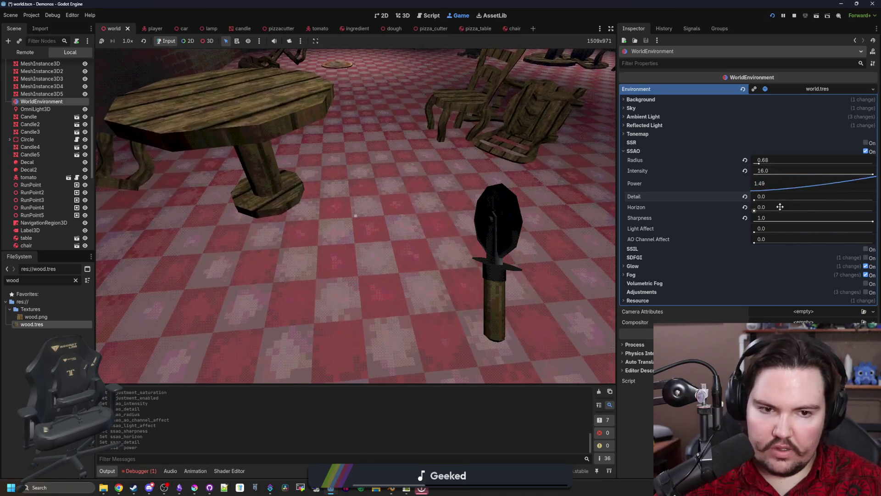
left_click(823, 174)
left_click_drag(759, 163, 839, 164)
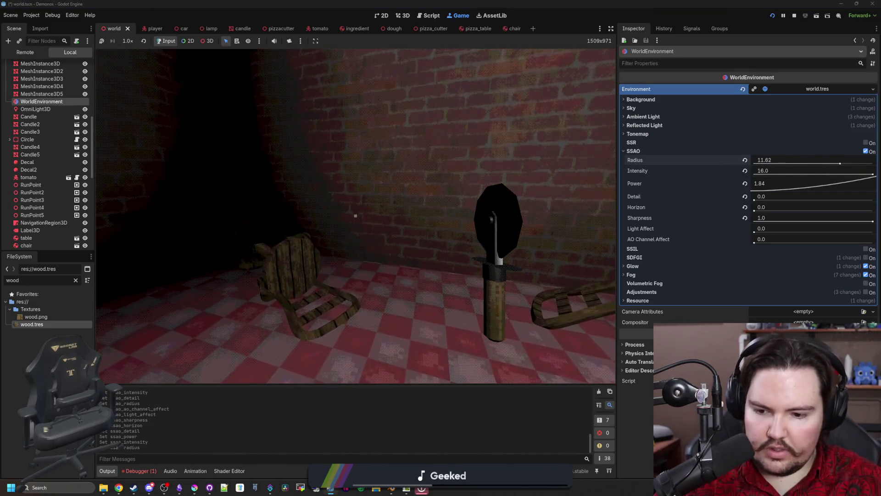
mouse_move(330, 487)
left_click(373, 448)
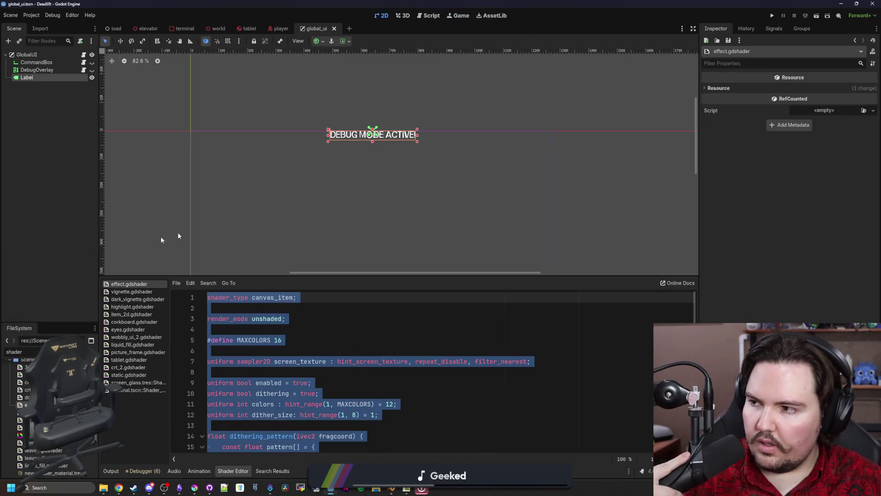
type("world")
double_click(31, 388)
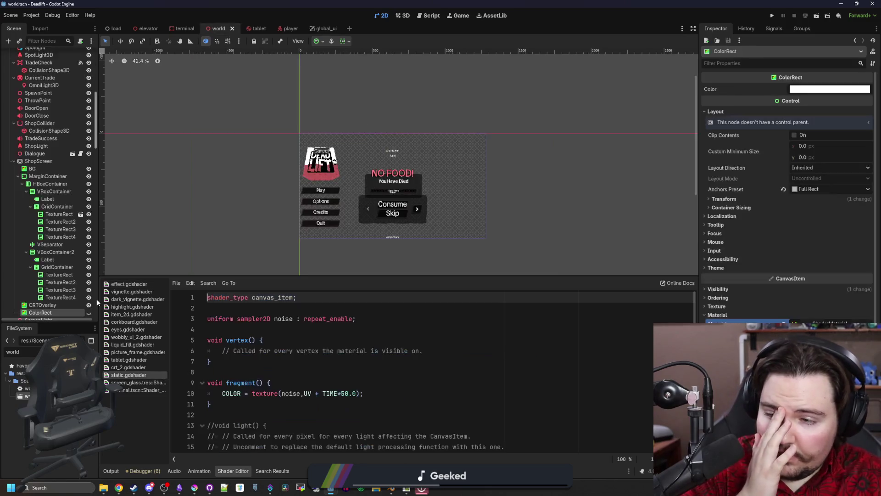
left_click(42, 62)
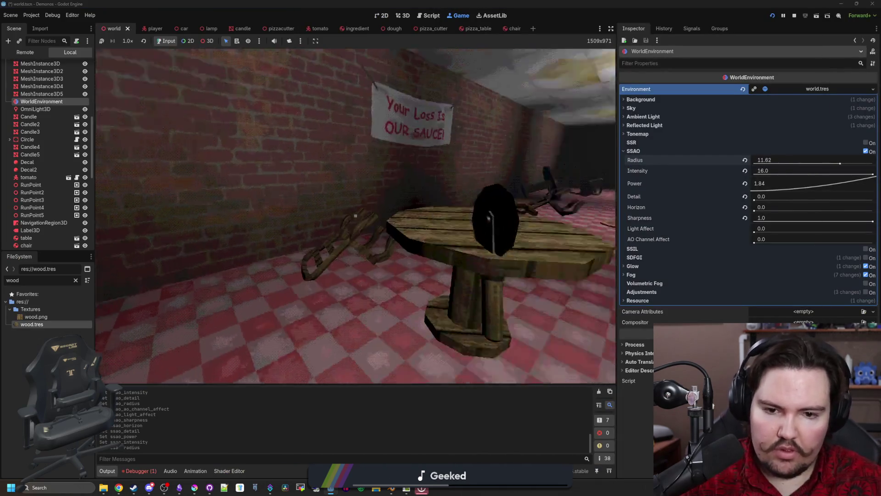
Step: Set SSAO detail to 5, horizon to 0.06 and AO channel affect to 1, trying light affect too
key("w")
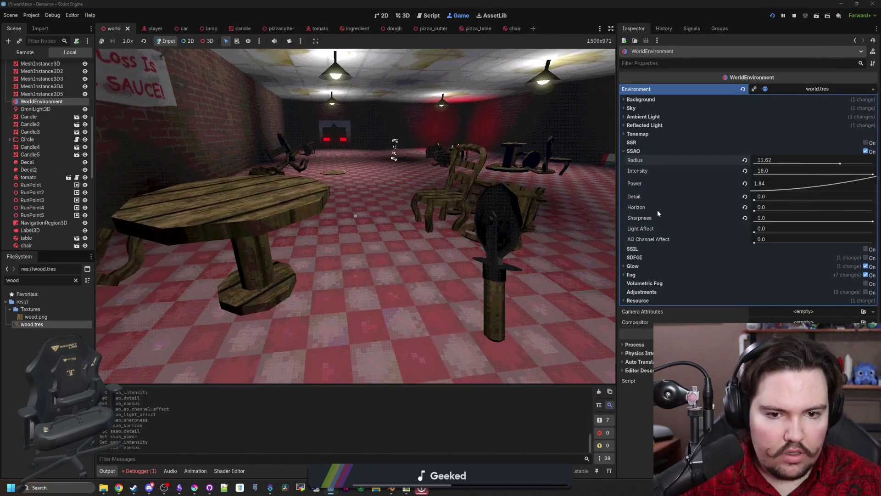
left_click_drag(757, 196, 813, 196)
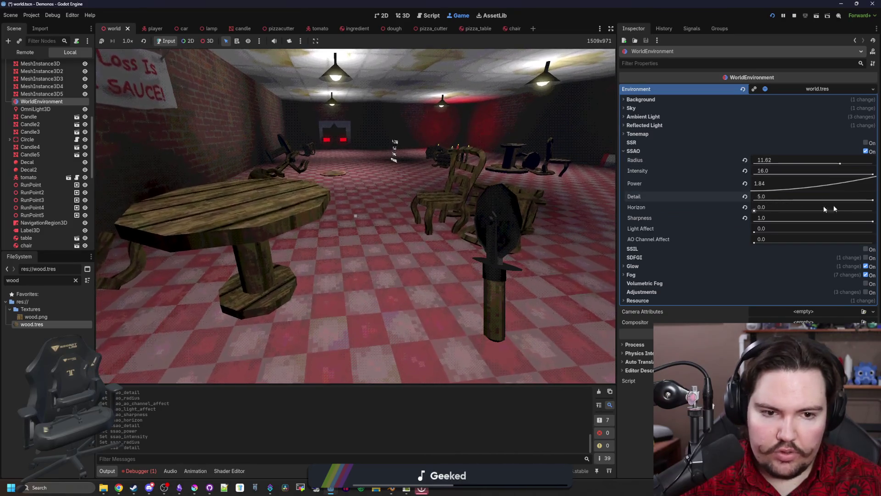
left_click_drag(758, 208, 770, 209)
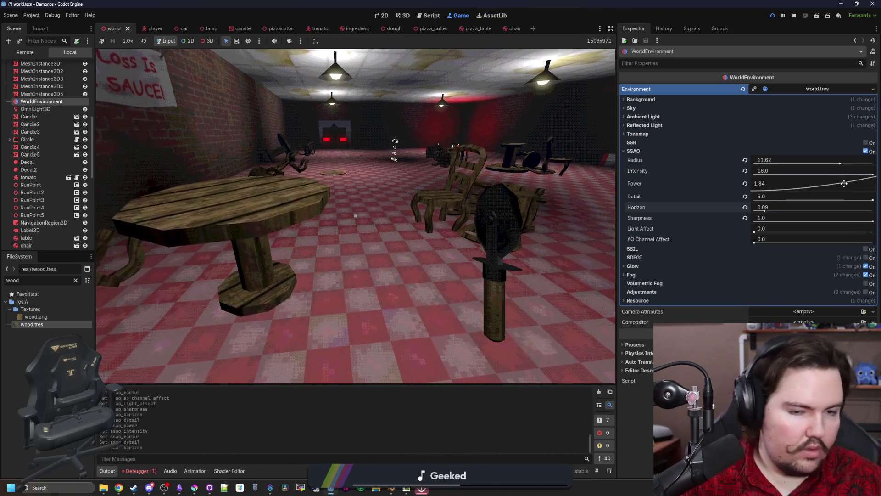
scroll(792, 209, "down", 3)
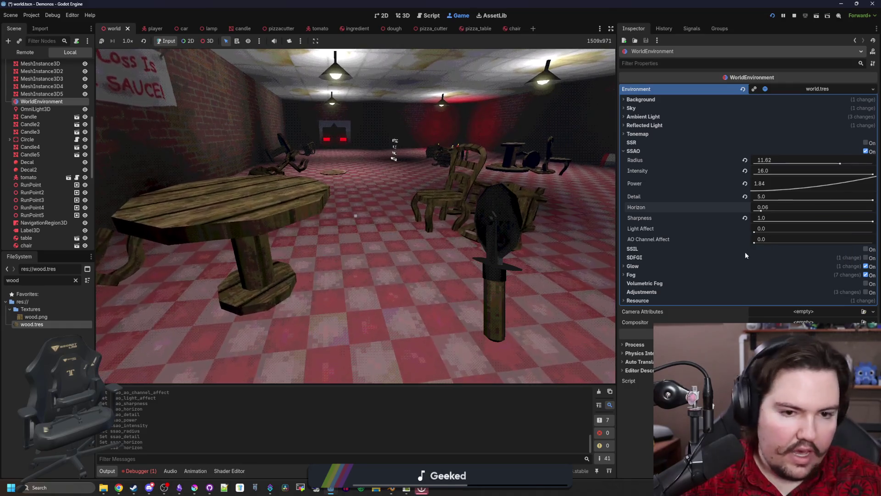
left_click_drag(754, 244, 809, 243)
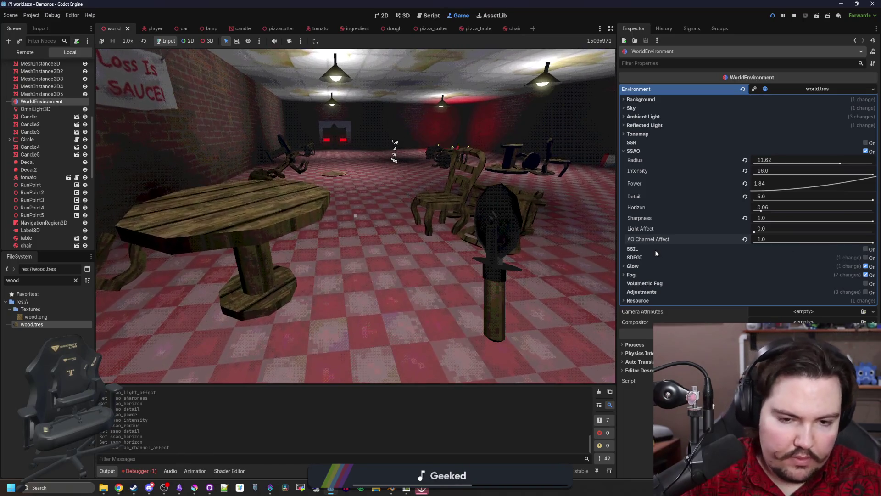
mouse_move(756, 233)
left_mouse_down()
mouse_move(878, 239)
mouse_move(716, 233)
left_mouse_up()
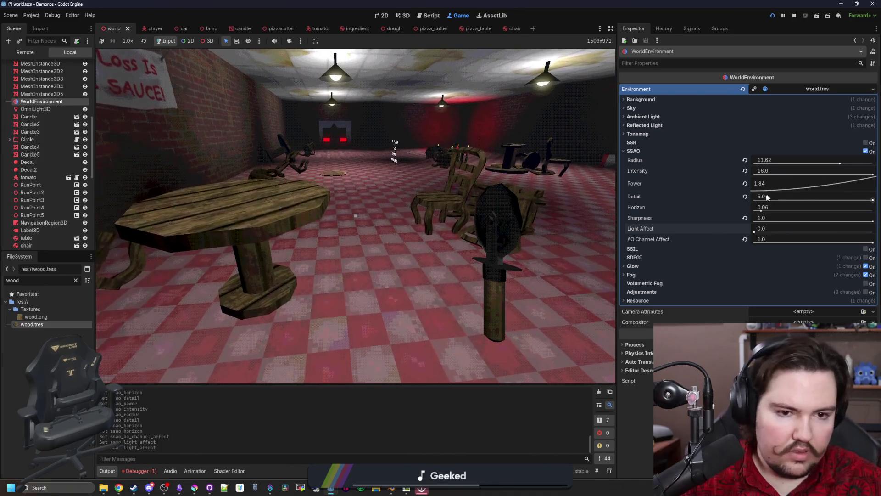
Step: Reset SSAO power to 1.5 and set its intensity to 3
left_click(745, 183)
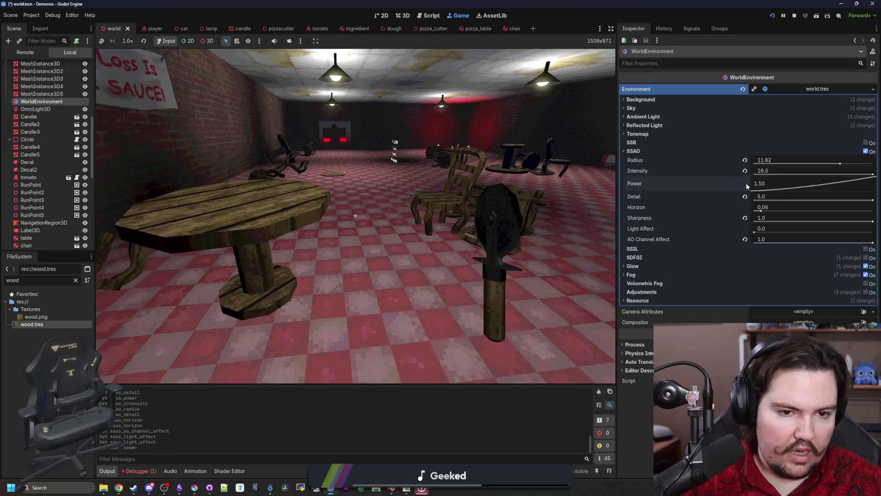
left_click(766, 171)
type("3")
key("Return")
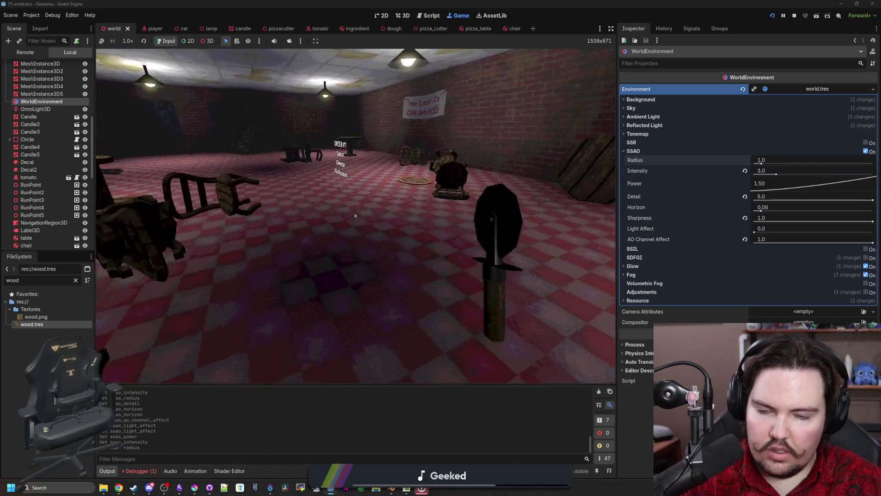
Step: Knock over the table in the playtest, try a higher SSAO intensity and return it to 3
key("w")
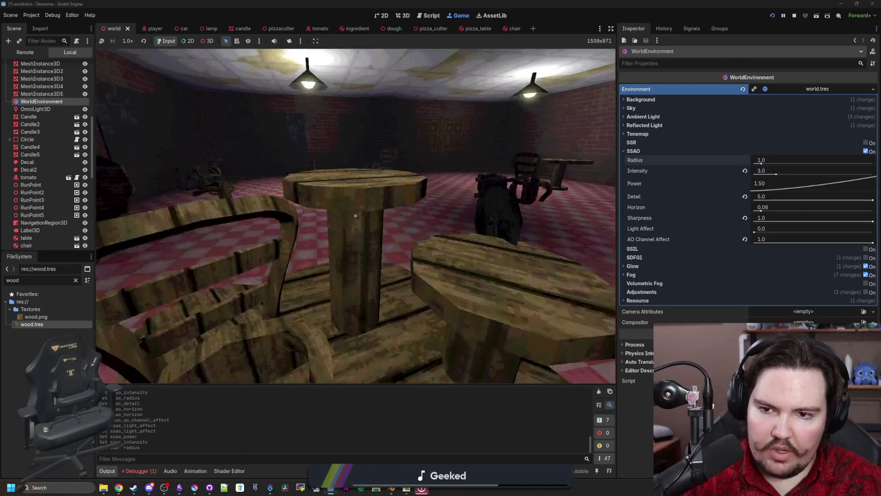
left_click(356, 216)
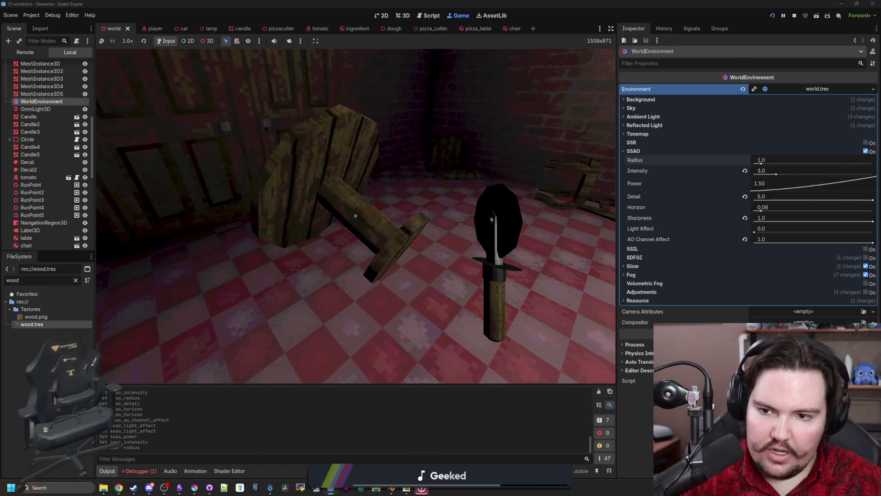
key("w")
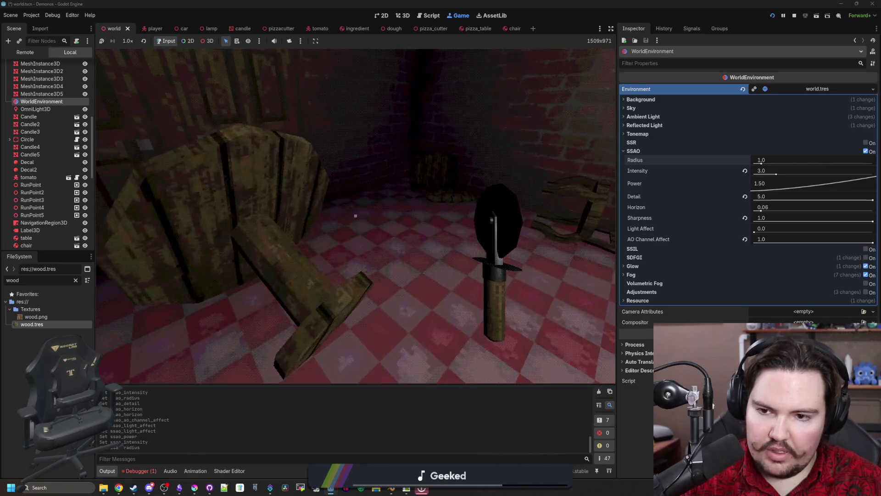
key("Escape")
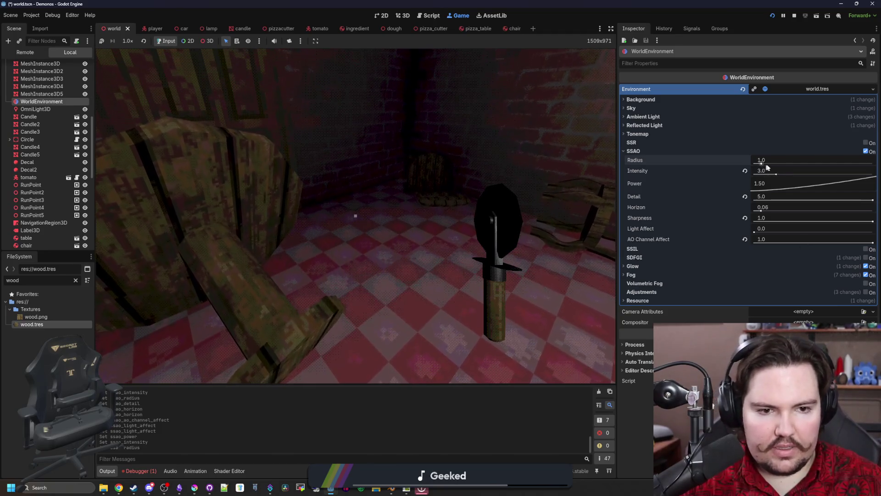
mouse_move(777, 175)
left_mouse_down()
mouse_move(802, 174)
mouse_move(773, 173)
left_mouse_up()
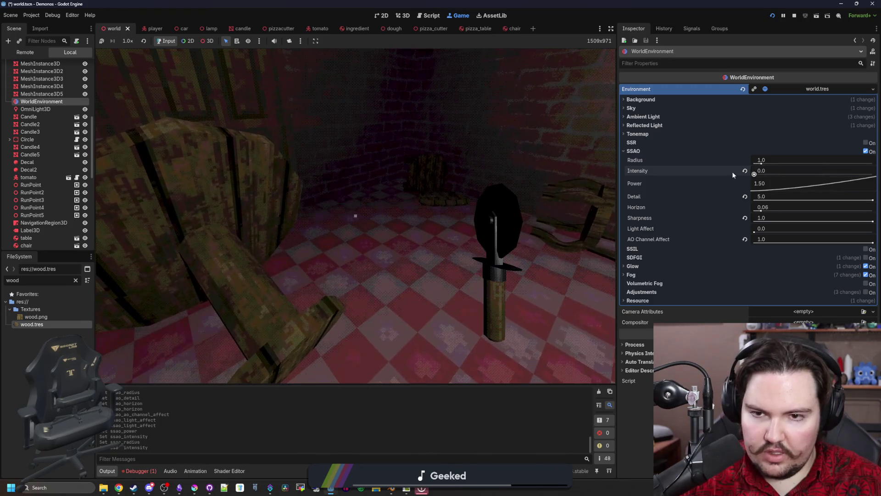
left_click(762, 170)
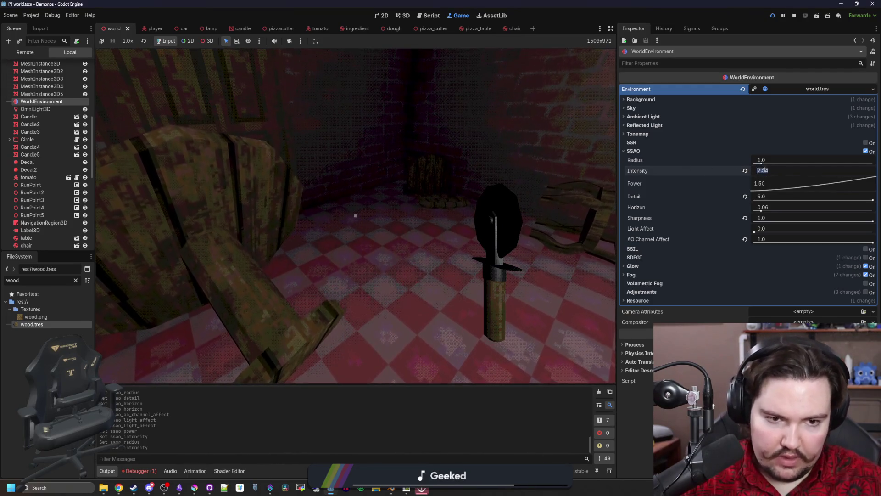
type("3")
key("Return")
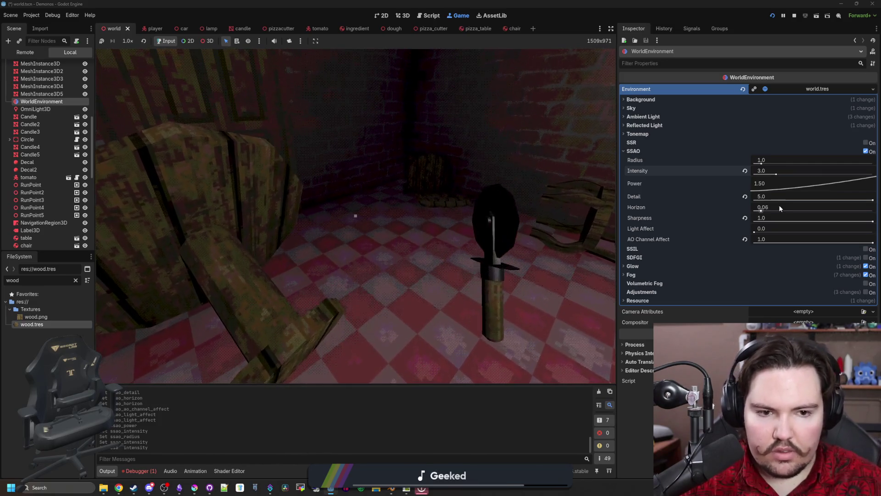
Step: Raise the SSAO light affect to full, readjust it, and walk toward the car to check
left_click_drag(758, 229, 826, 228)
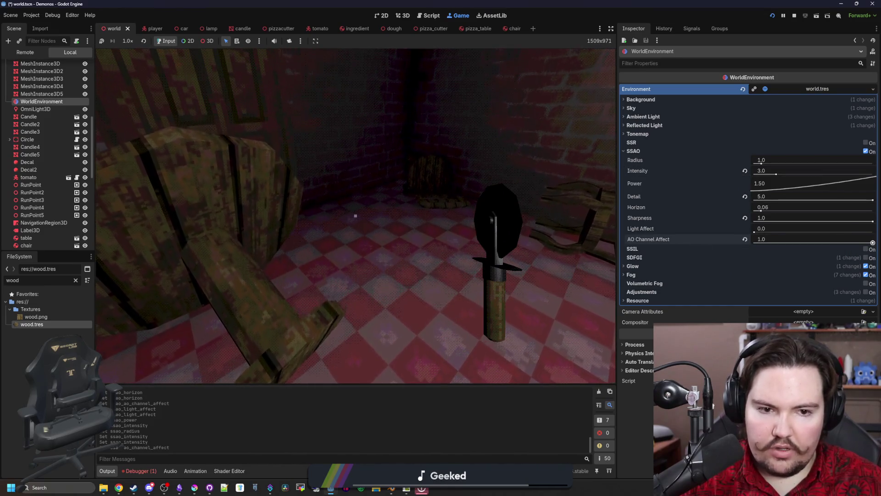
left_click_drag(761, 230, 874, 232)
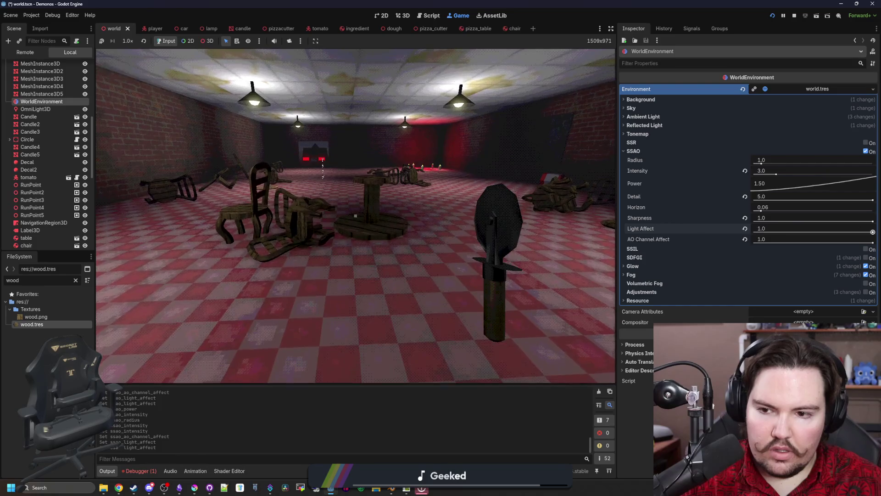
left_click_drag(873, 233, 698, 225)
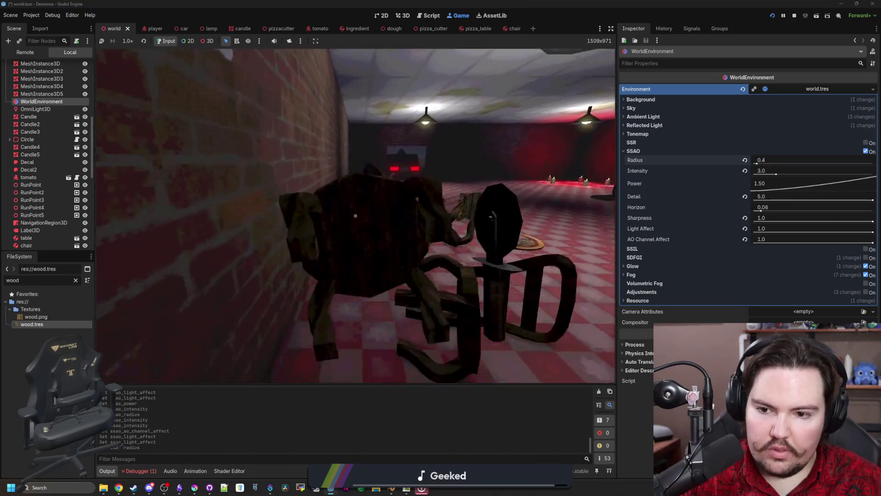
key("w")
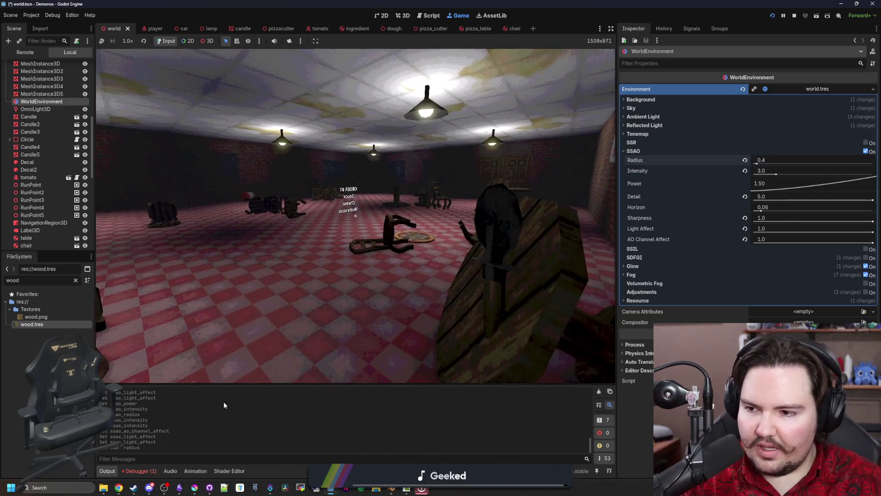
scroll(37, 177, "up", 5)
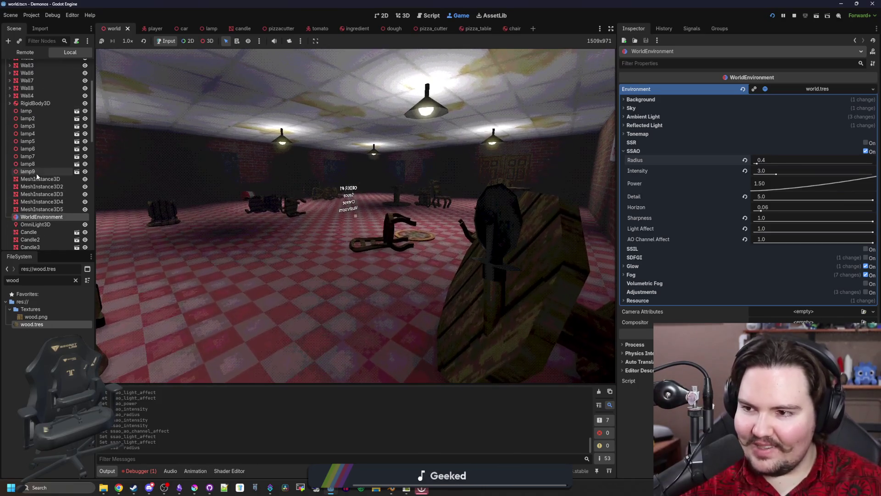
Step: Enable shadows on the lamp scene's omni light and restart the game to see them
left_click(77, 157)
left_click(35, 81)
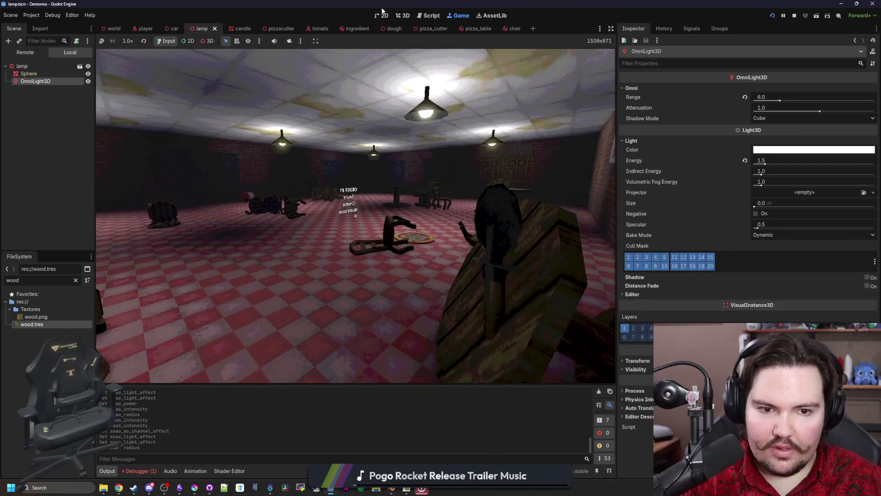
left_click(383, 14)
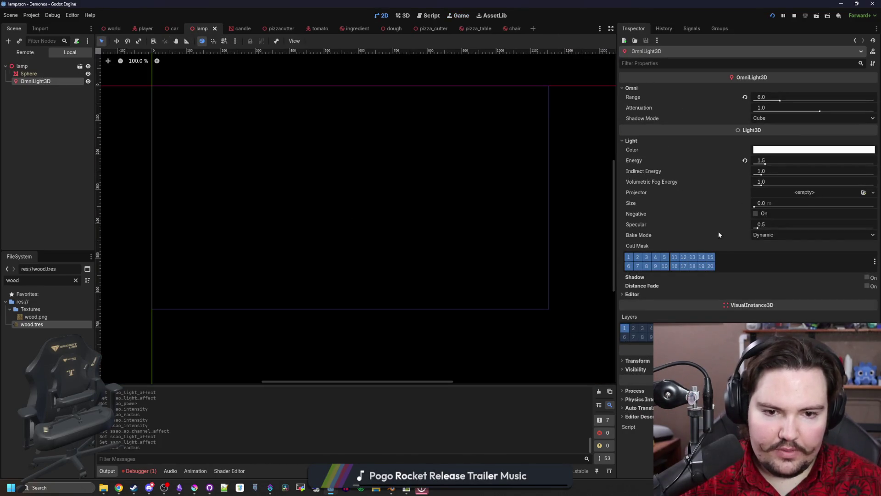
left_click(866, 277)
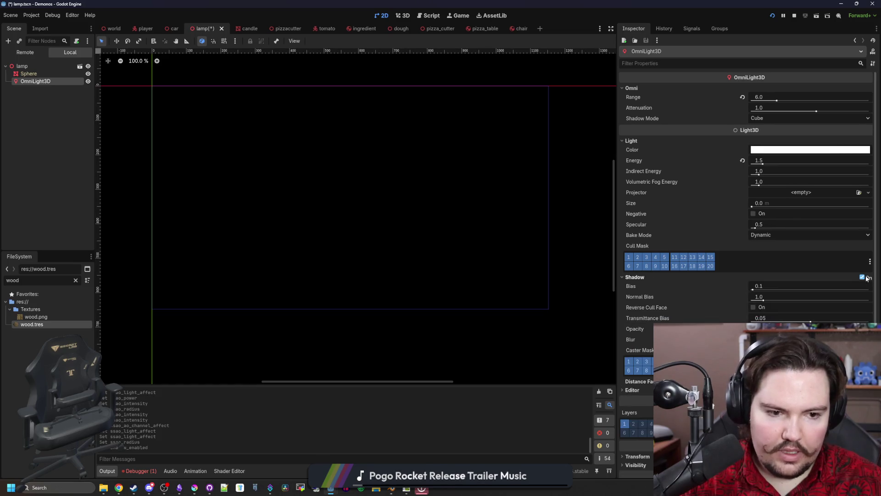
left_click(795, 15)
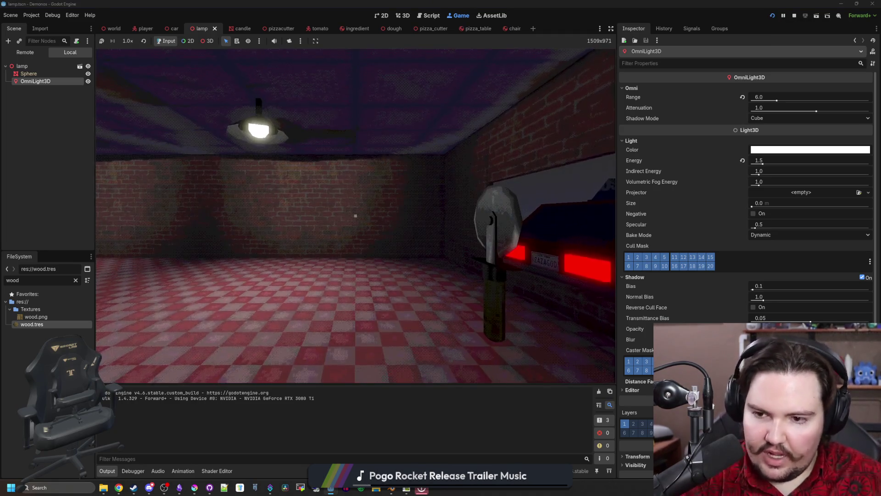
Step: Walk to the chairs in the running game, pick one up, then drop it on the floor
key("w")
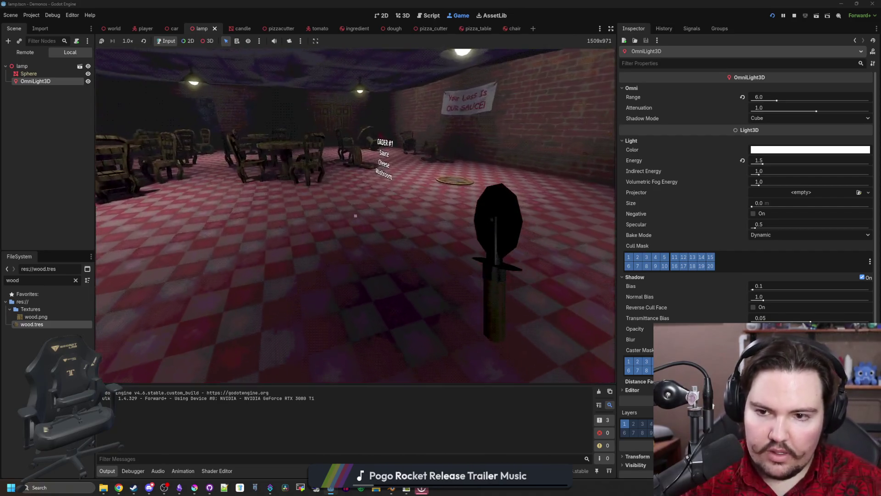
key("e")
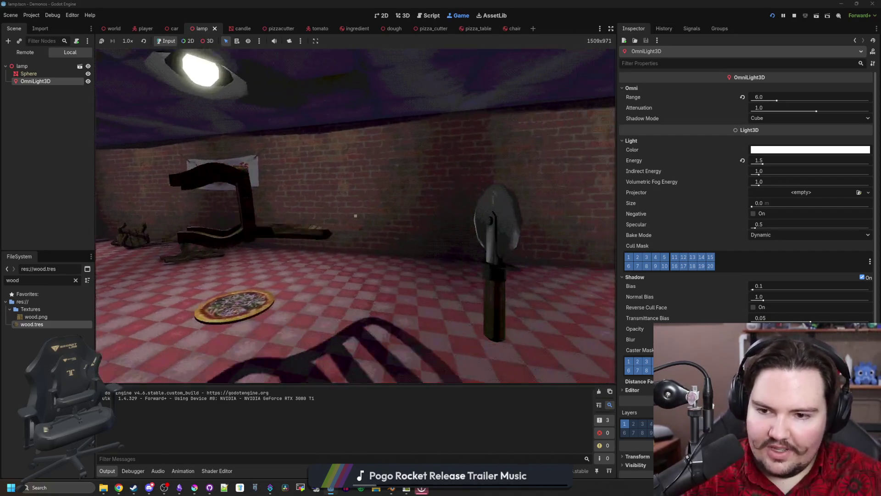
key("e")
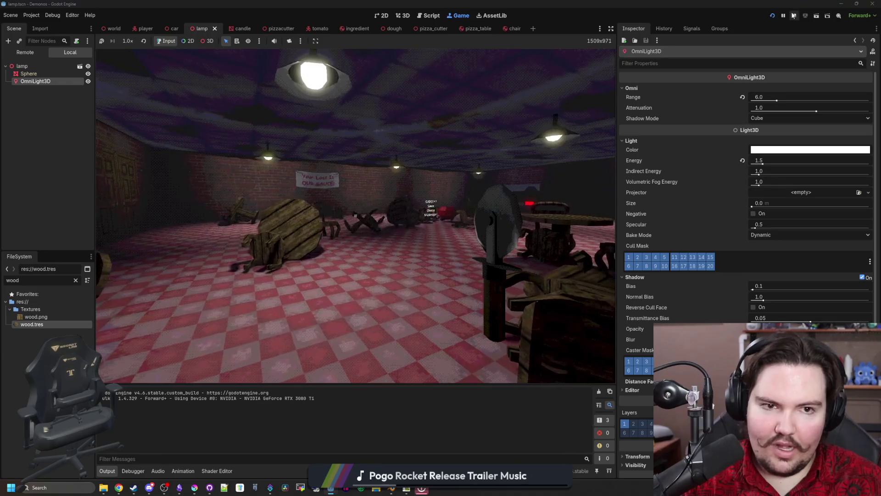
Step: Relaunch the game and try a larger omni light range, settling back on 6
left_click(794, 15)
left_click(862, 277)
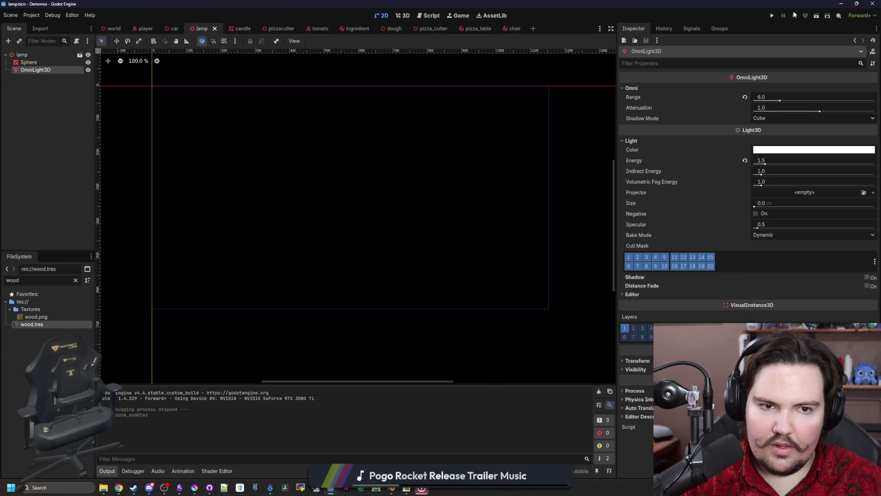
left_click(774, 15)
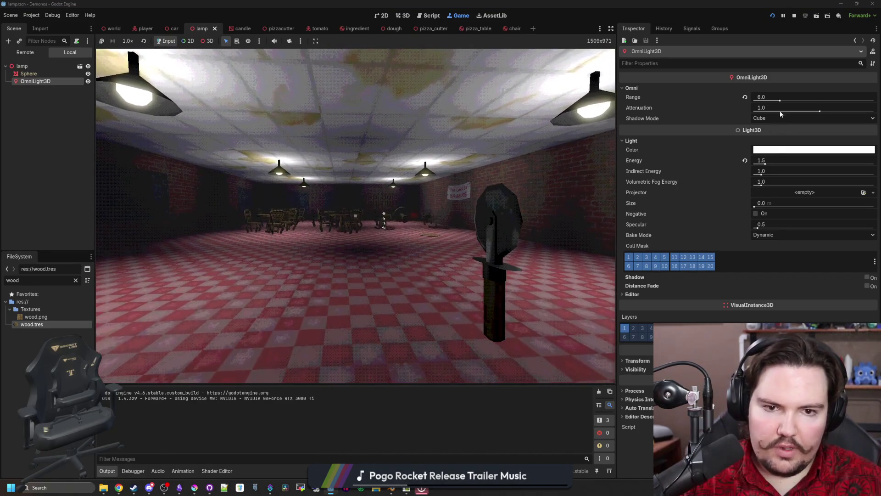
left_click_drag(781, 101, 787, 101)
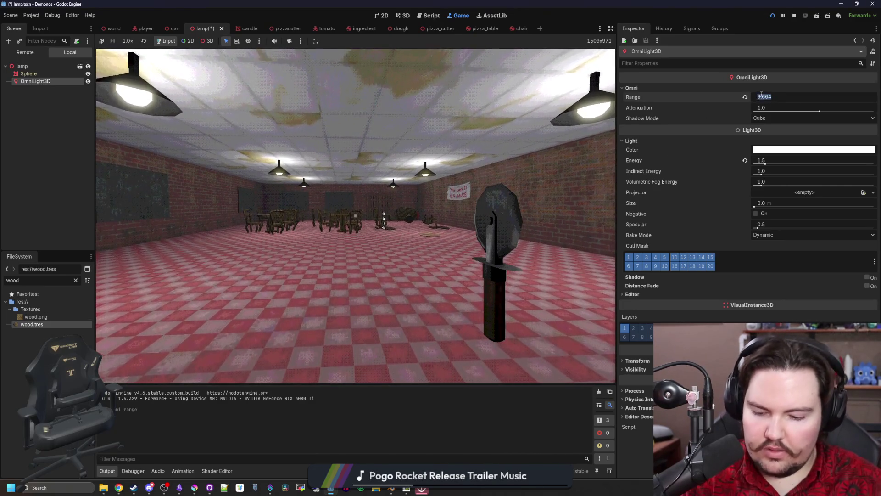
type("6")
key("Return")
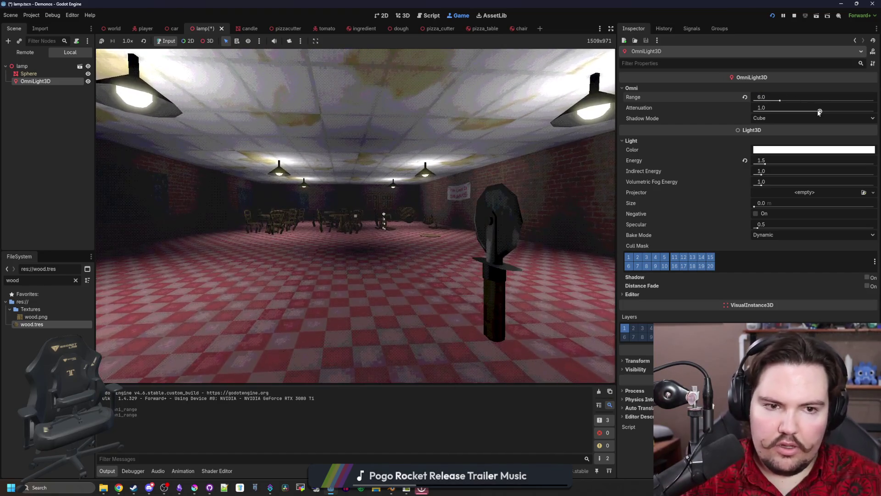
Step: Test higher and lower attenuation on the light, then reset it to the default 1.0
left_click_drag(820, 112, 837, 112)
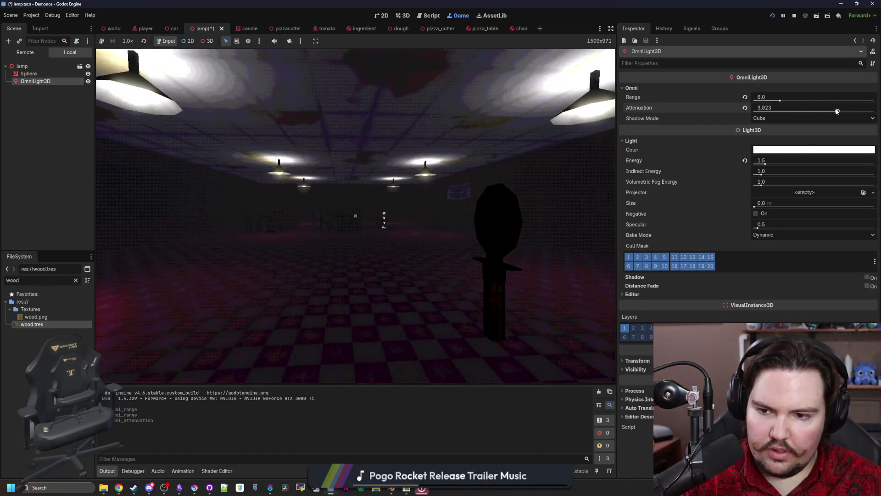
left_click_drag(853, 111, 819, 108)
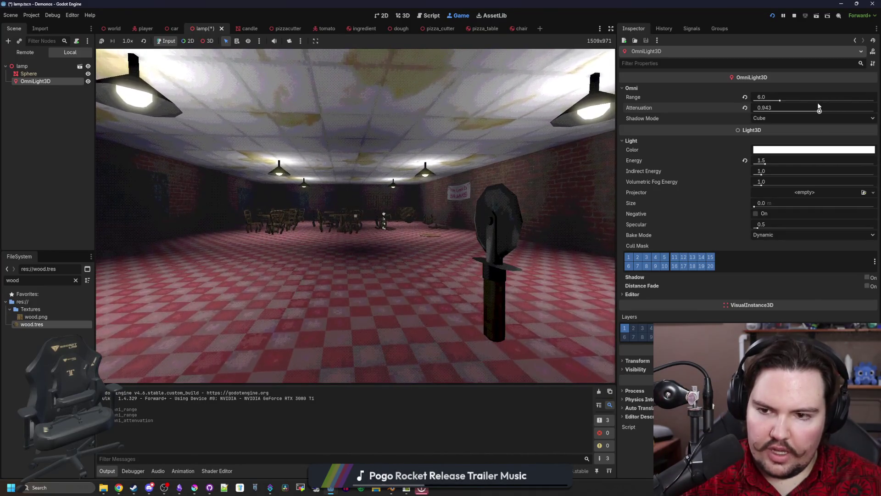
left_click(745, 107)
left_click(768, 117)
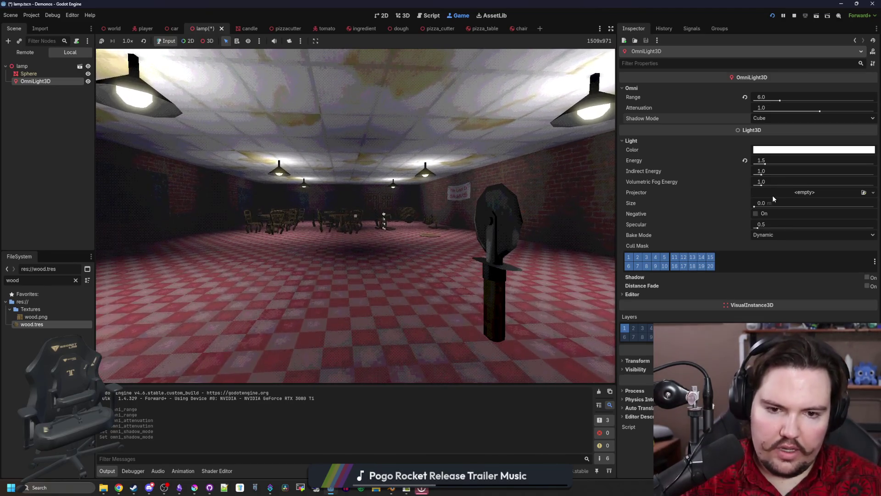
Step: Give the omni light a size of about 0.66 m to soften shadows and check it in-game
left_click(756, 206)
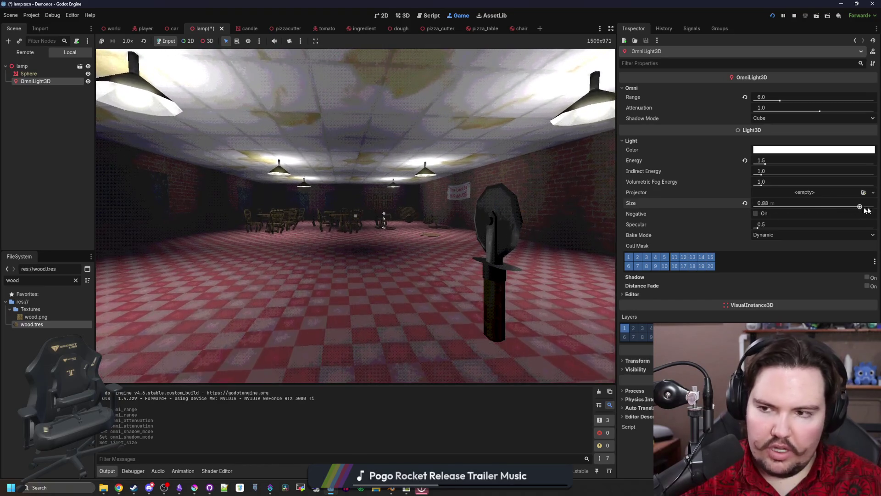
mouse_move(808, 206)
left_mouse_down()
mouse_move(841, 207)
mouse_move(834, 185)
left_mouse_up()
left_click(356, 215)
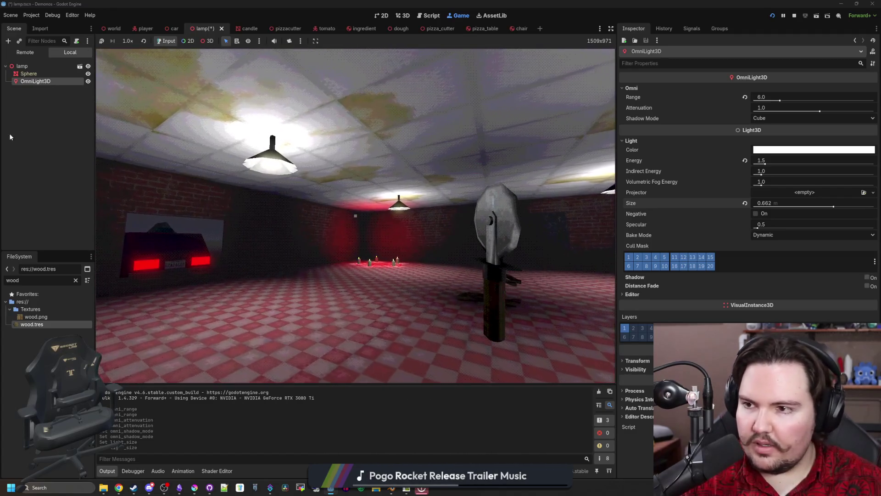
left_click(145, 29)
left_click(79, 65)
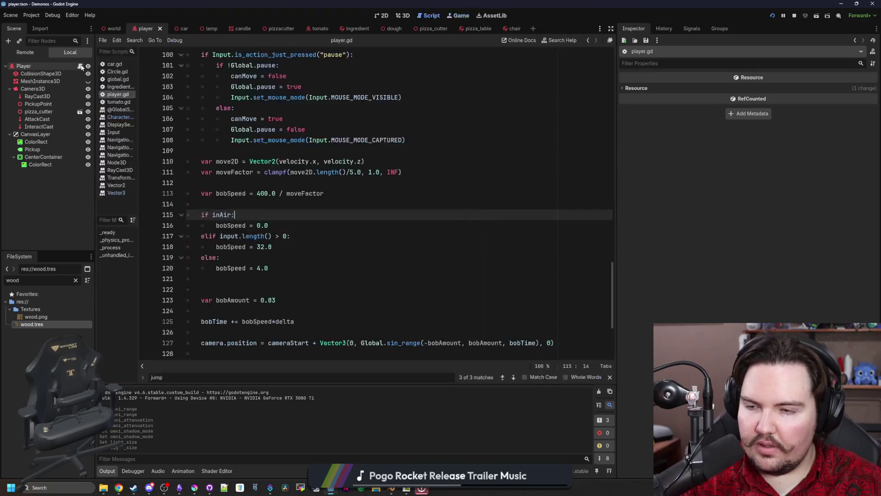
scroll(340, 275, "down", 5)
Step: Save the player script, view the brick wall in the running game, then bring Krita forward
key("ctrl+s")
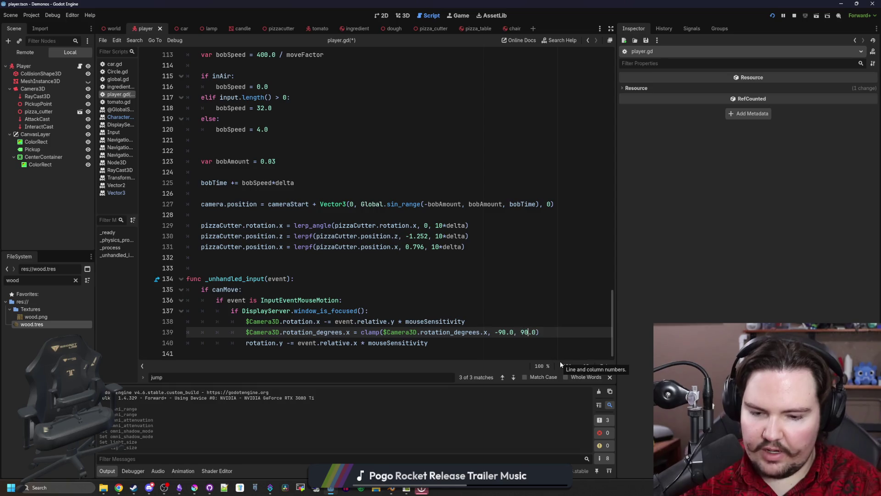
left_click(448, 268)
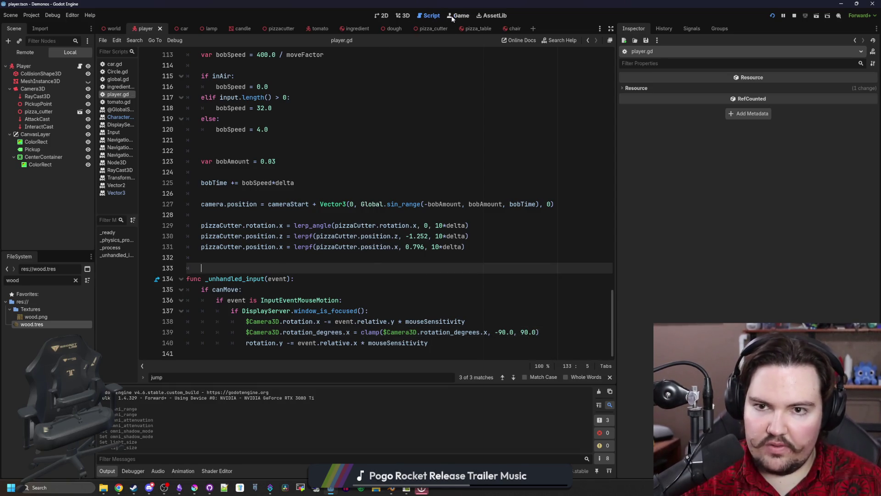
left_click(458, 15)
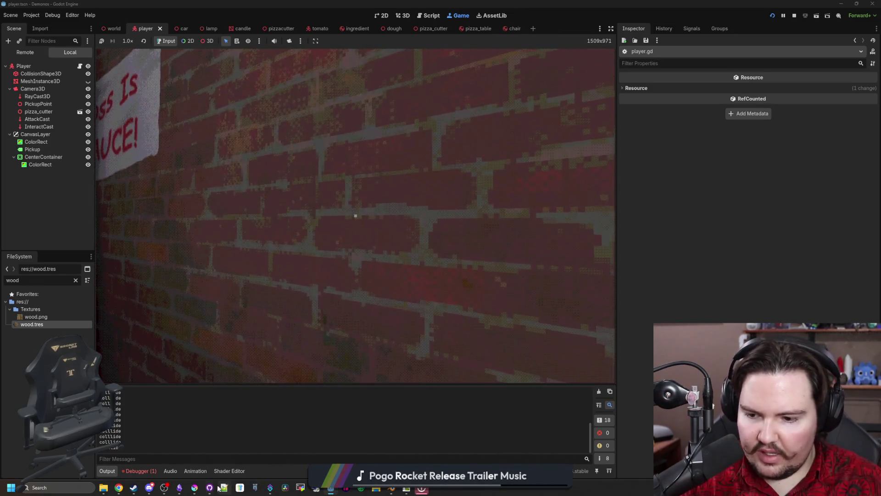
key("alt+Tab")
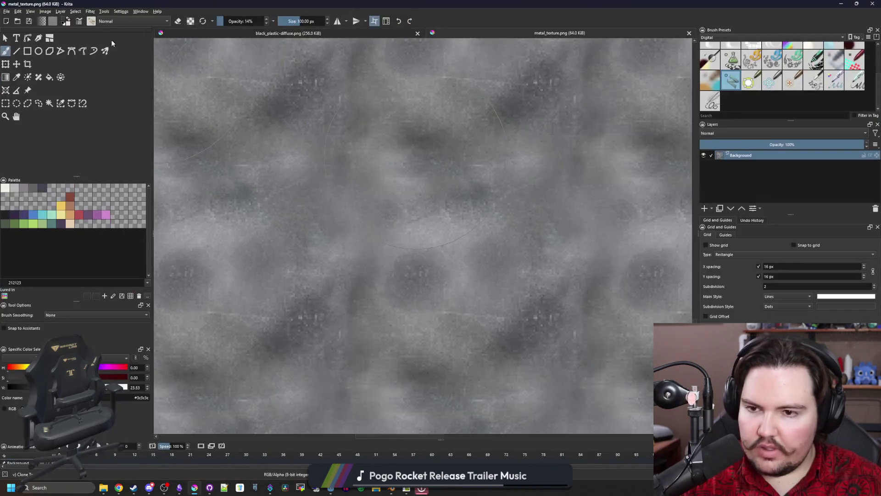
Step: Load brickArtboard 02-diffuse.png from the Demonos/Textures folder into Krita
left_click(7, 12)
left_click(21, 28)
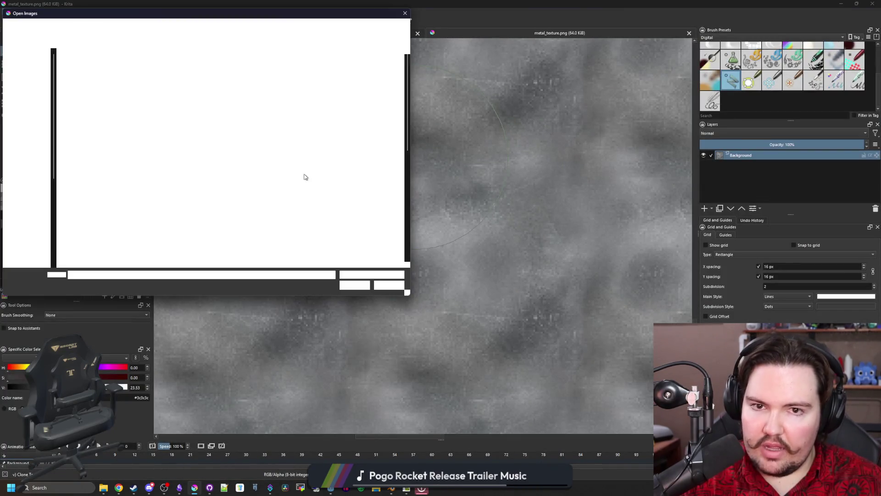
scroll(176, 161, "down", 5)
scroll(176, 161, "down", 3)
scroll(176, 161, "up", 10)
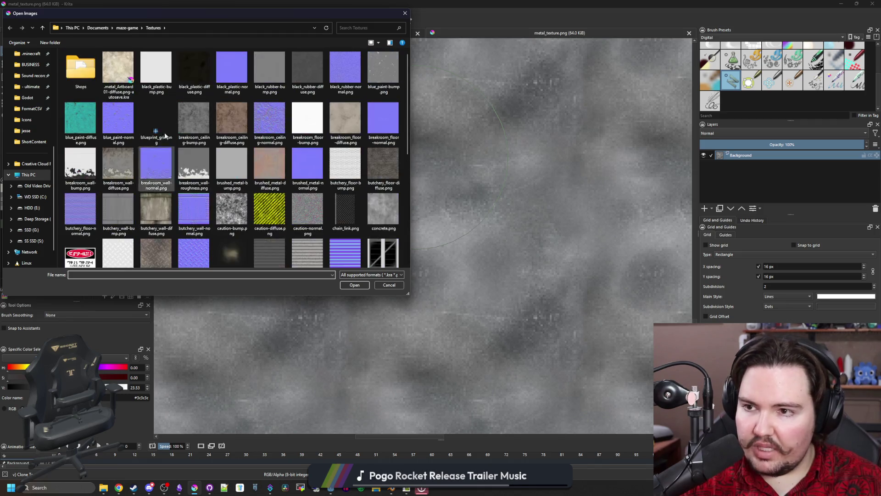
left_click(99, 28)
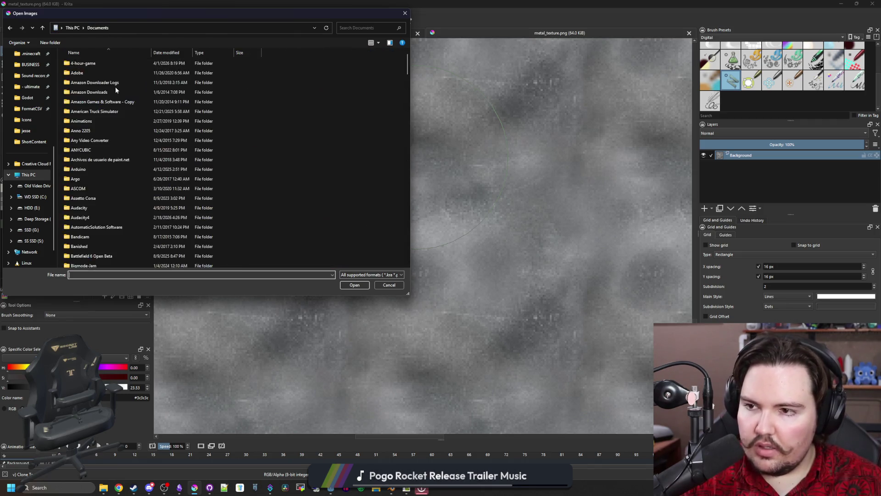
scroll(115, 87, "down", 10)
scroll(111, 104, "up", 5)
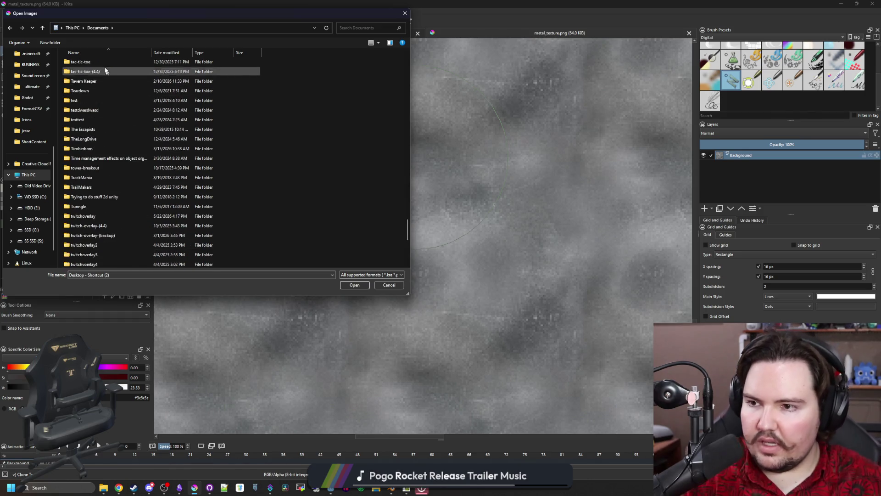
scroll(104, 89, "down", 5)
key("Down")
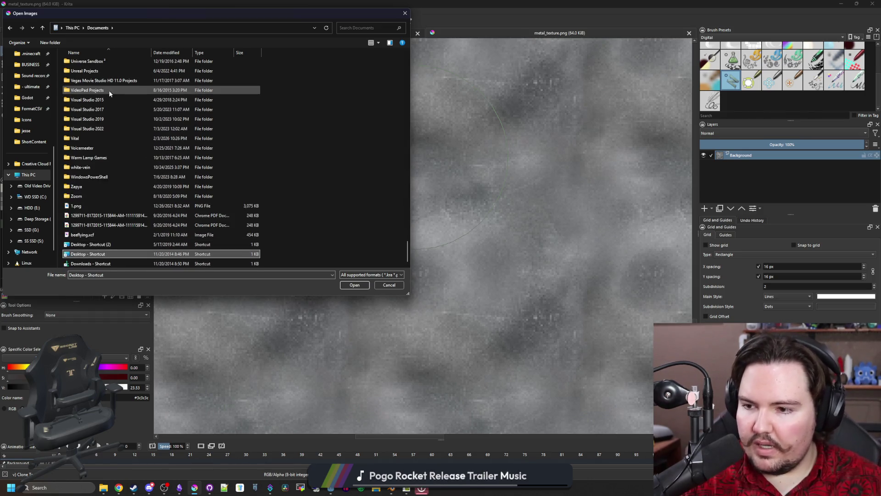
scroll(110, 96, "up", 2)
scroll(139, 102, "up", 8)
scroll(131, 103, "up", 8)
scroll(105, 126, "up", 2)
scroll(106, 124, "up", 1)
scroll(105, 125, "up", 1)
scroll(104, 122, "up", 8)
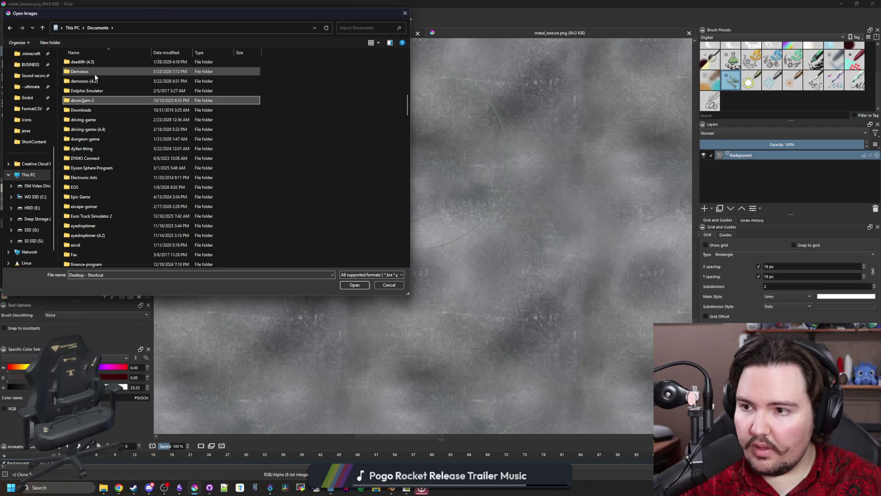
double_click(90, 72)
double_click(78, 82)
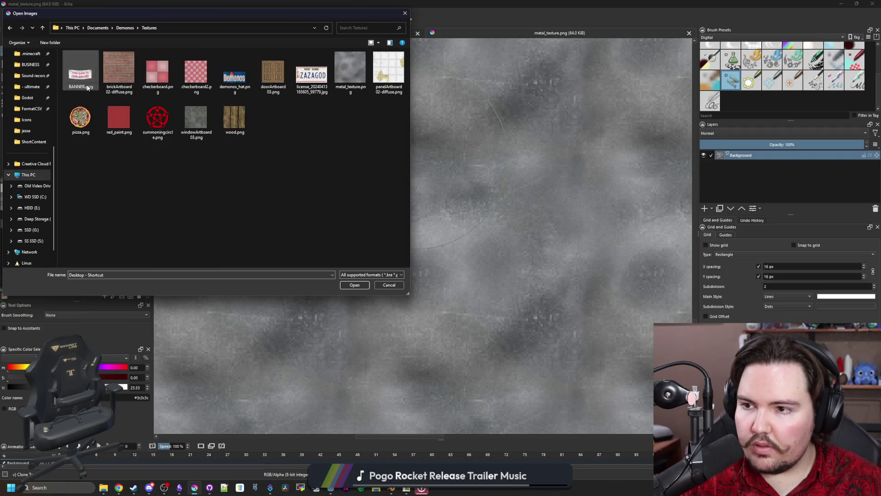
double_click(119, 77)
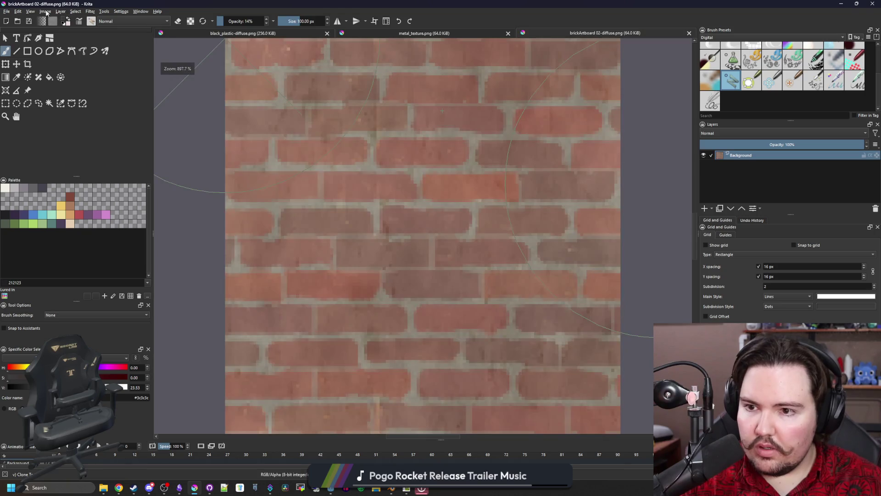
scroll(342, 190, "down", 2)
scroll(342, 190, "down", 2)
Step: Scale the brick texture to 64 × 64 px, save it as PNG and return to Godot
left_click(43, 12)
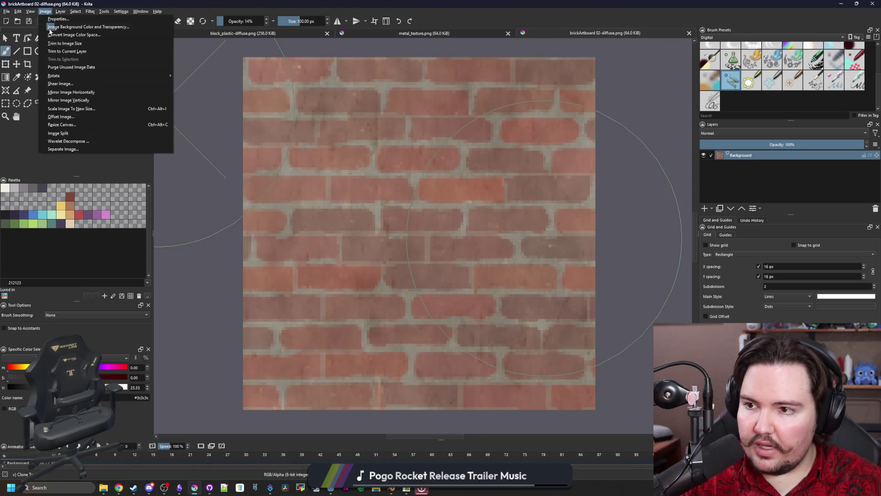
left_click(69, 108)
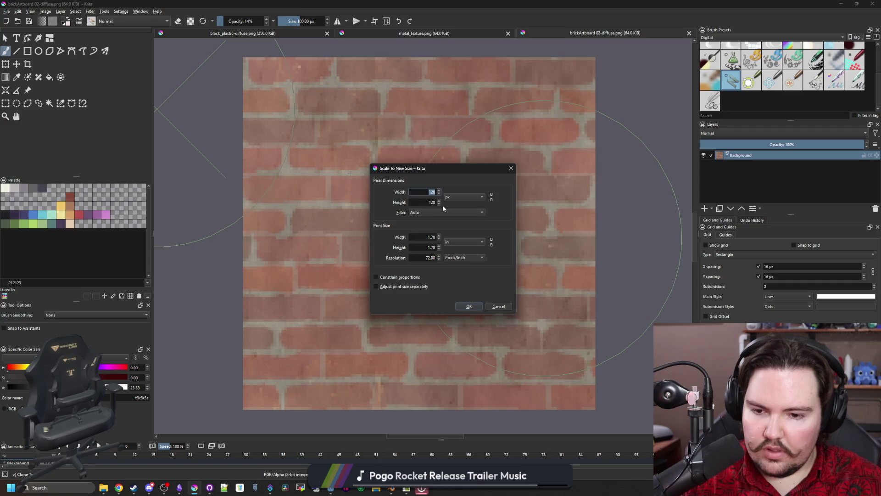
type("64")
key("Tab")
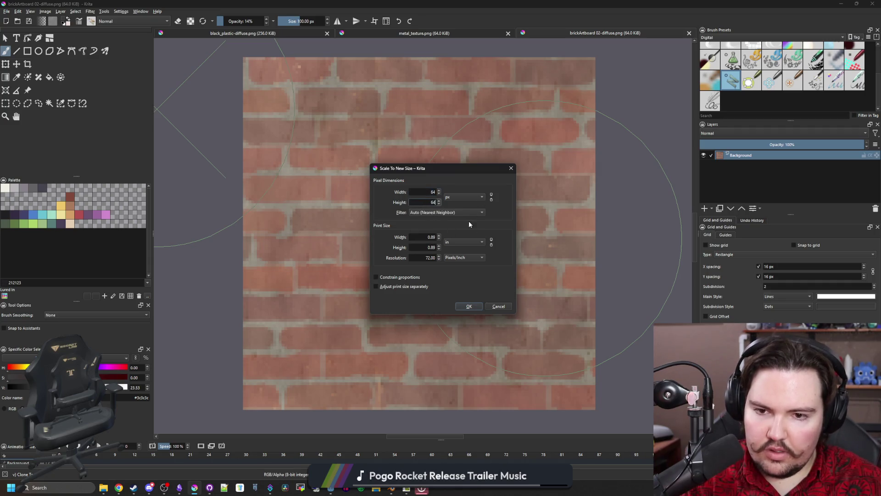
left_click(468, 305)
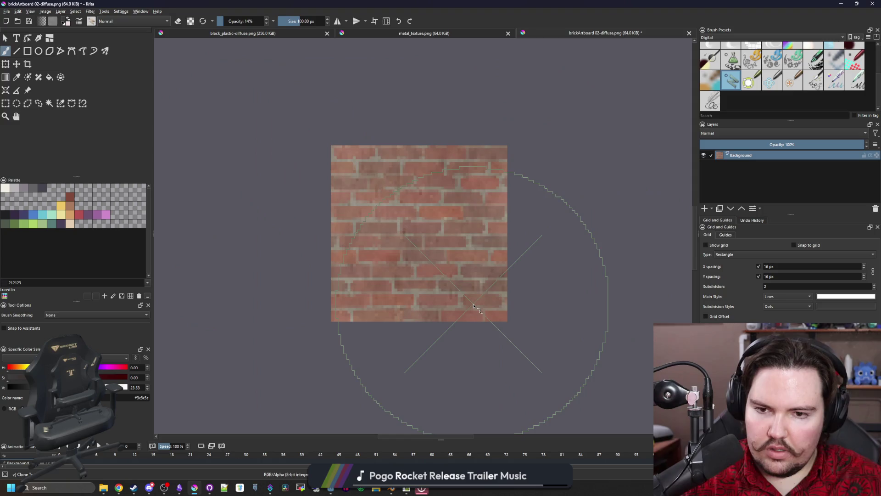
key("ctrl+s")
left_click(472, 310)
key("alt+Tab")
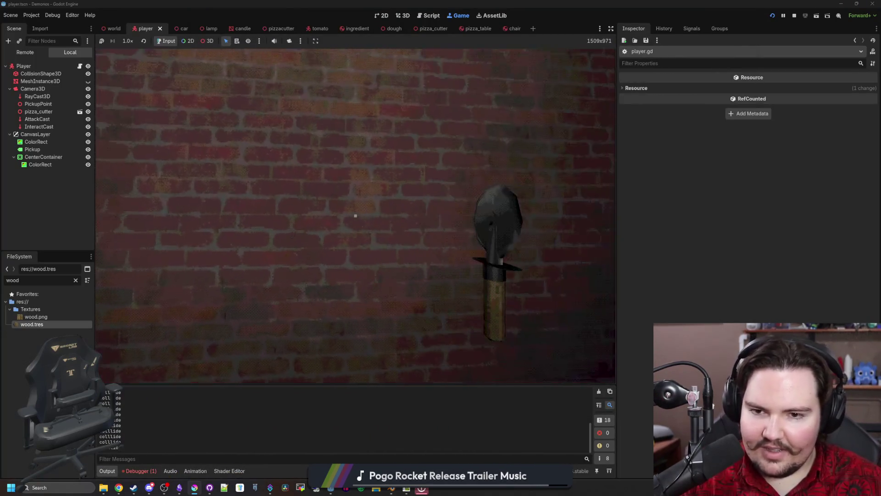
Step: Check the wall in-game, stop the test, reopen and save the world scene in the 3D workspace
key("w")
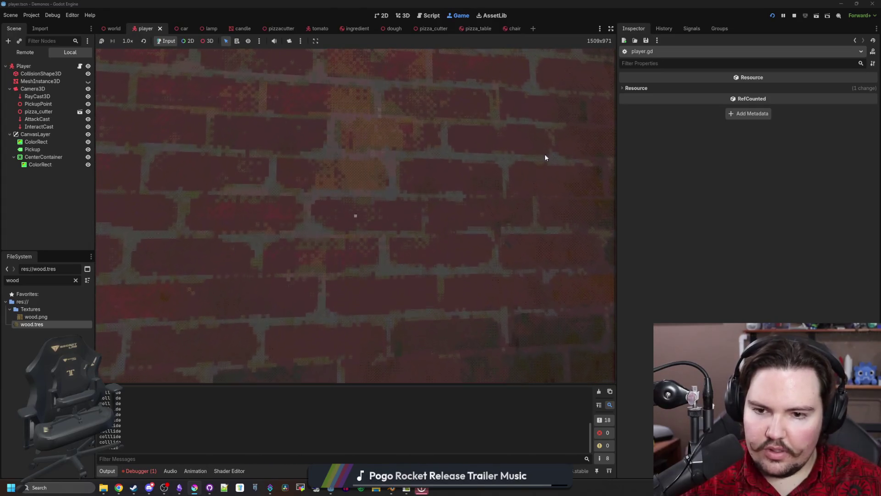
left_click(794, 13)
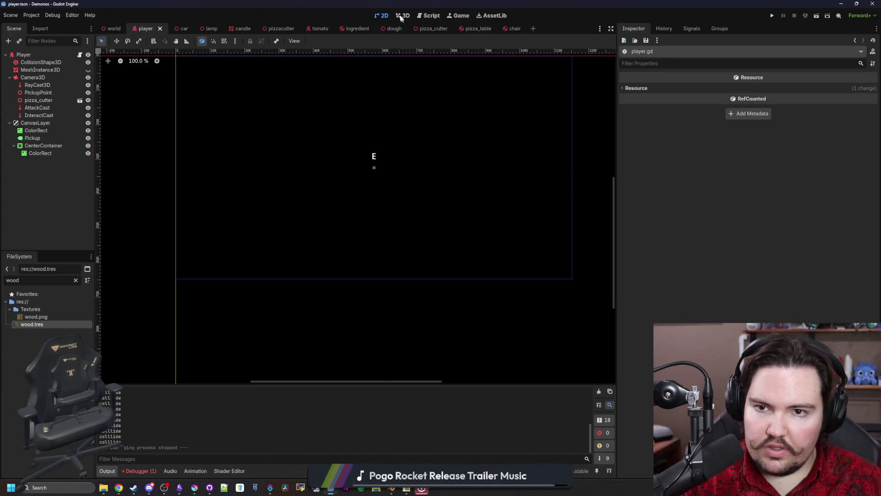
left_click(401, 16)
left_click(112, 28)
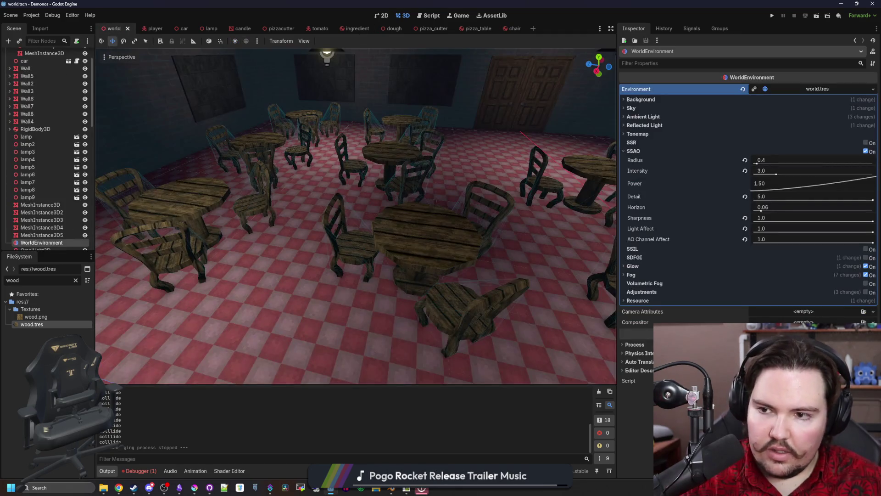
key("w")
key("ctrl+s")
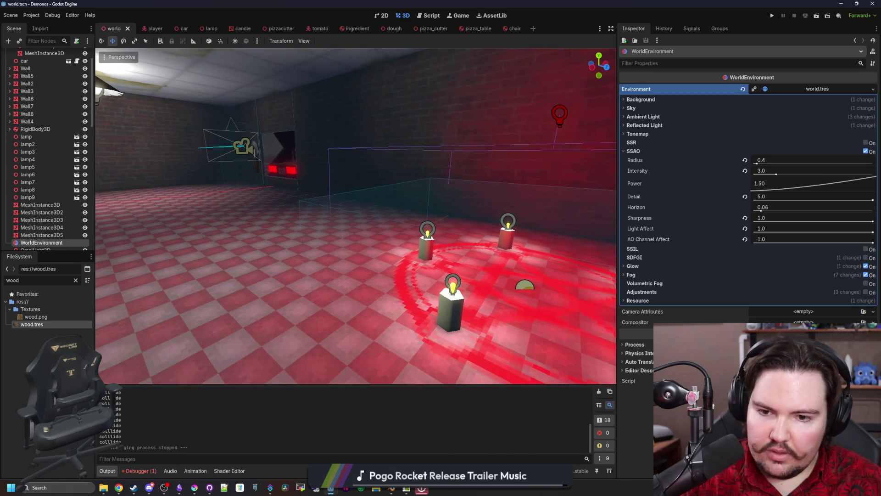
Step: Fly the editor camera around the dining room, brick corridor and sauce banner, then switch to Obsidian
key("w")
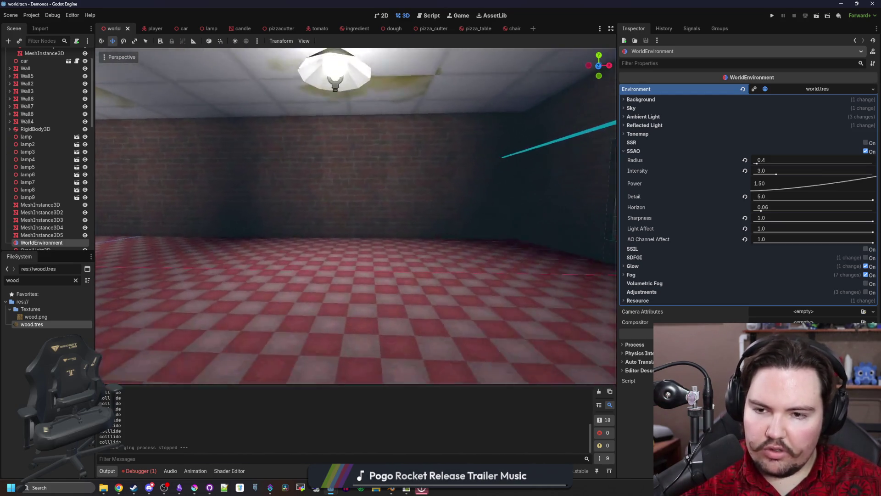
key("w")
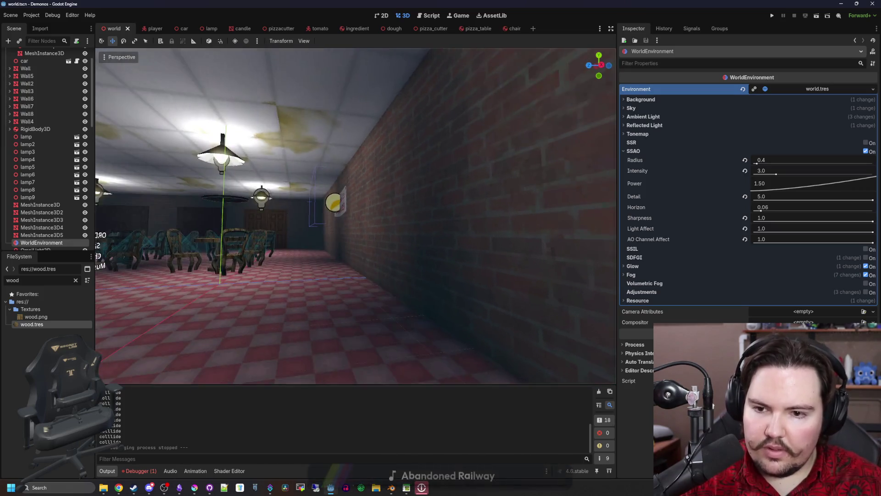
key("w")
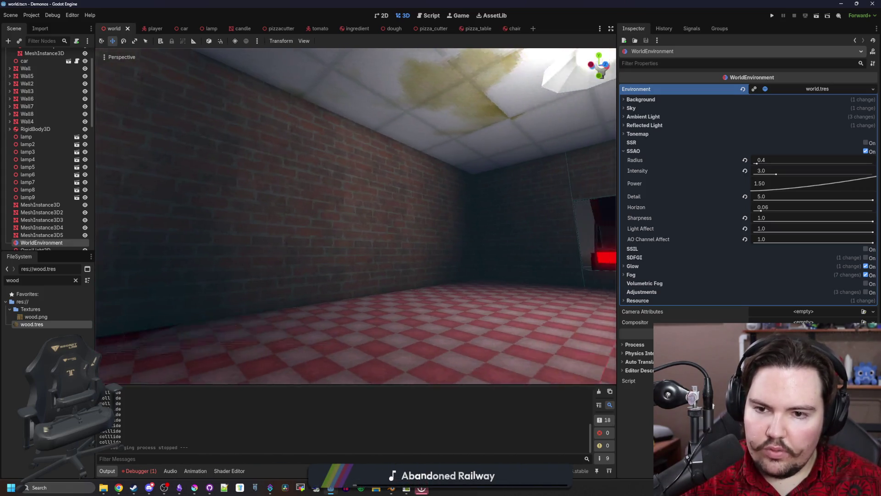
key("w")
key("w")
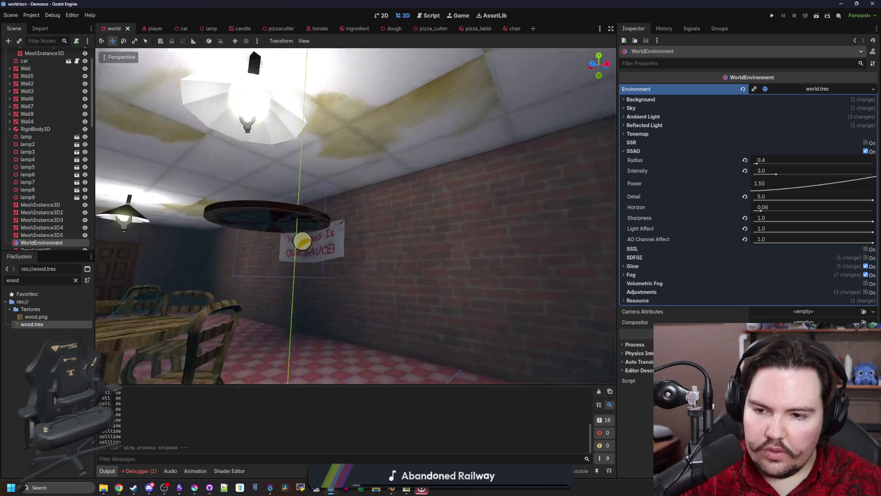
key("w")
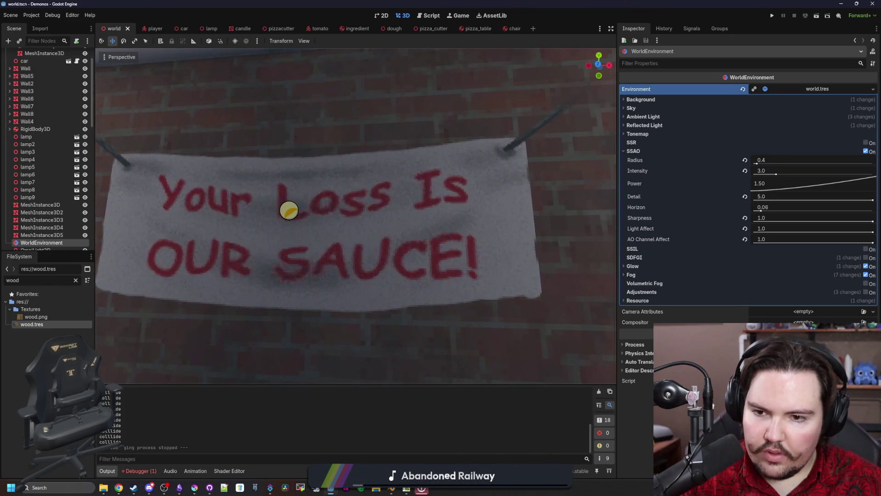
key("s")
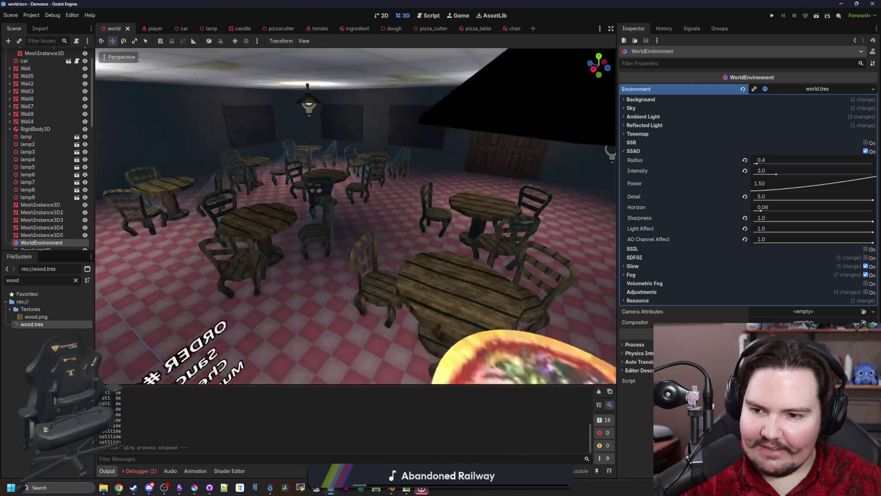
key("w")
key("s")
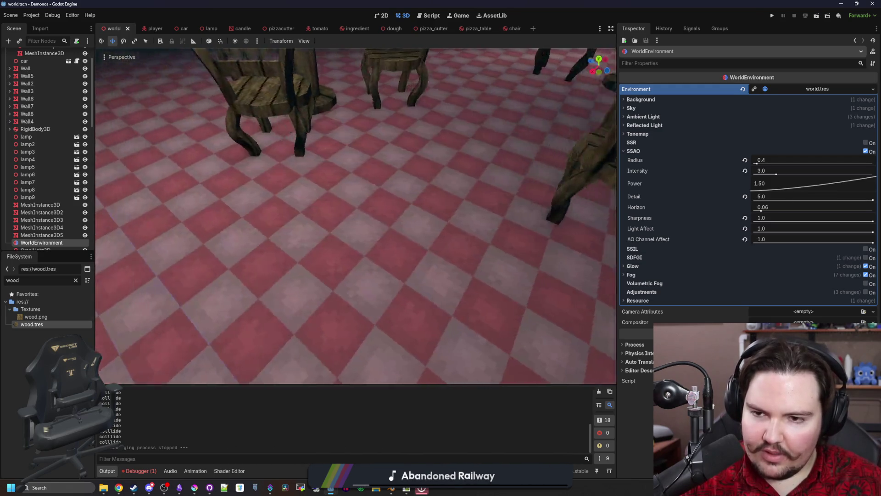
key("w")
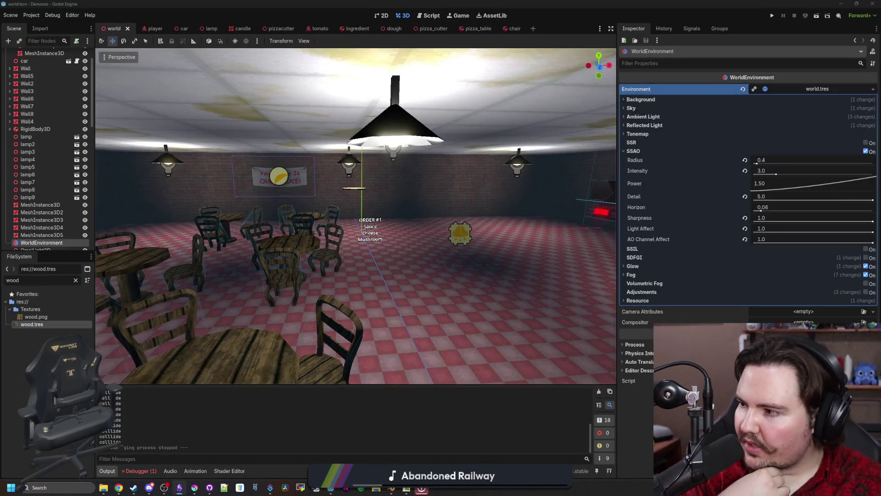
key("alt+Tab")
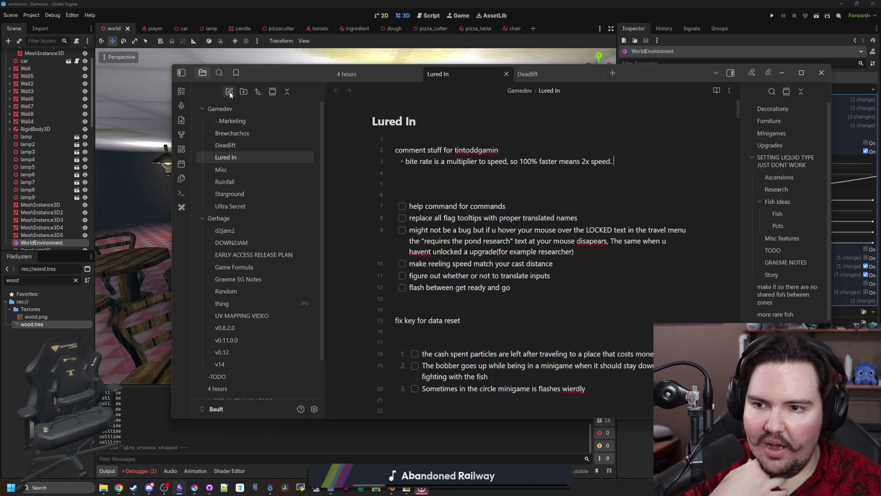
Step: Create the Demonos note with a kitchen list of pizza oven and sauce grinder
left_click(230, 92)
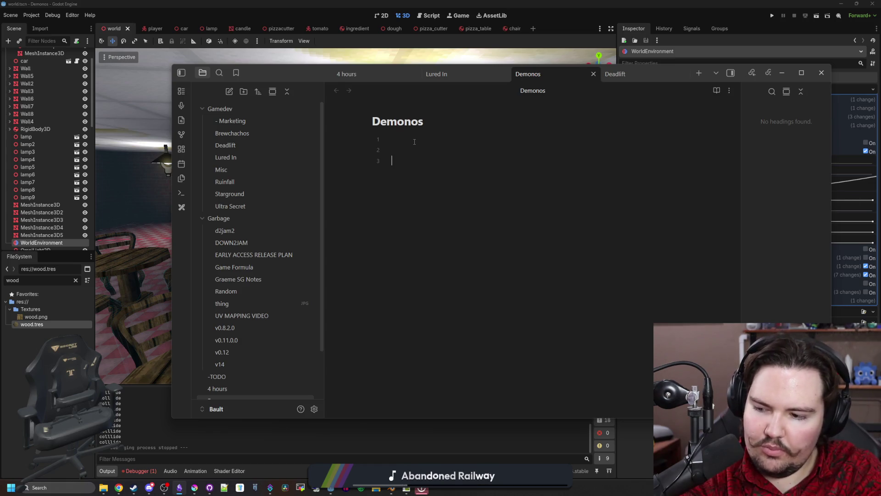
type("equ")
key("BackSpace")
key("BackSpace")
key("BackSpace")
type("kitchen")
key("Return")
type("- ")
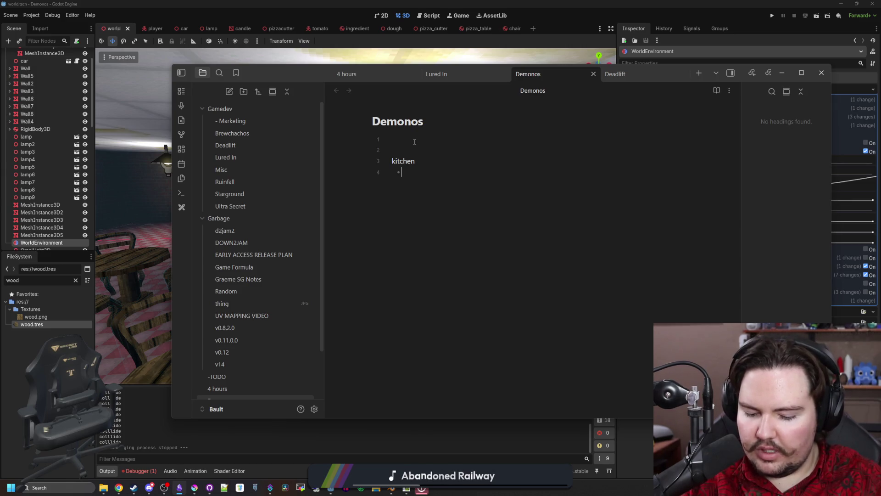
type("pizza oven")
key("Return")
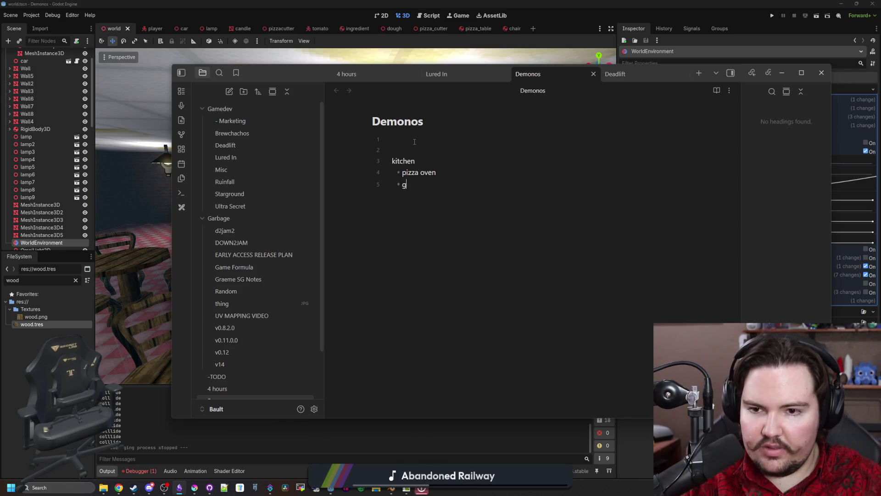
type("sauce grinder")
key("Return")
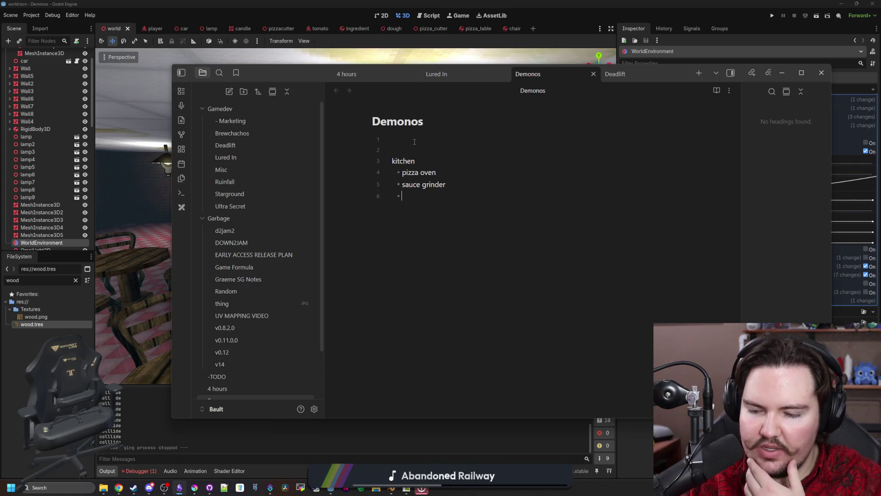
key("BackSpace")
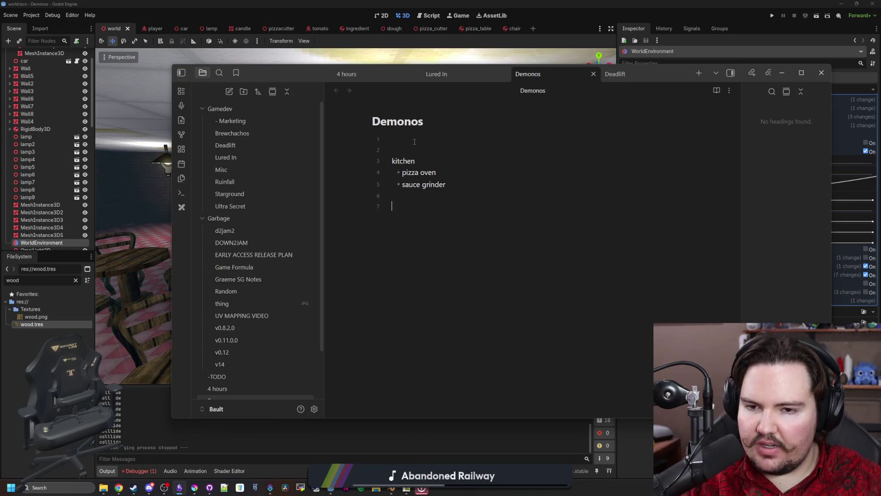
type("sum")
type("moning")
type("ning")
Step: Add a summoning heading with a bullet asking "random, or you get to choose?"
key("Return")
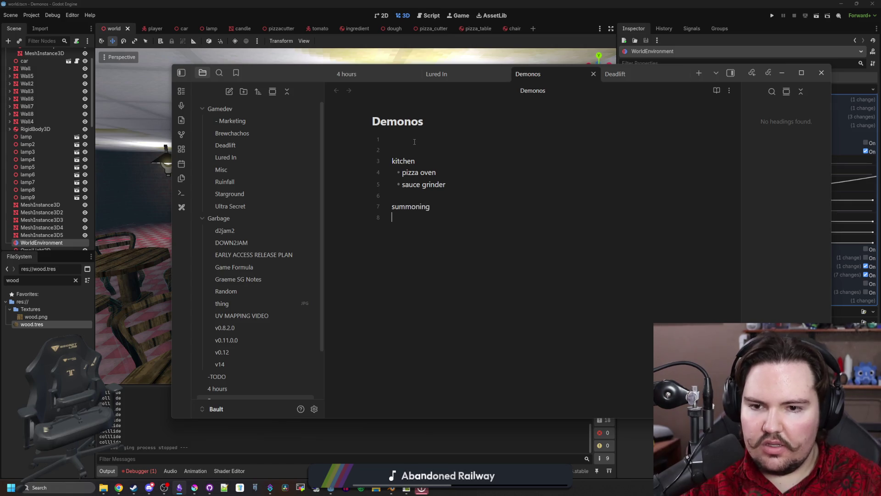
type("D")
key("BackSpace")
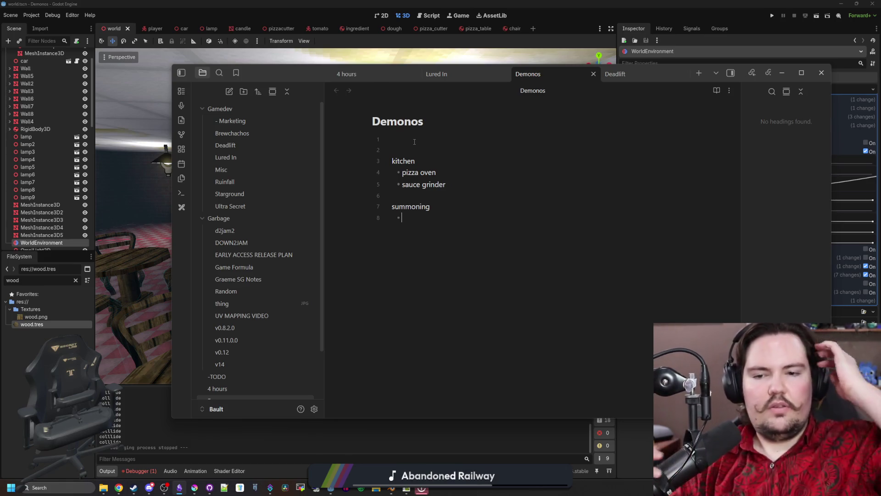
type("random,or ")
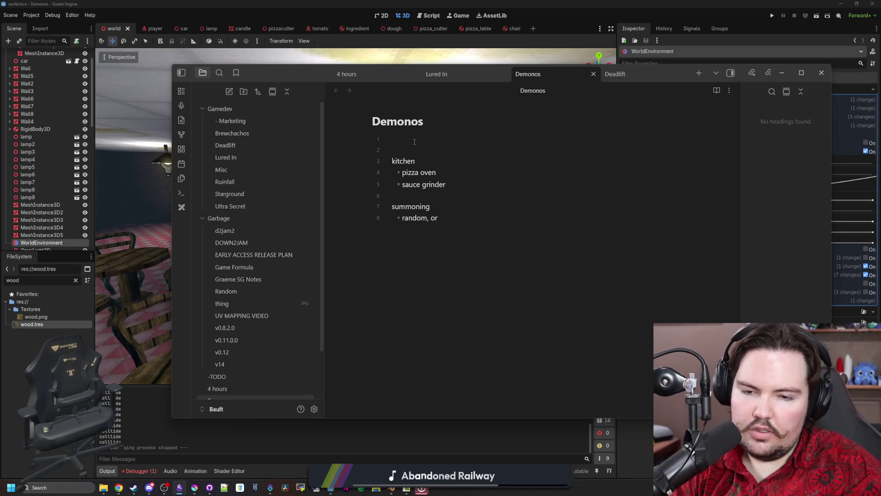
type("you get to choose?")
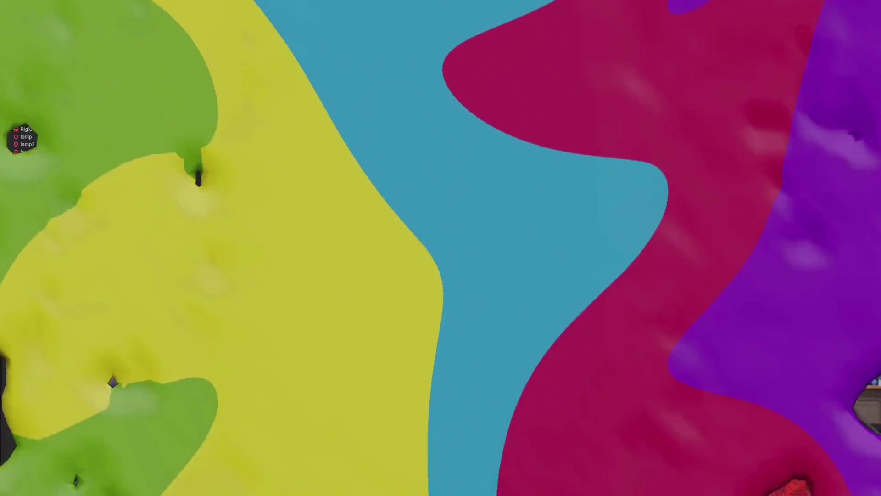
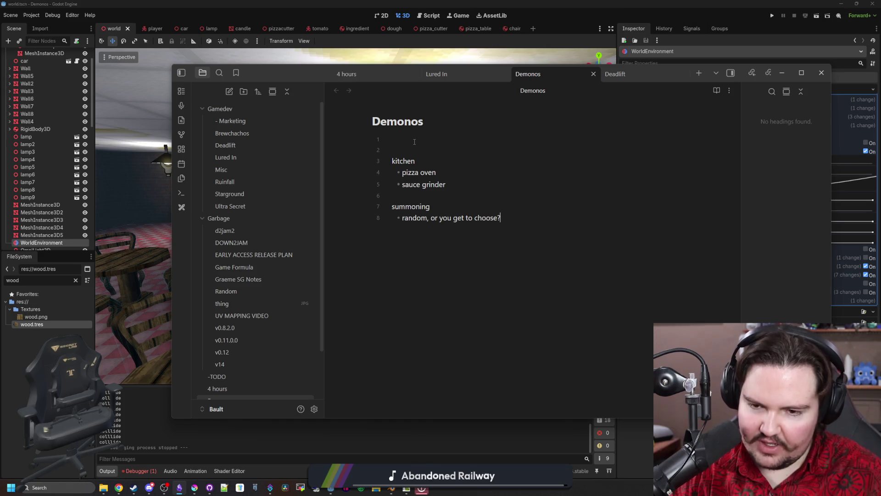
Step: Hide the notes, fly the camera through the pizzeria interior, then bring the Demonos notes back
key("alt+Tab")
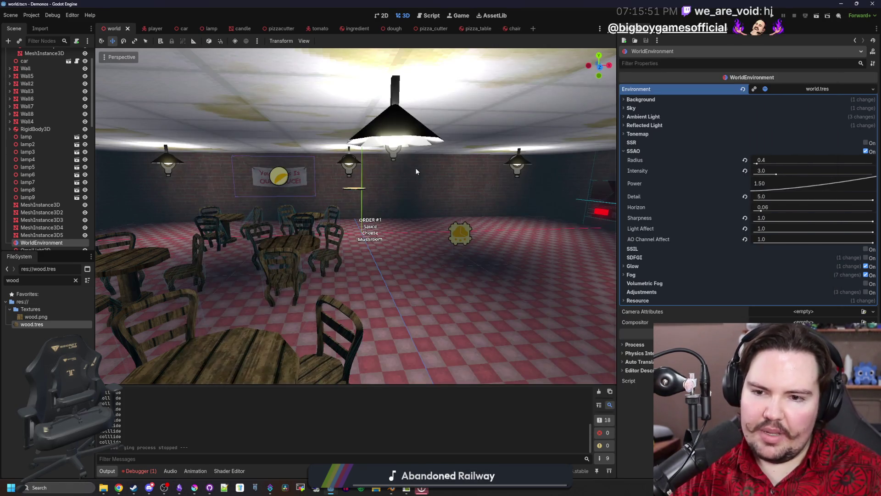
left_click_drag(415, 168, 415, 168)
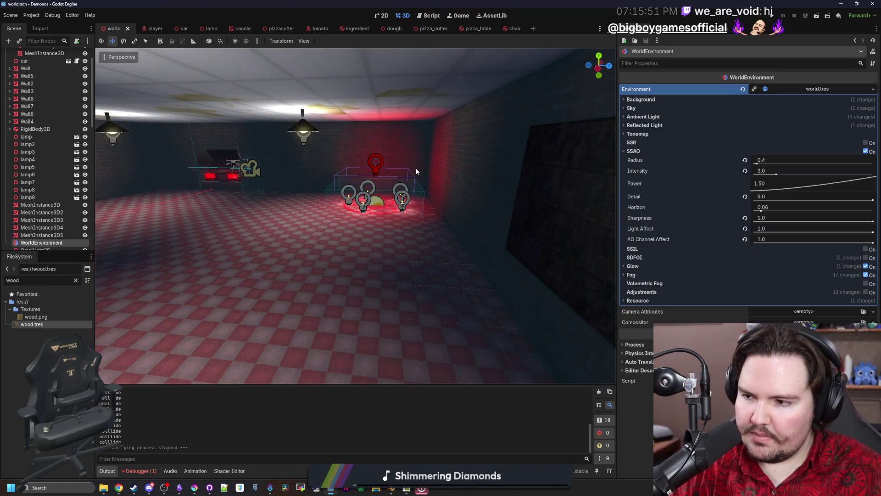
left_click_drag(322, 251, 356, 254)
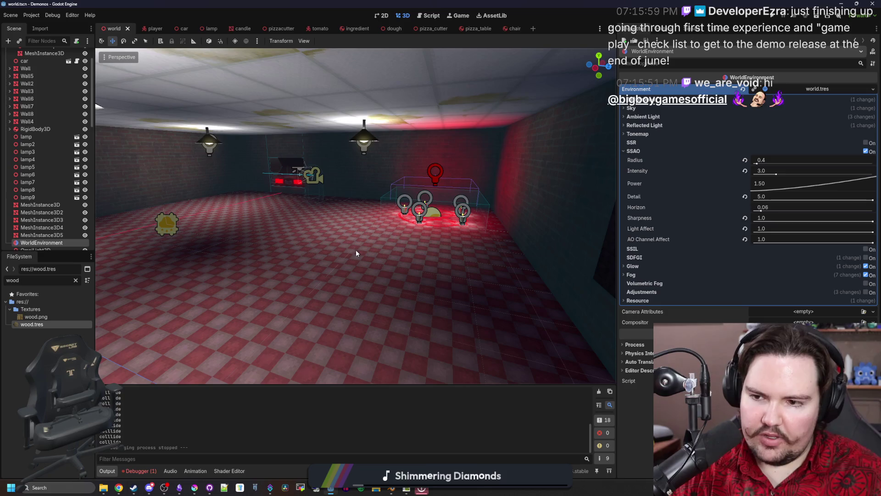
left_click(180, 488)
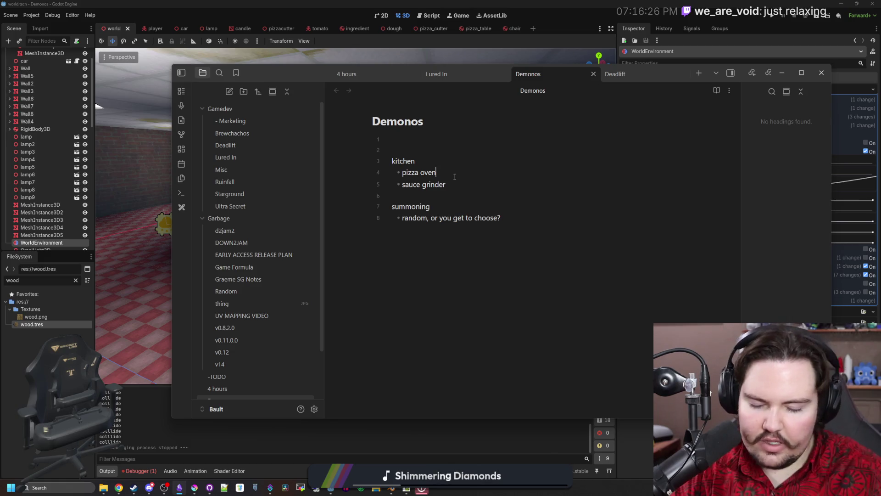
mouse_move(240, 447)
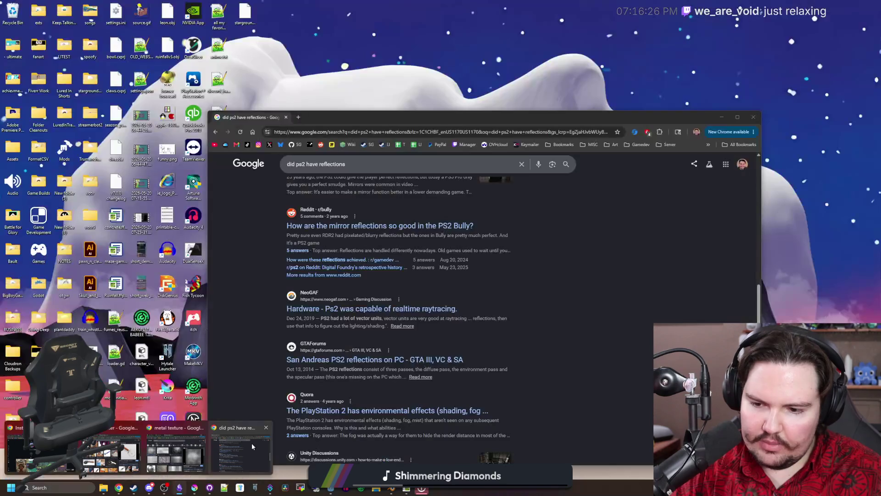
Step: Bring the browser forward, maximize it briefly and return it to a window with a new tab
left_click(251, 443)
double_click(299, 118)
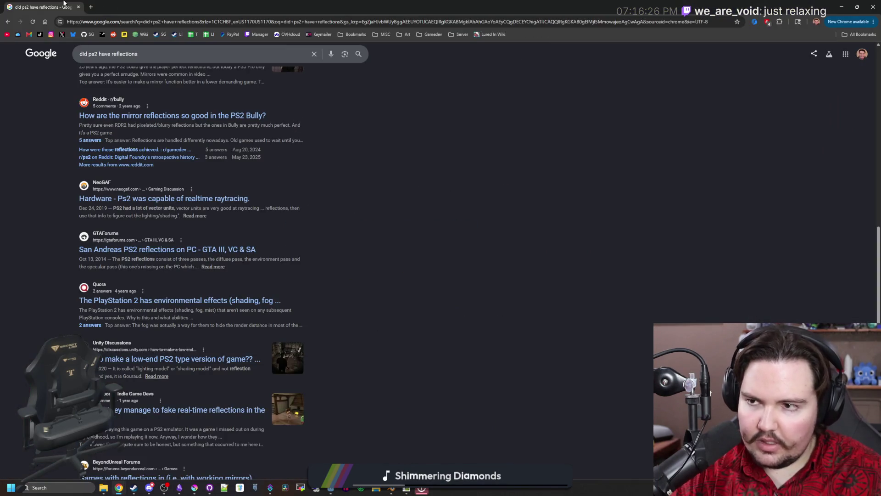
left_click(90, 6)
mouse_move(368, 6)
left_mouse_down()
mouse_move(393, 153)
mouse_move(378, 109)
left_mouse_up()
scroll(189, 401, "down", 2)
scroll(190, 400, "down", 2)
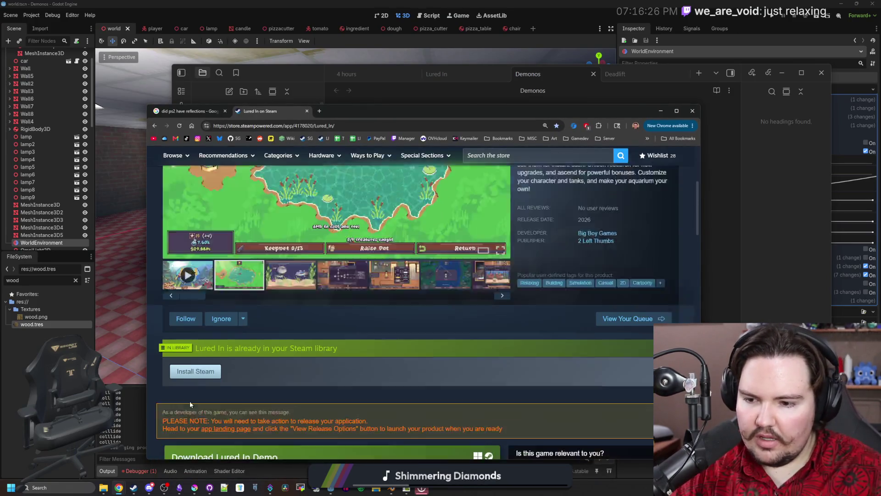
scroll(190, 401, "down", 1)
Step: View the Lured In Demo store page and its customer reviews, then put the browser away
left_click(190, 425)
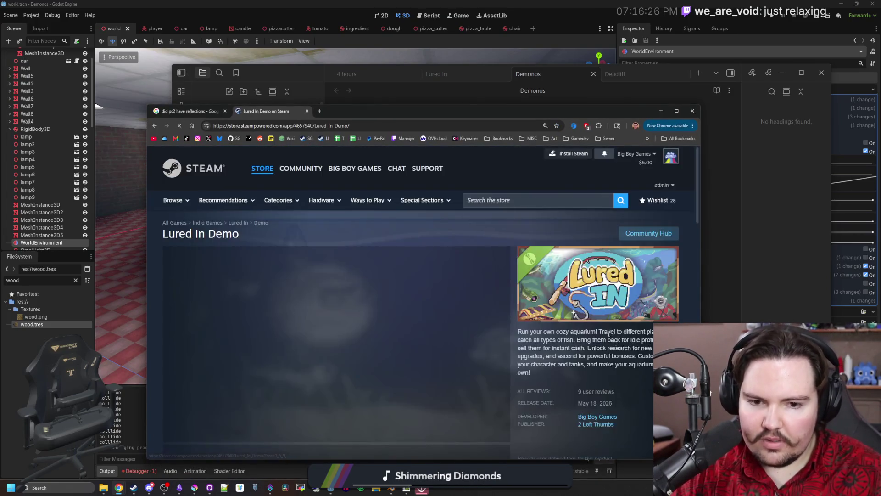
scroll(602, 313, "down", 1)
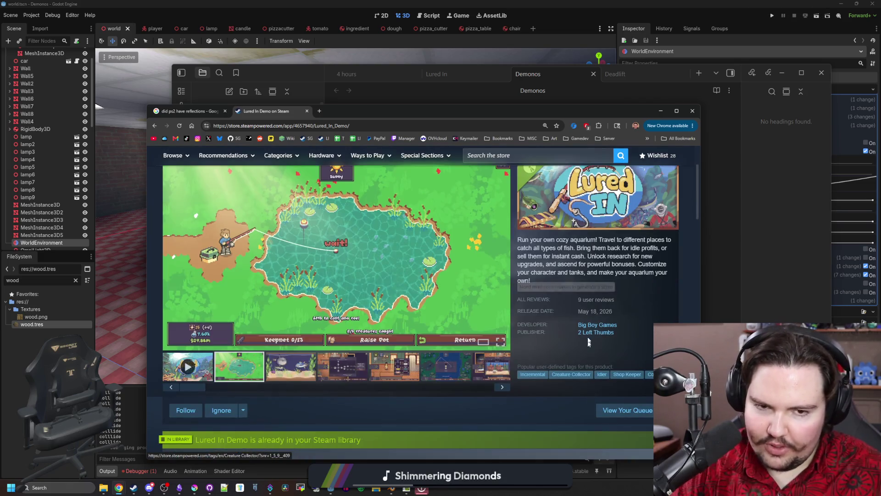
left_click(603, 298)
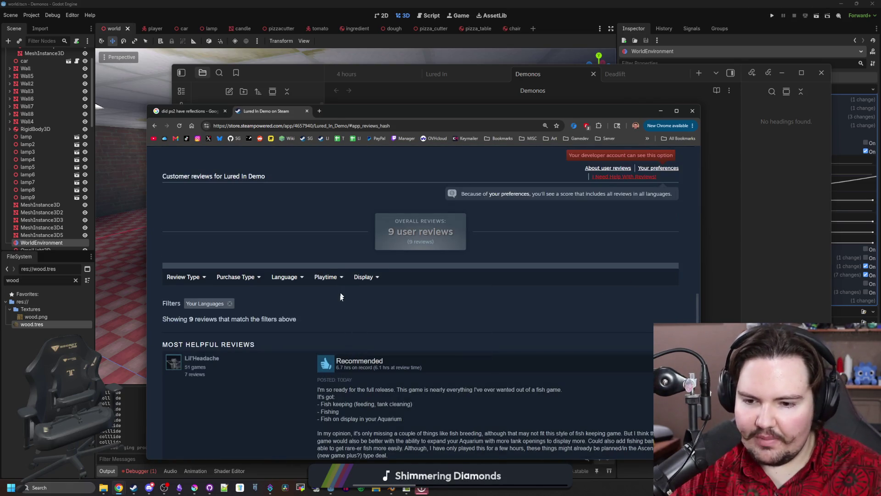
scroll(342, 298, "down", 3)
scroll(342, 298, "down", 3)
scroll(342, 298, "down", 2)
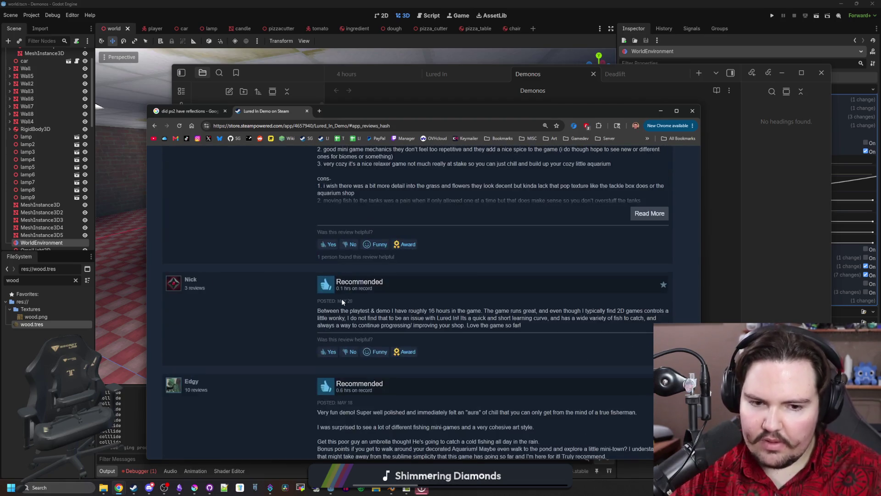
scroll(342, 298, "down", 2)
scroll(359, 272, "down", 5)
scroll(363, 287, "up", 10)
scroll(363, 287, "up", 10)
scroll(362, 287, "up", 3)
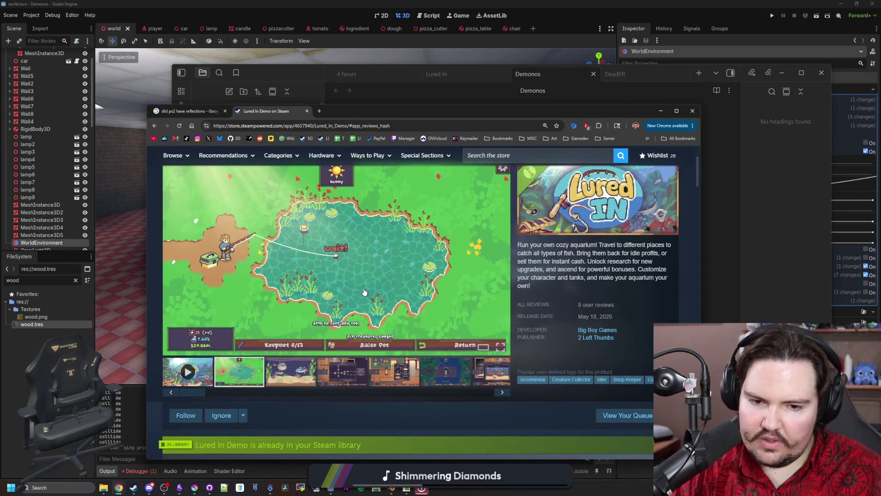
scroll(365, 293, "up", 2)
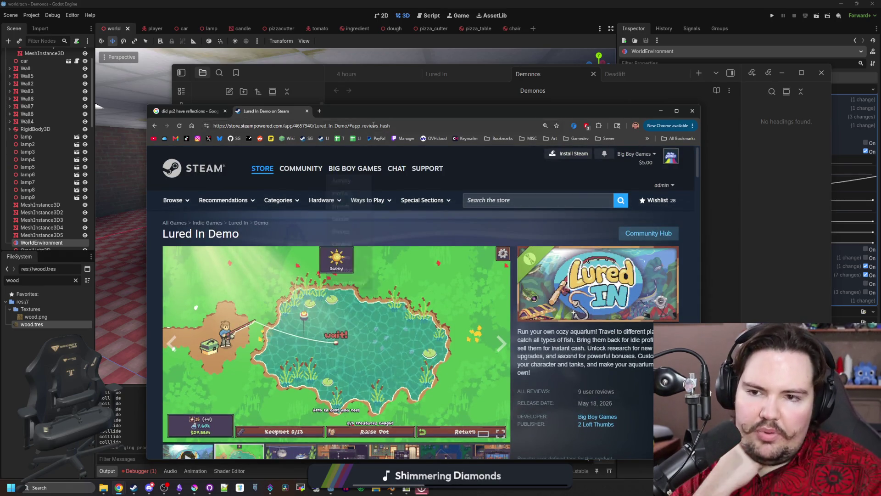
key("super+Down")
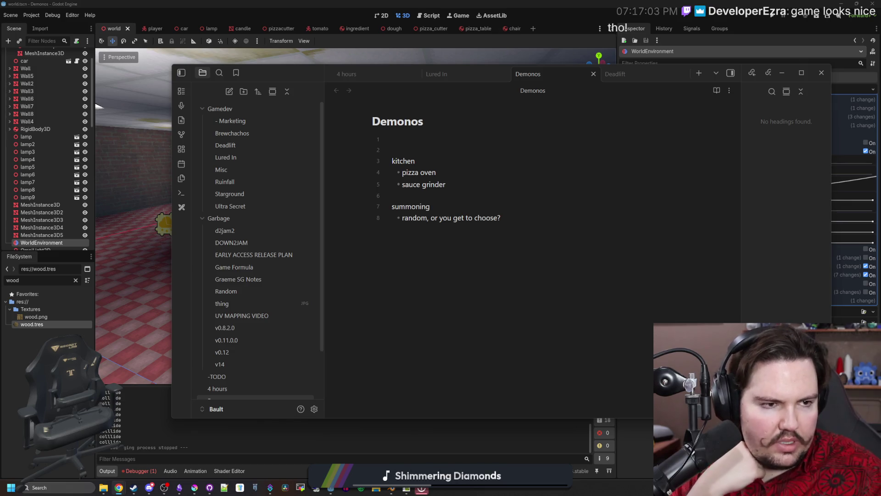
Step: Bring the Steamworks browser window forward and move it aside from the notes
key("alt+Tab")
left_click_drag(413, 79, 0, 77)
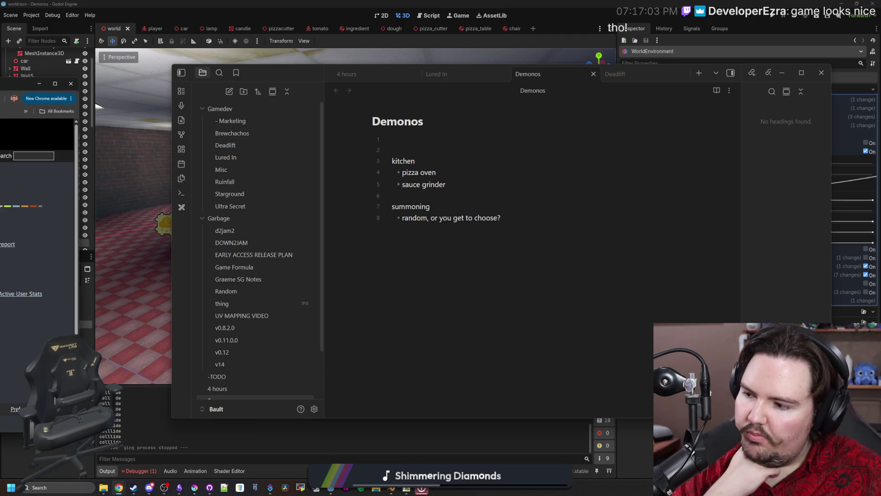
left_click_drag(41, 83, 393, 123)
scroll(343, 360, "down", 3)
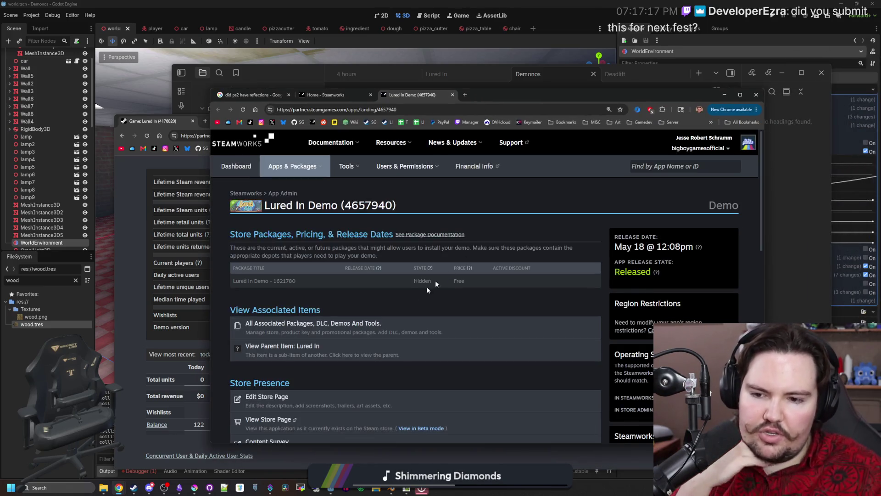
scroll(308, 315, "down", 2)
scroll(308, 315, "down", 2)
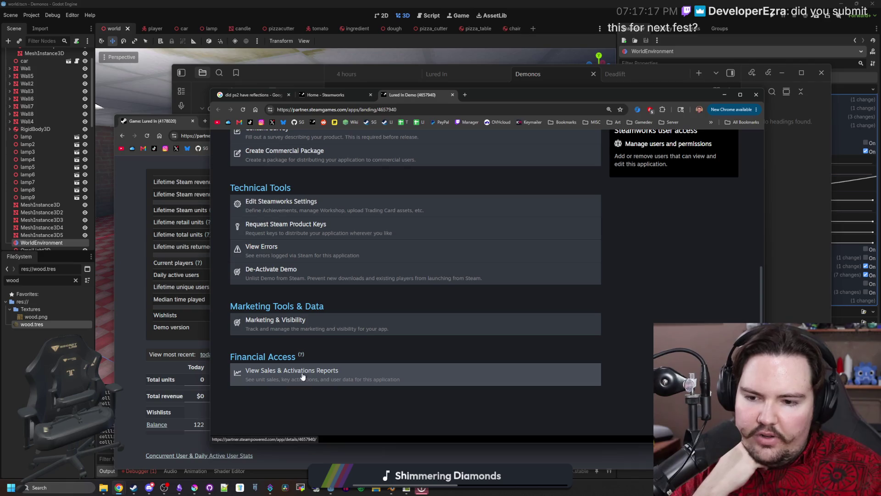
Step: Open the demo's Sales & Activations report, then start a system search for an app
left_click(302, 376)
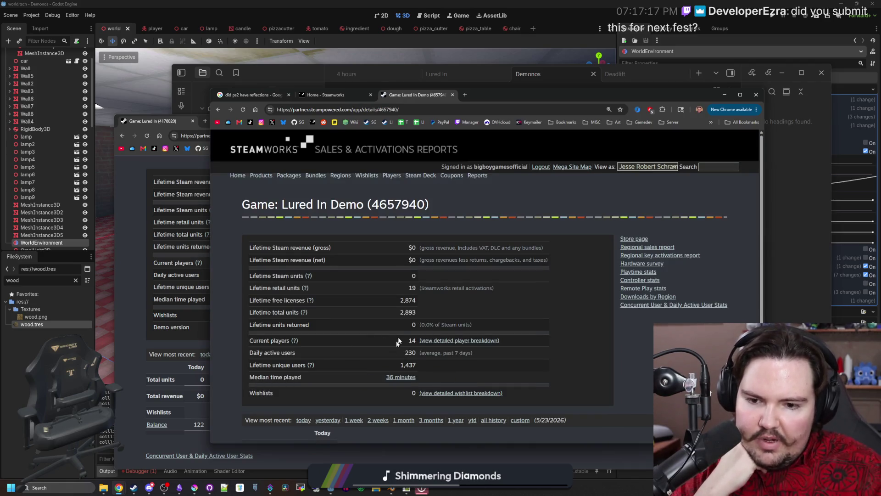
scroll(412, 333, "down", 1)
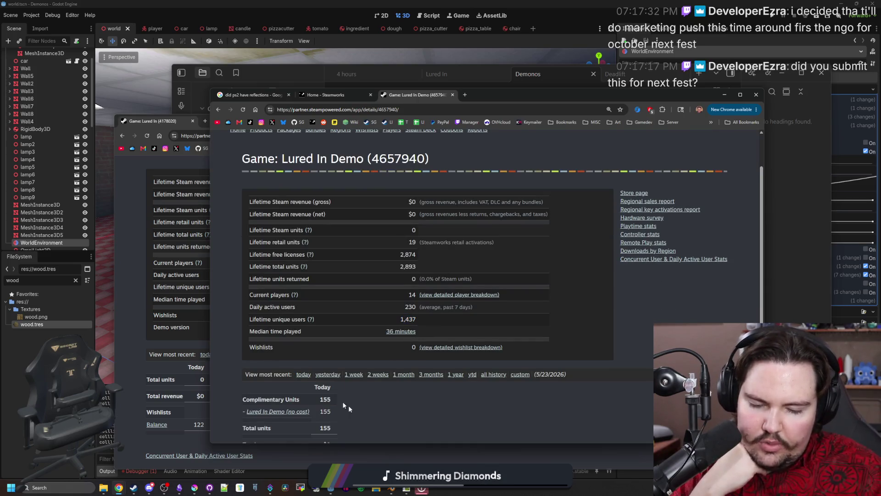
left_click(39, 488)
type("cva")
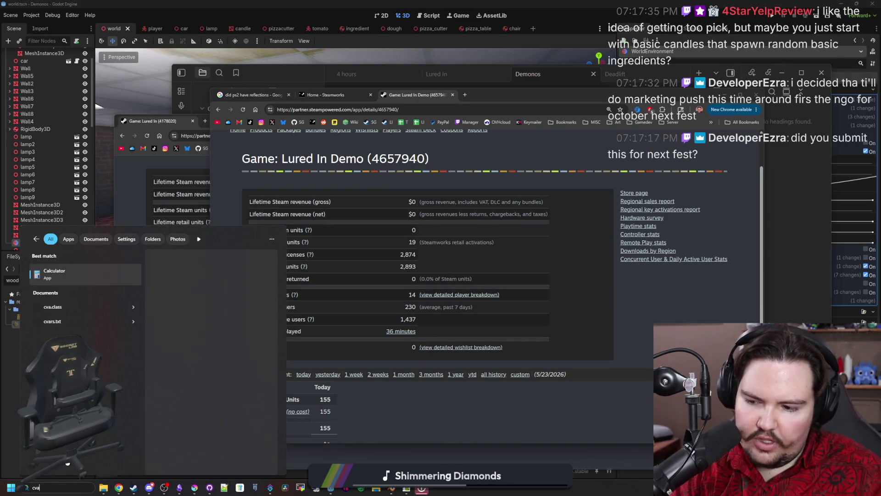
Step: Launch Calculator beside the stats, compute 1437 ÷ 50 = 28.74, then close it
key("BackSpace")
key("BackSpace")
key("BackSpace")
type("ca")
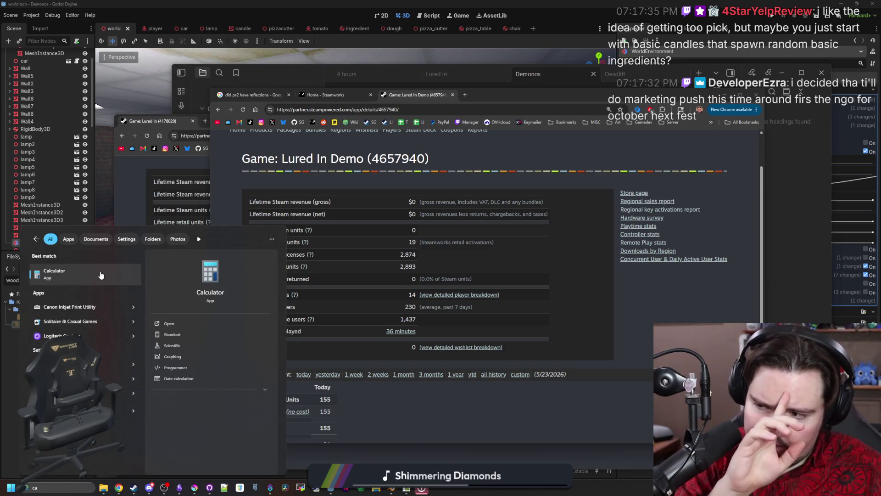
left_click(100, 275)
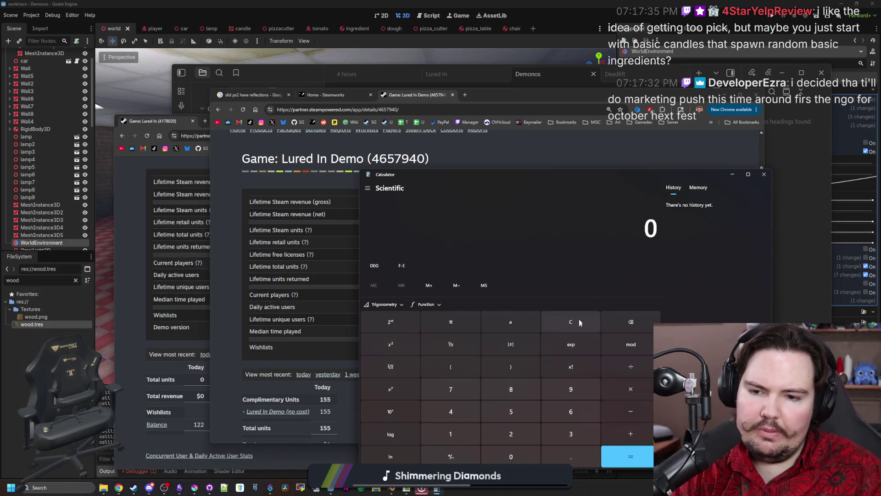
left_click_drag(578, 177, 731, 136)
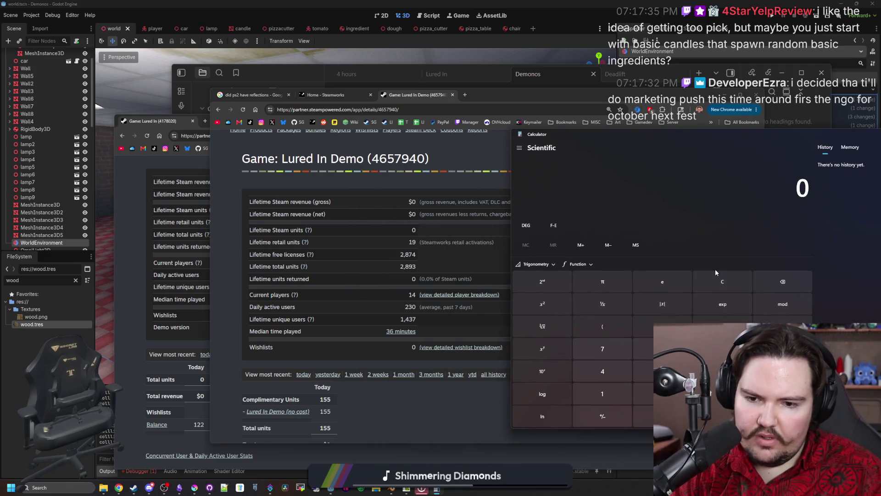
type("1437")
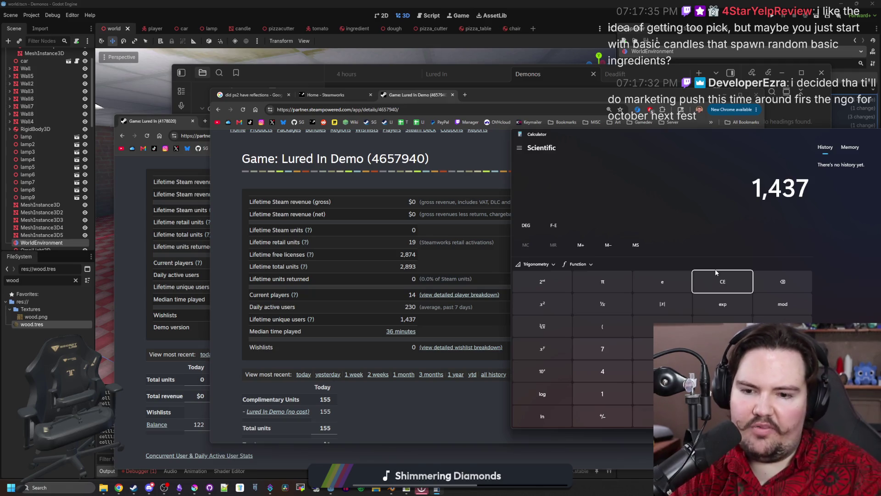
type("/50")
key("Return")
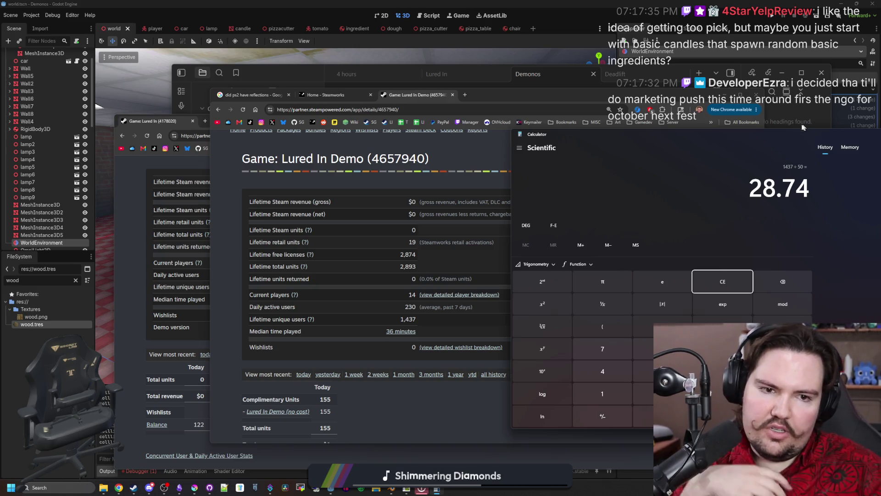
left_click_drag(790, 132, 577, 153)
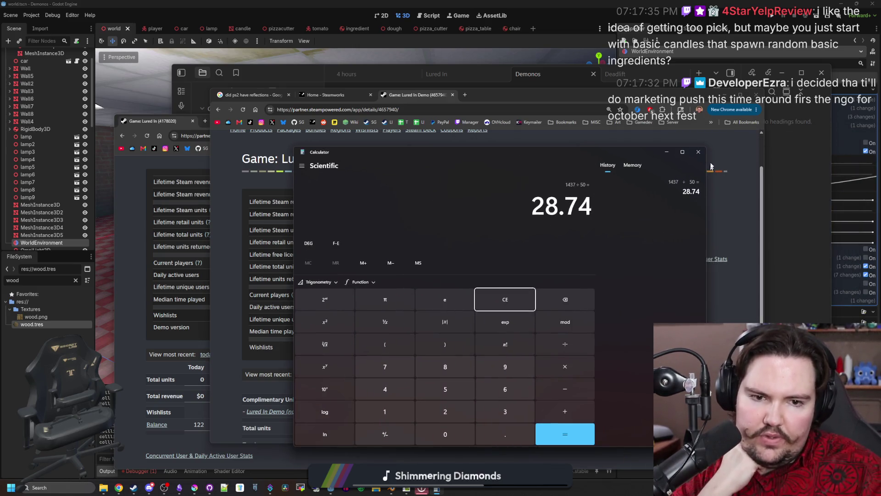
left_click(698, 151)
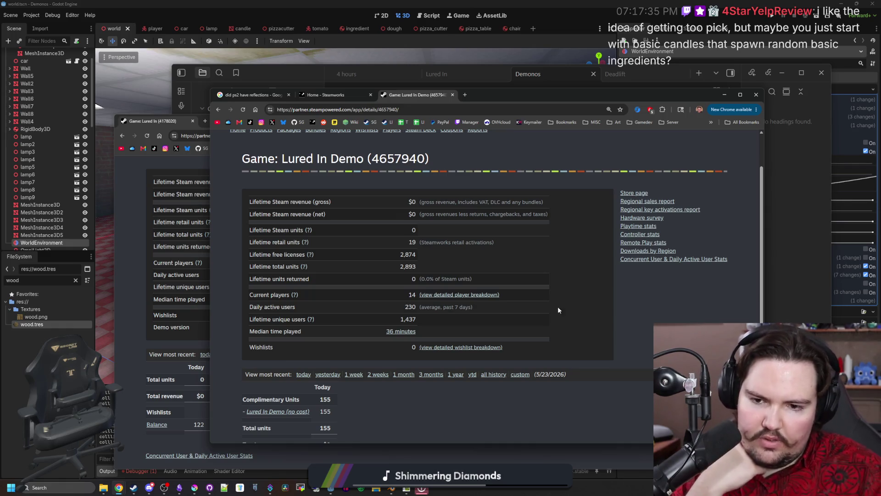
scroll(455, 267, "down", 2)
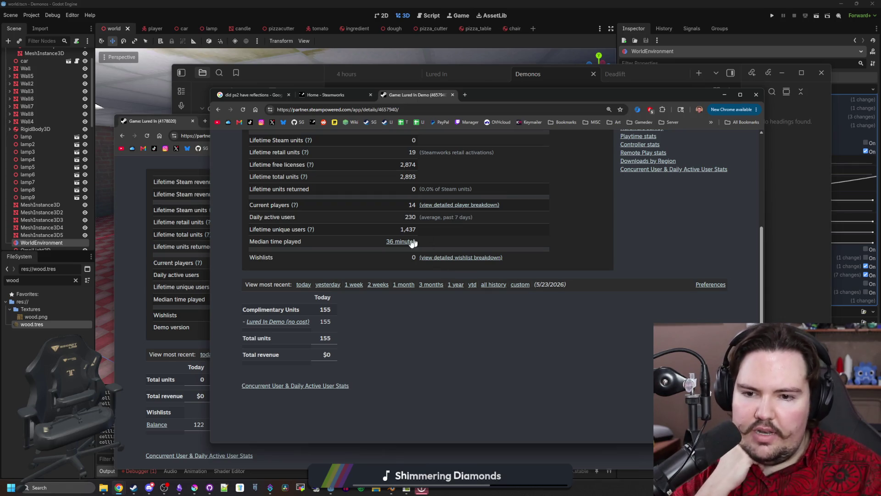
Step: View the demo's lifetime play time stats, then move to the dashboard and the Lured In store page
left_click(407, 242)
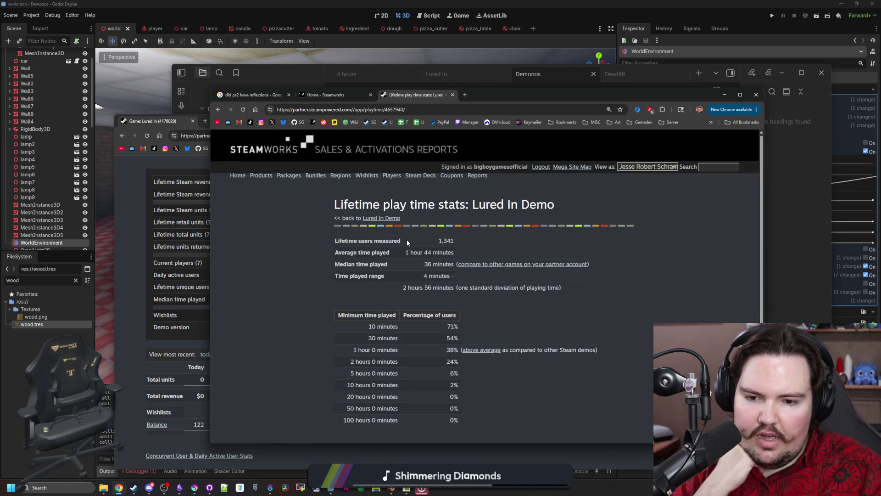
scroll(407, 242, "down", 1)
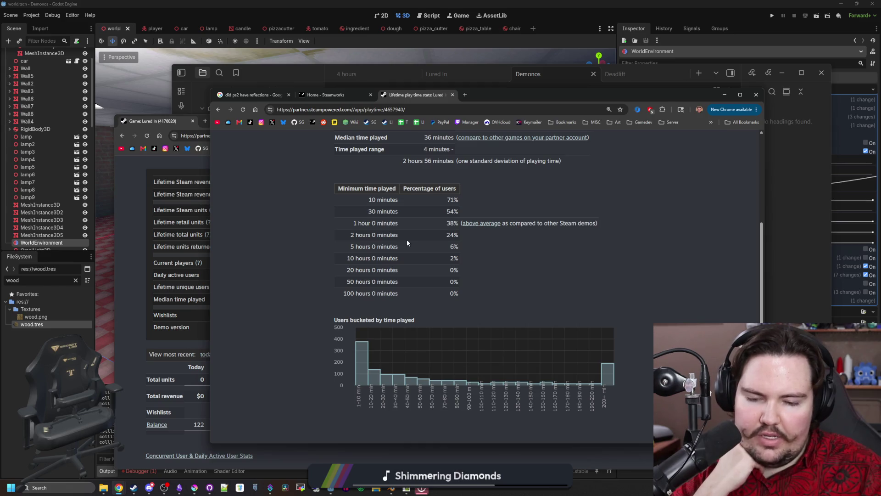
scroll(407, 242, "up", 3)
left_click(324, 94)
left_click(374, 122)
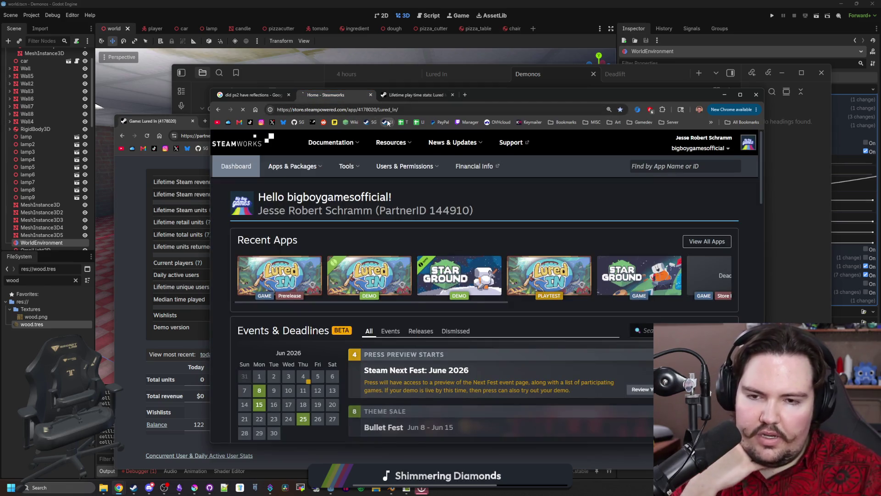
scroll(319, 312, "down", 2)
scroll(319, 312, "down", 3)
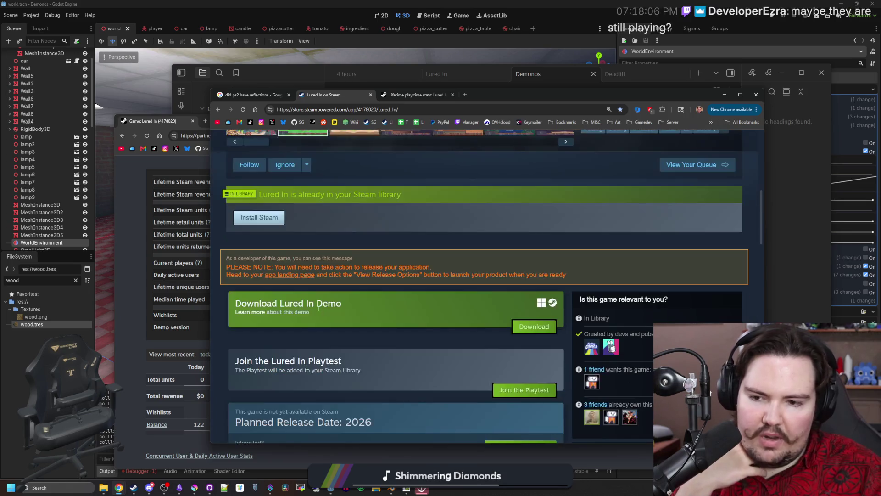
scroll(271, 233, "down", 4)
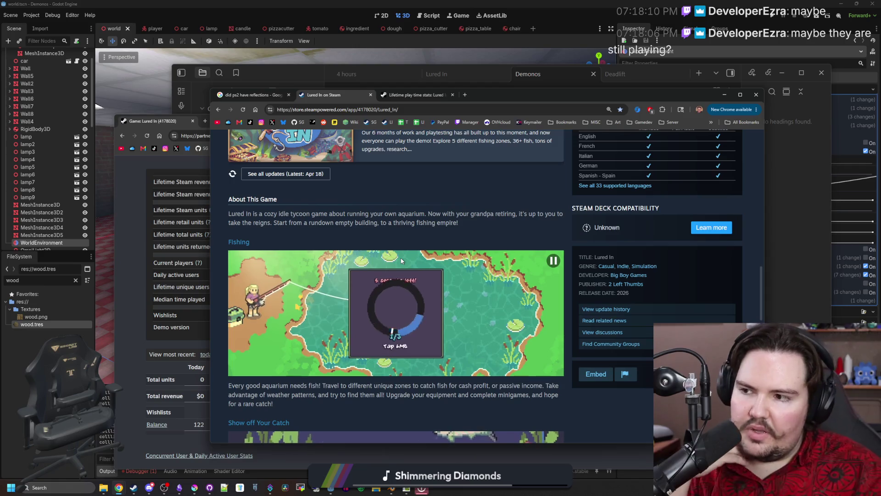
scroll(401, 261, "up", 5)
scroll(401, 260, "up", 5)
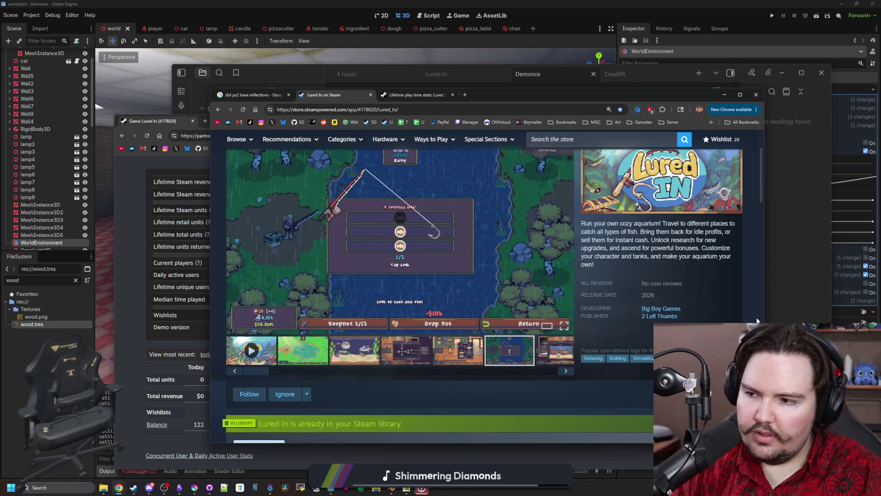
mouse_move(399, 234)
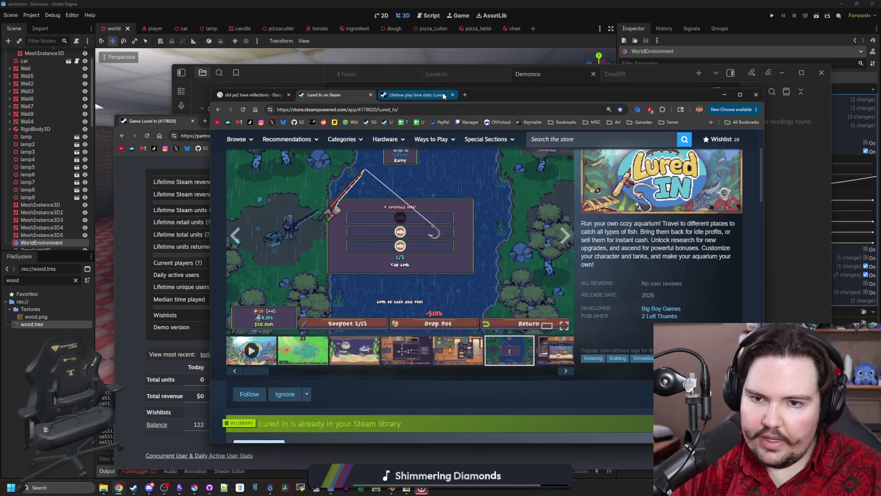
Step: Switch from the Lured In store page to the lifetime play time stats tab
key("ctrl+Tab")
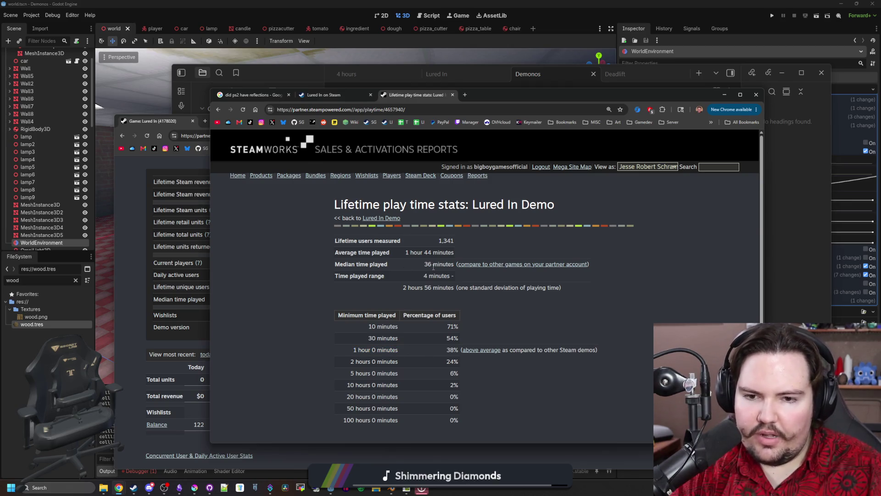
Step: Go back to the demo details, then reach the Lured In Demo store page via the Lured In store page
key("alt+Left")
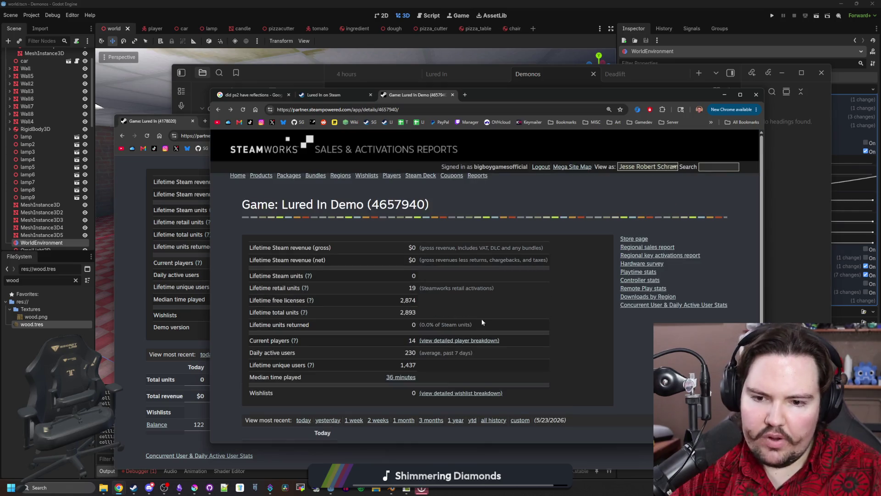
scroll(633, 304, "down", 2)
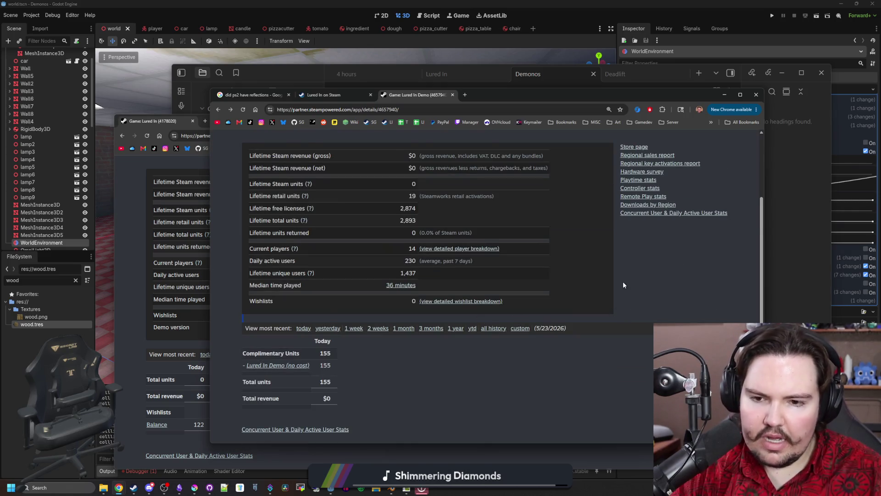
scroll(623, 282, "up", 1)
scroll(527, 276, "up", 2)
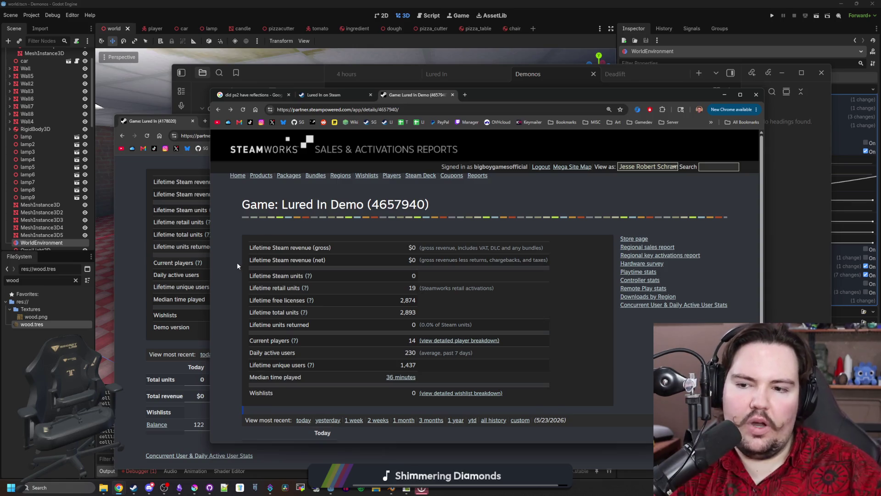
double_click(260, 204)
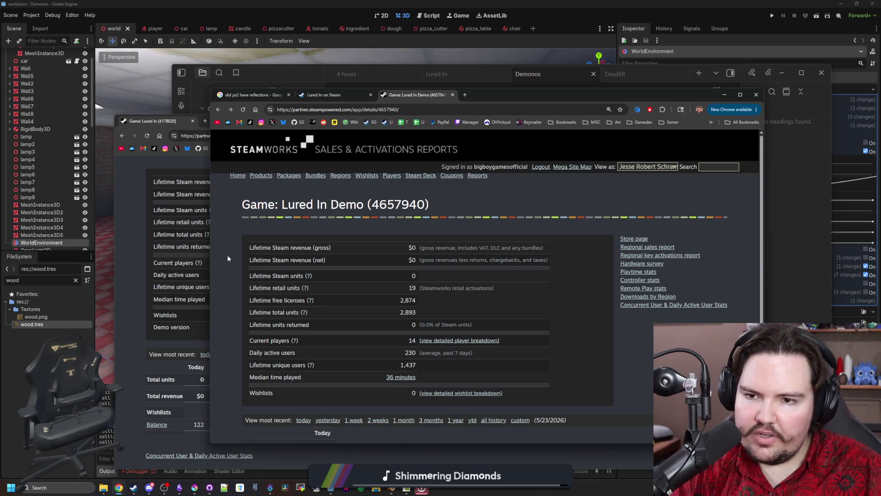
scroll(368, 233, "down", 2)
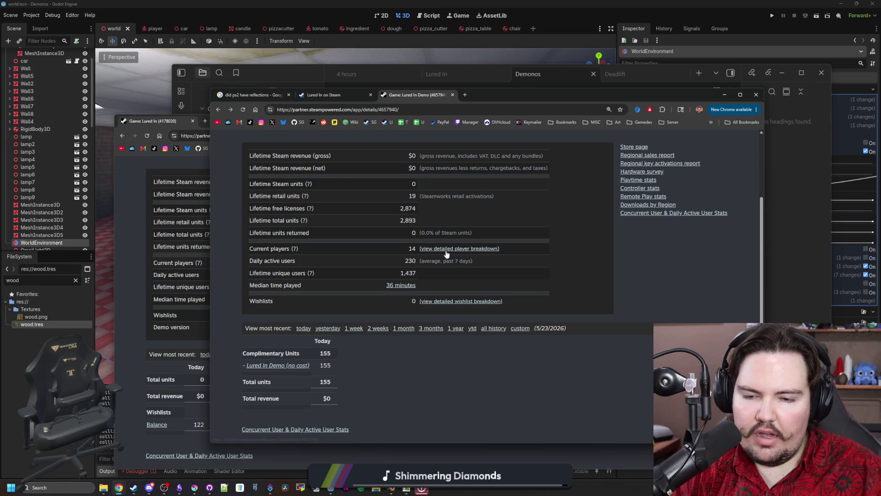
scroll(424, 304, "up", 2)
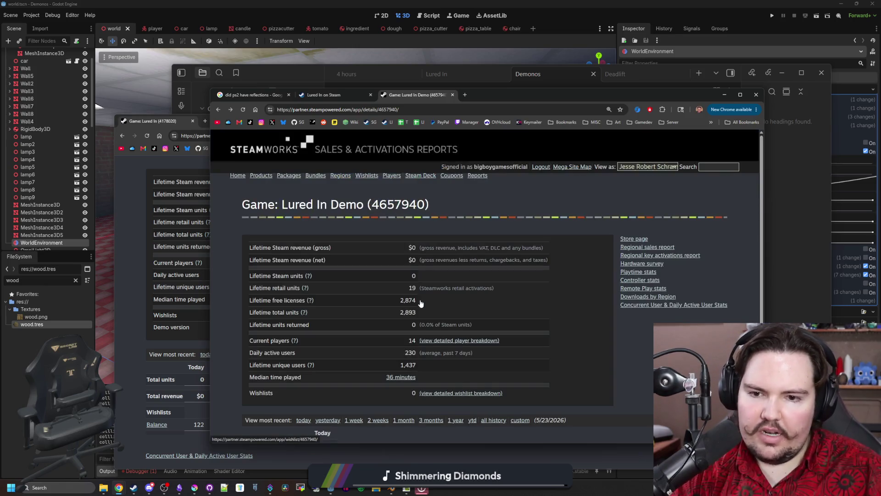
left_click(388, 123)
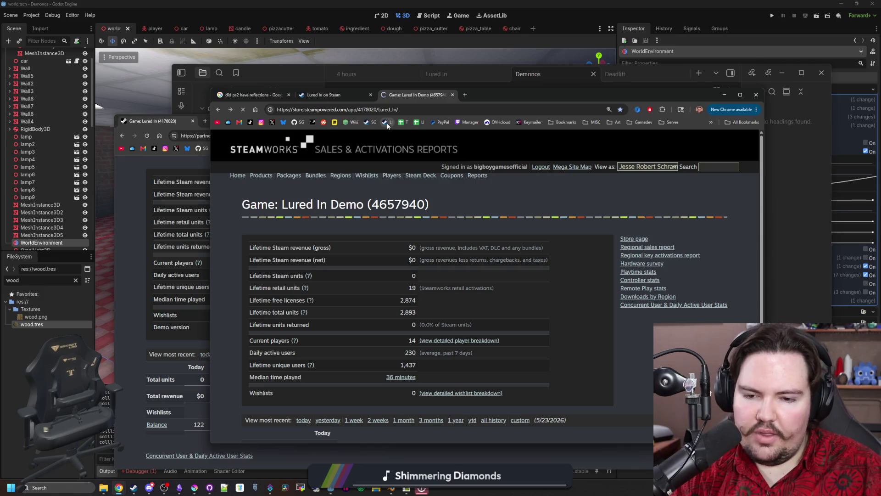
scroll(465, 360, "down", 2)
scroll(465, 360, "down", 3)
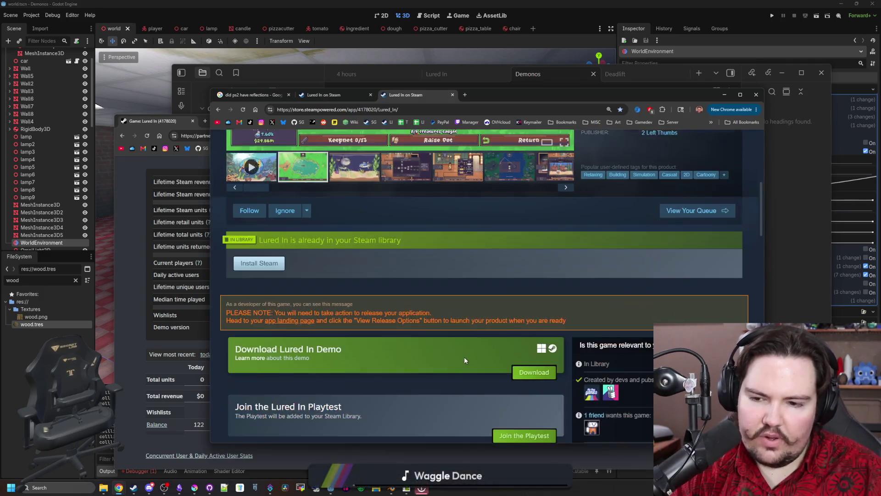
scroll(269, 310, "down", 2)
left_click(258, 271)
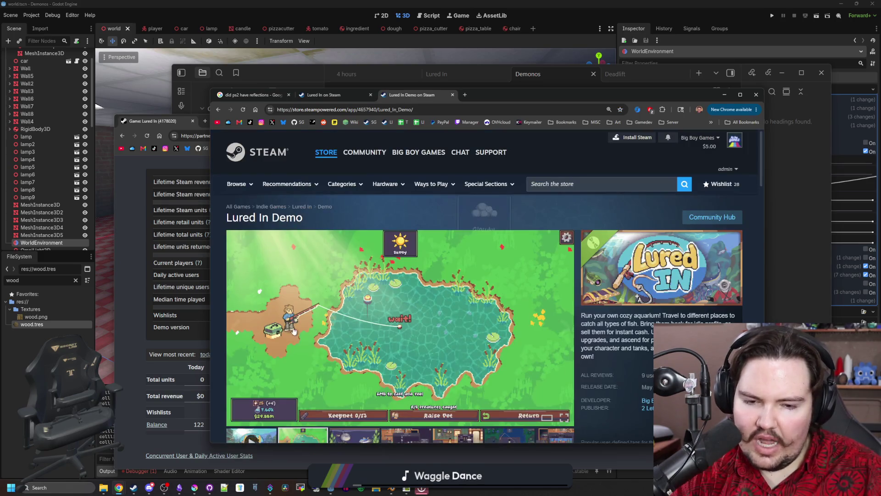
Step: Merge the partner stats window into the main browser, check the 7,599 wishlists, and return to the demo store page
left_click(140, 318)
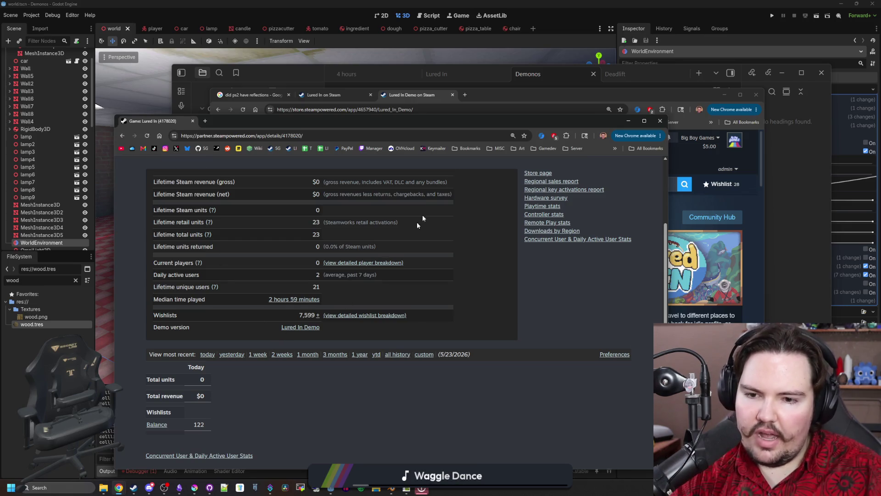
left_click_drag(152, 121, 505, 100)
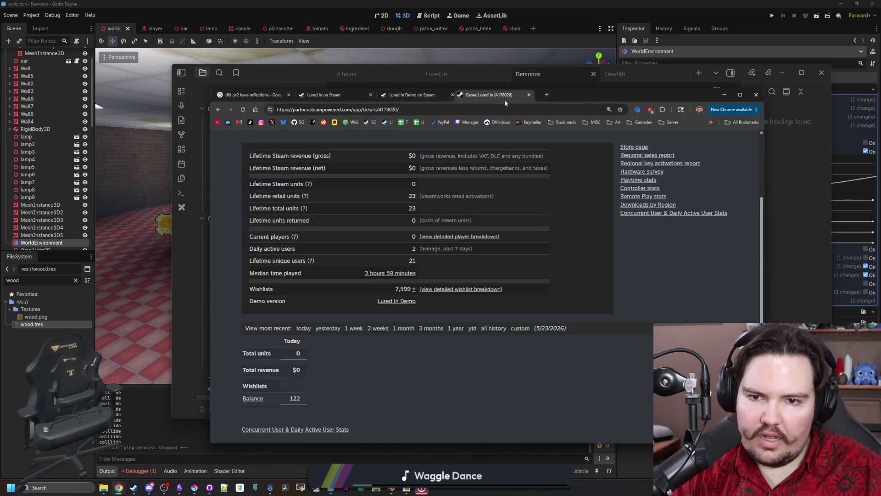
left_click_drag(394, 288, 415, 289)
left_click(640, 271)
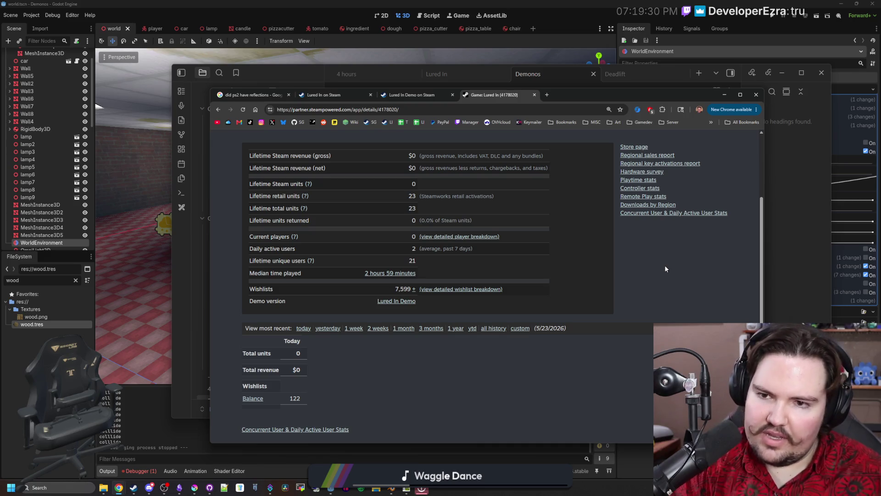
left_click(435, 97)
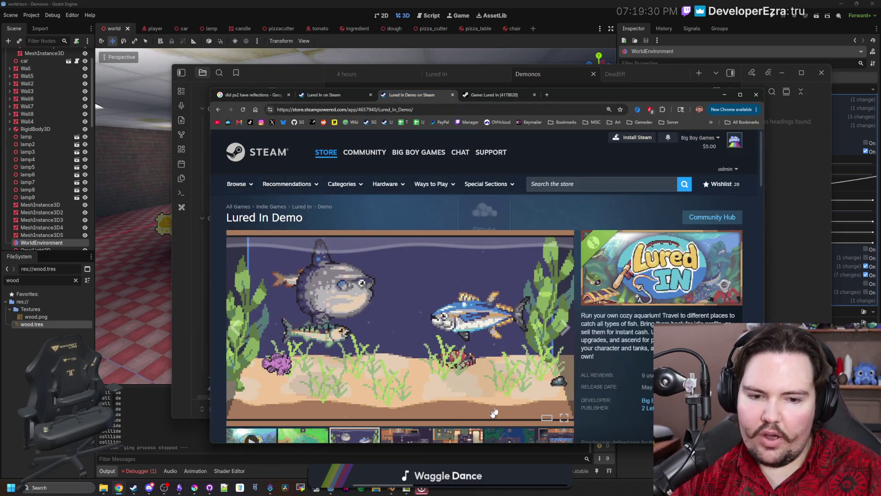
scroll(499, 365, "down", 3)
scroll(499, 365, "down", 2)
scroll(499, 364, "down", 2)
scroll(593, 246, "up", 4)
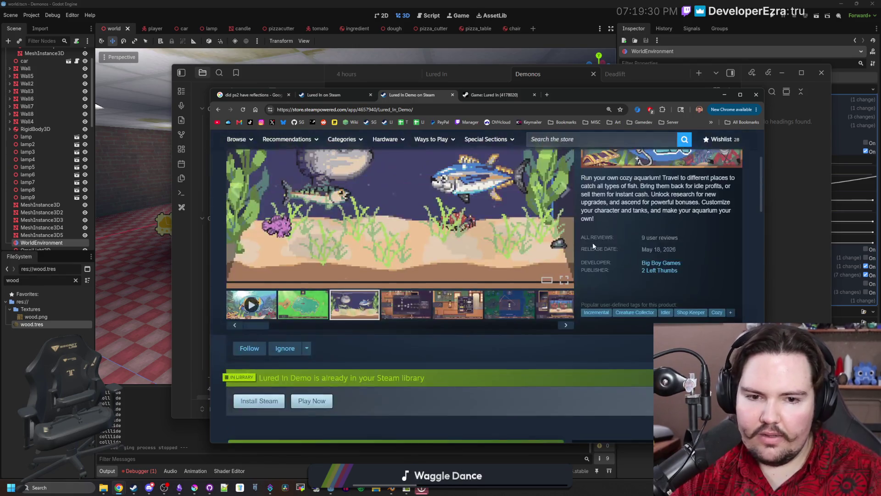
scroll(594, 246, "up", 2)
scroll(473, 285, "down", 4)
scroll(473, 286, "up", 4)
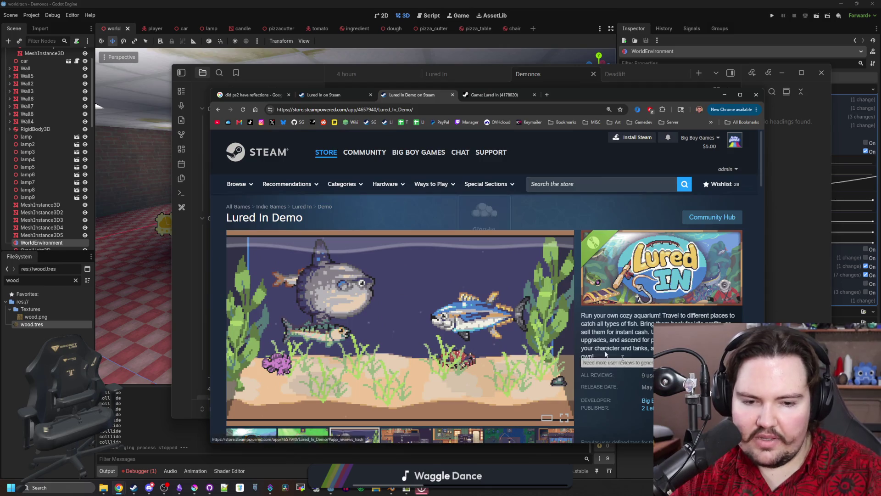
scroll(646, 370, "down", 4)
scroll(645, 370, "down", 4)
scroll(483, 289, "down", 3)
scroll(409, 245, "down", 2)
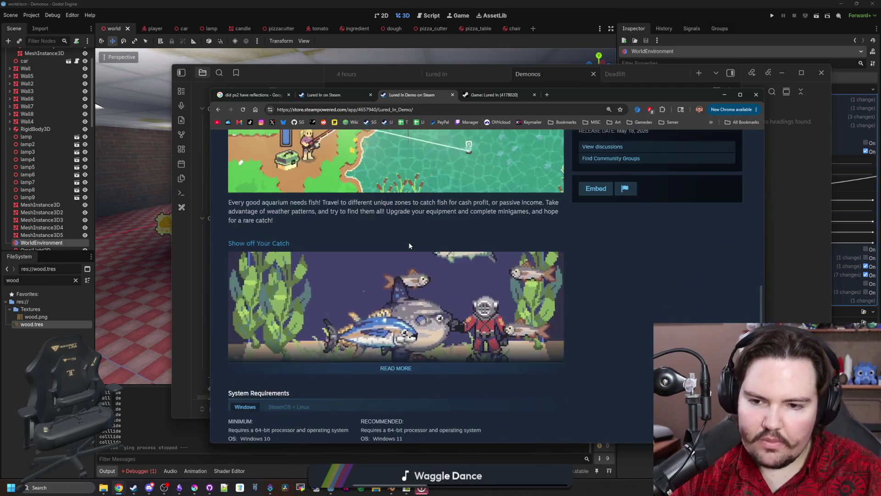
scroll(545, 308, "down", 4)
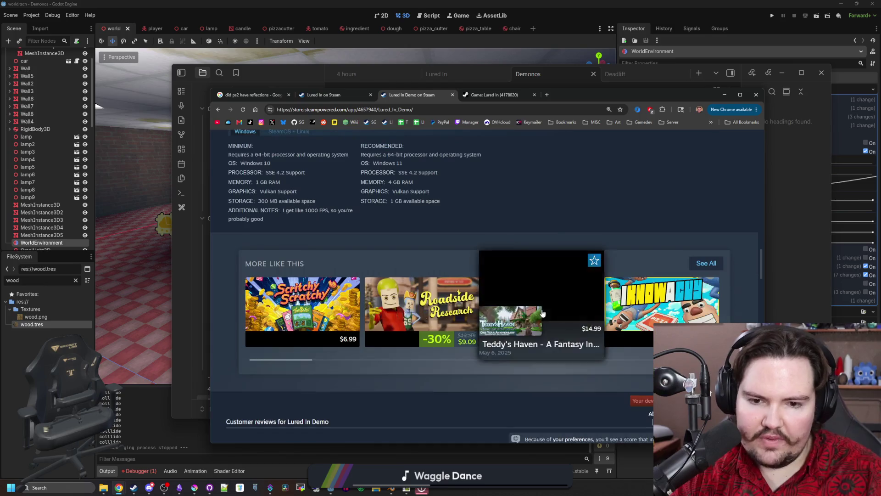
scroll(482, 262, "down", 2)
scroll(481, 260, "up", 1)
scroll(537, 333, "up", 3)
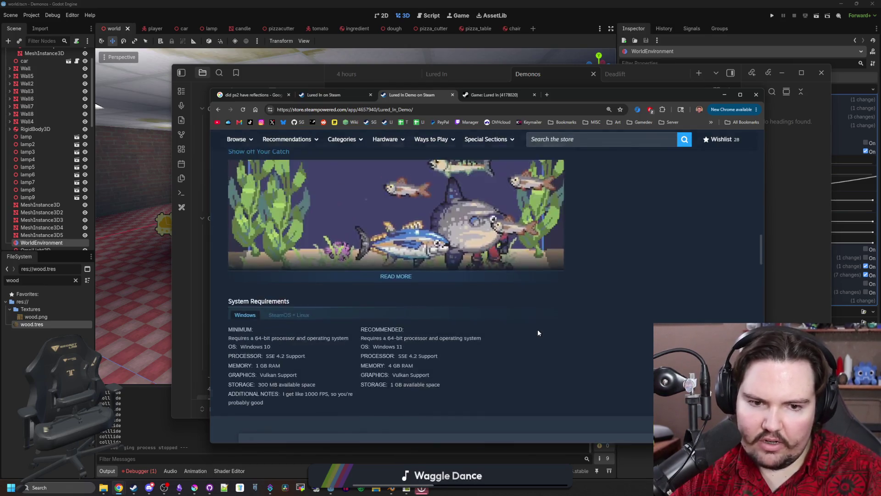
scroll(538, 333, "up", 3)
scroll(538, 333, "up", 3)
scroll(538, 333, "up", 3)
scroll(538, 333, "up", 3)
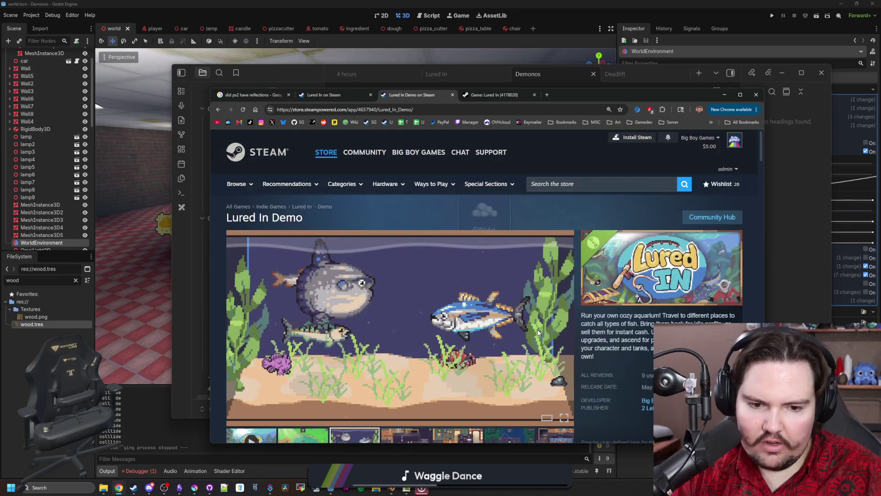
scroll(637, 378, "down", 1)
scroll(433, 256, "down", 3)
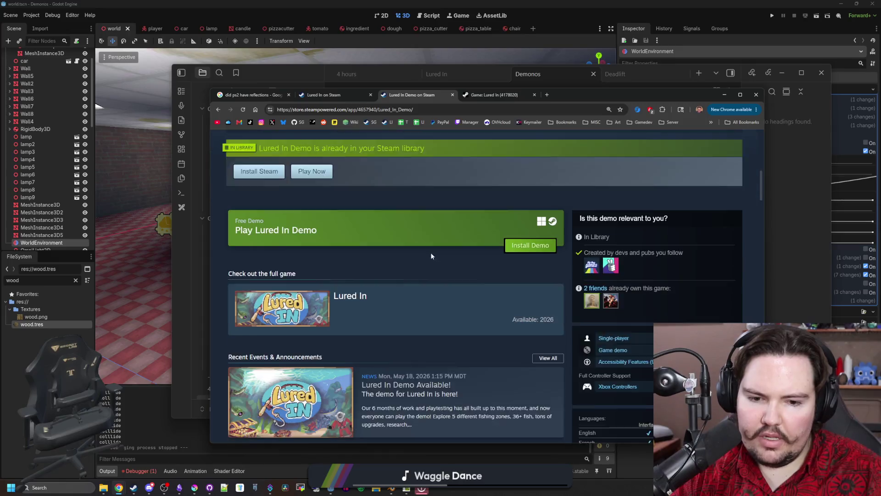
scroll(433, 256, "down", 1)
scroll(407, 333, "up", 5)
scroll(451, 319, "up", 4)
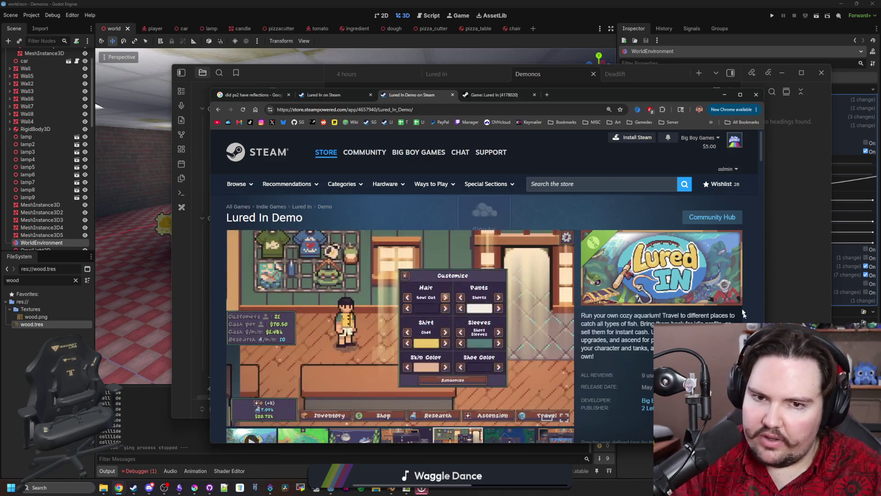
Step: Bring the Demonos note to the front after browsing the demo store page
left_click(809, 148)
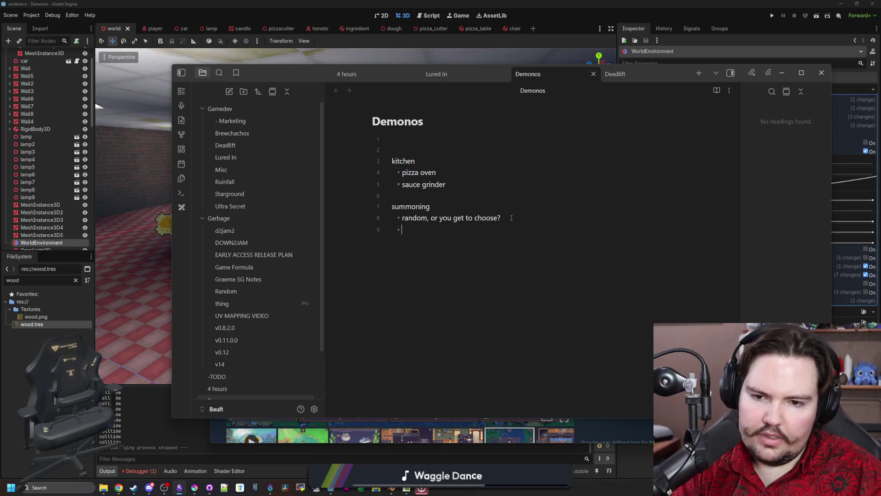
Step: Reword the summoning bullet to "random, you get upgrades to choose later" and move the notes aside
key("BackSpace")
key("BackSpace")
key("BackSpace")
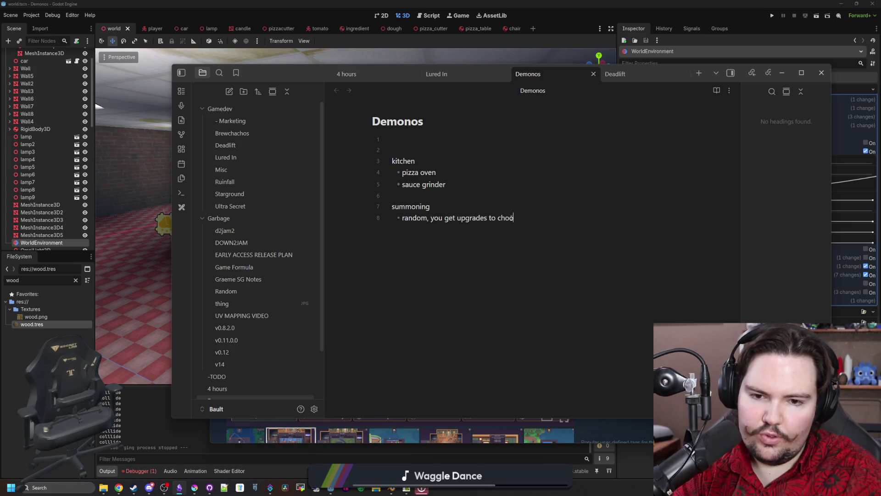
type("se later")
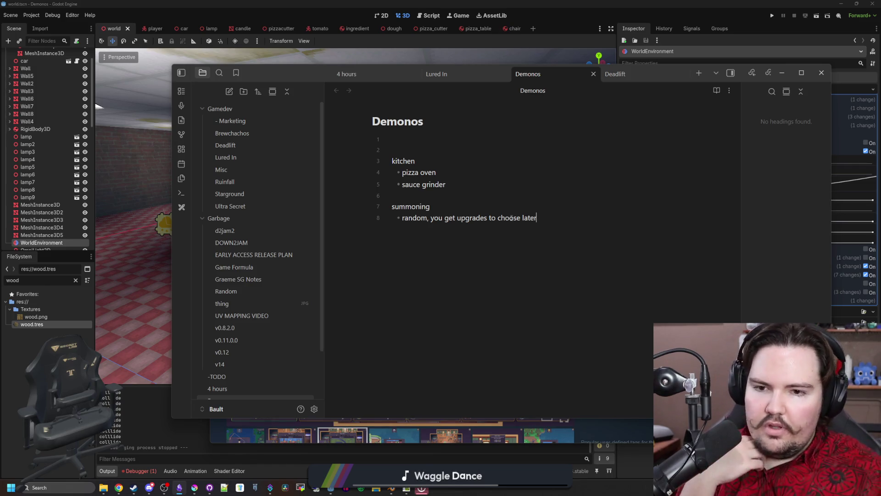
left_click_drag(274, 78, 487, 173)
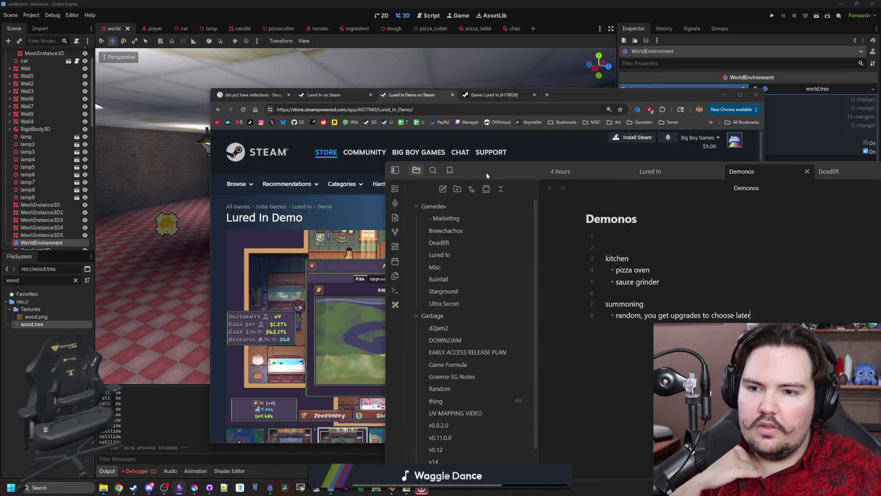
Step: Move the notes aside, browse another demo screenshot and maximize the browser window
left_click_drag(592, 97, 530, 59)
scroll(501, 270, "down", 2)
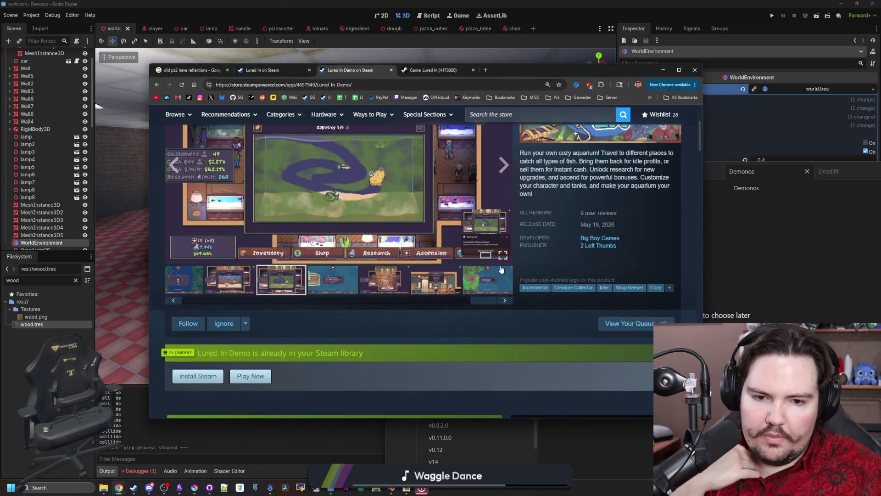
mouse_move(469, 355)
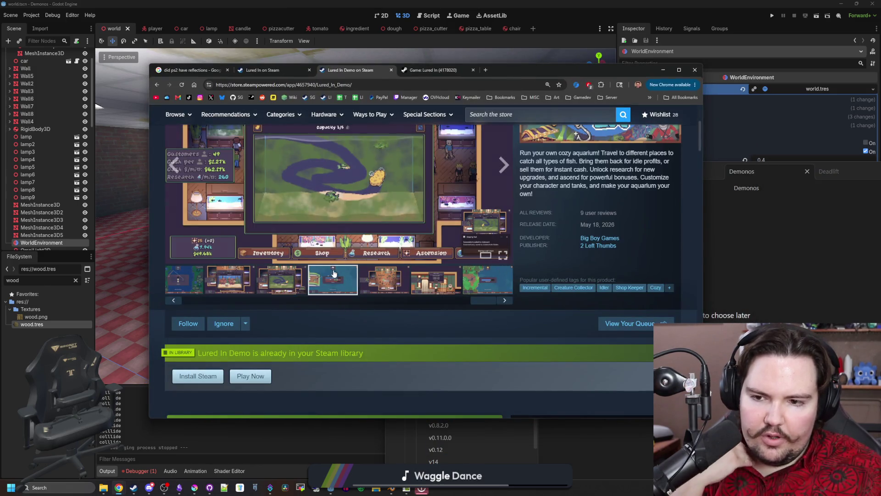
scroll(377, 284, "up", 2)
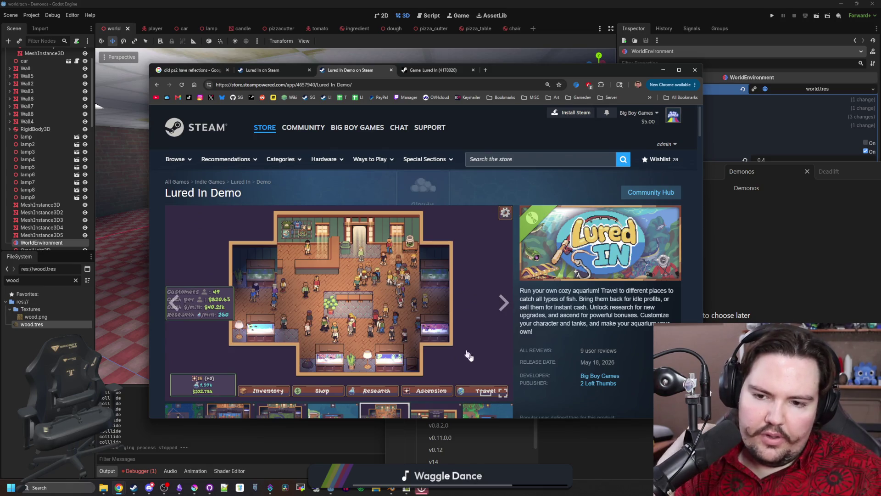
left_click(503, 304)
scroll(505, 307, "down", 5)
scroll(505, 307, "down", 5)
scroll(505, 307, "down", 5)
scroll(505, 310, "down", 5)
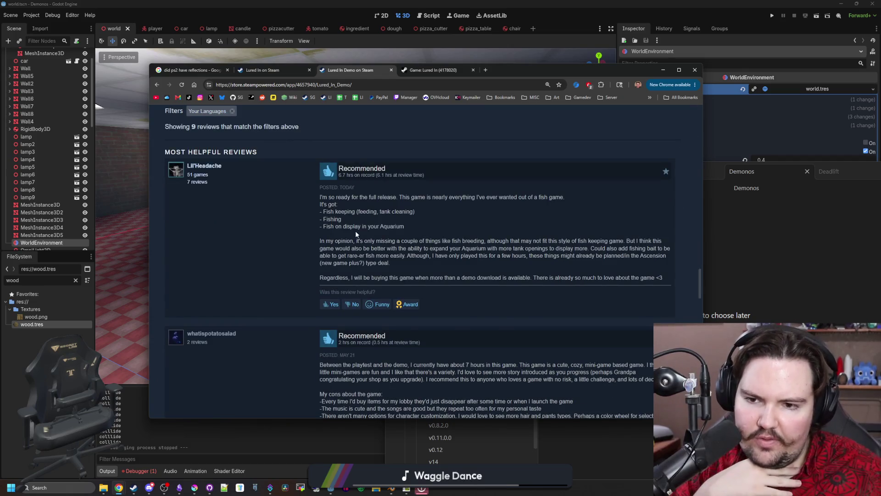
scroll(355, 233, "down", 1)
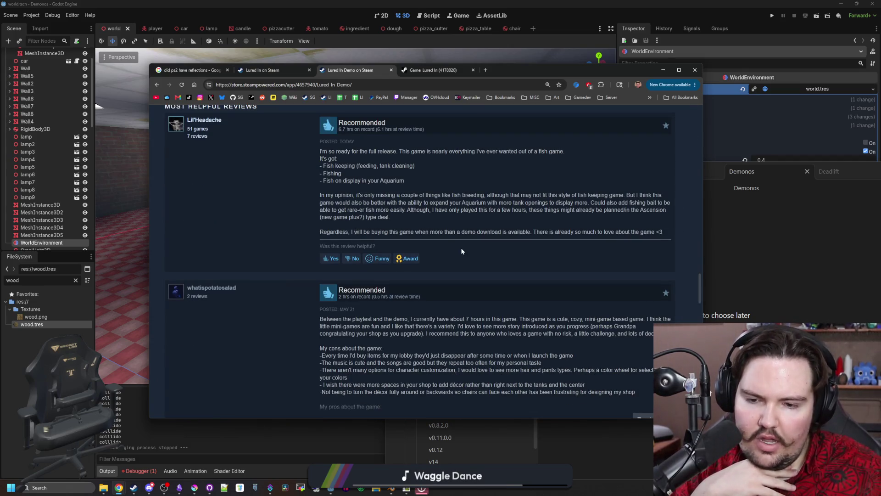
scroll(461, 251, "up", 2)
double_click(561, 70)
scroll(401, 227, "down", 3)
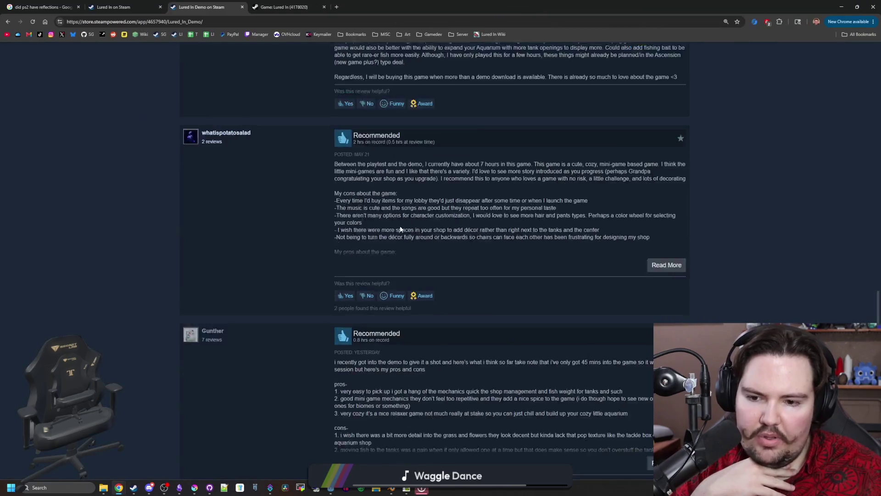
scroll(400, 228, "up", 2)
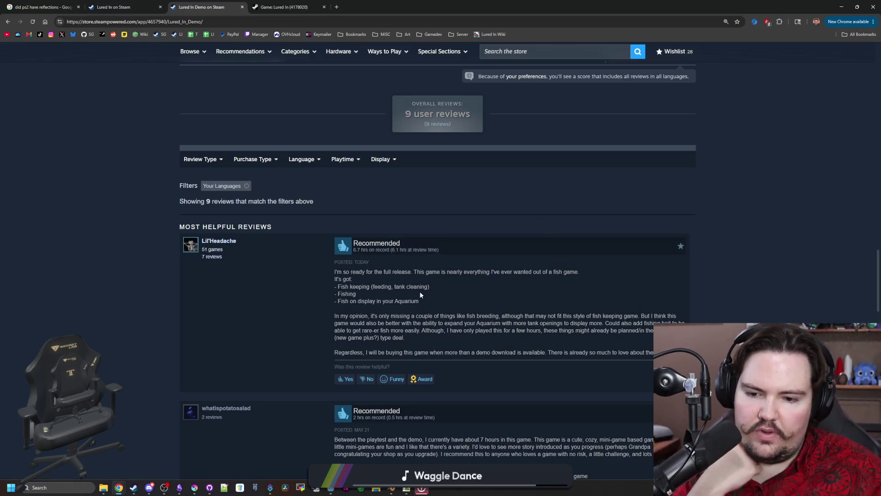
scroll(420, 295, "down", 3)
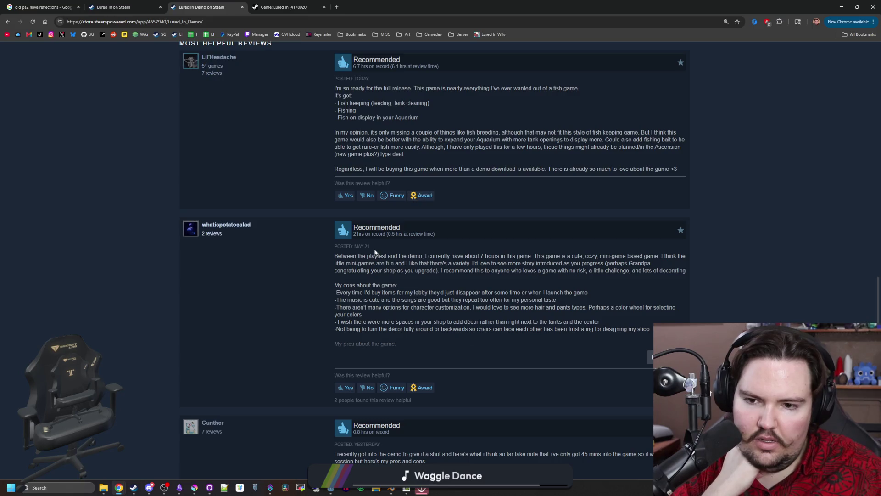
scroll(372, 248, "down", 2)
scroll(371, 266, "down", 1)
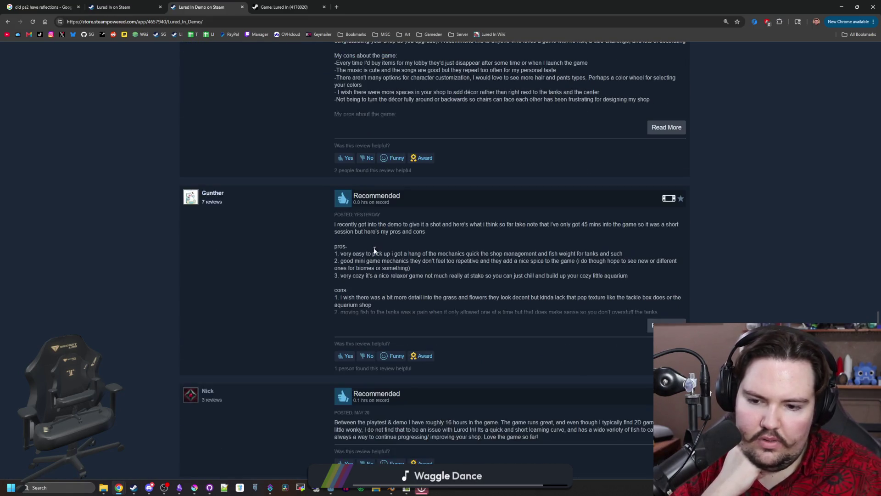
scroll(374, 243, "down", 2)
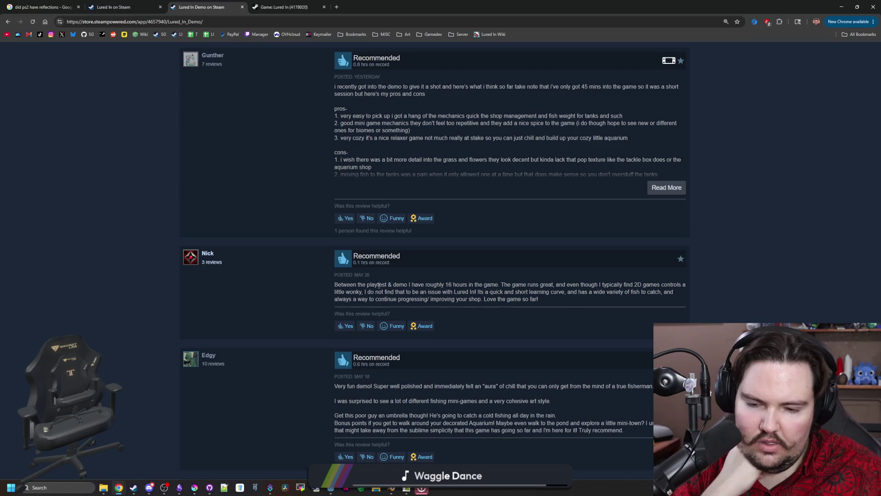
scroll(399, 216, "down", 1)
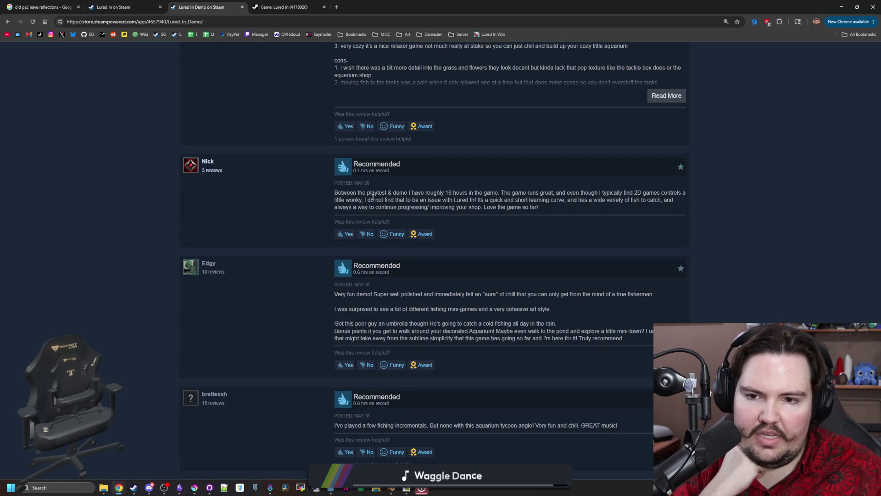
Step: Read the remaining Lured In Demo reviews, then go back to the main Lured In store page
left_click_drag(367, 193, 487, 193)
left_click(485, 193)
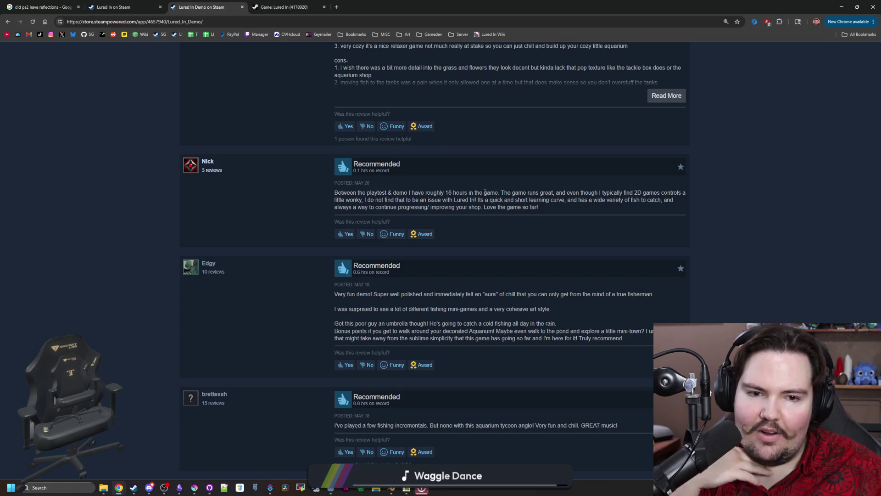
scroll(352, 255, "down", 1)
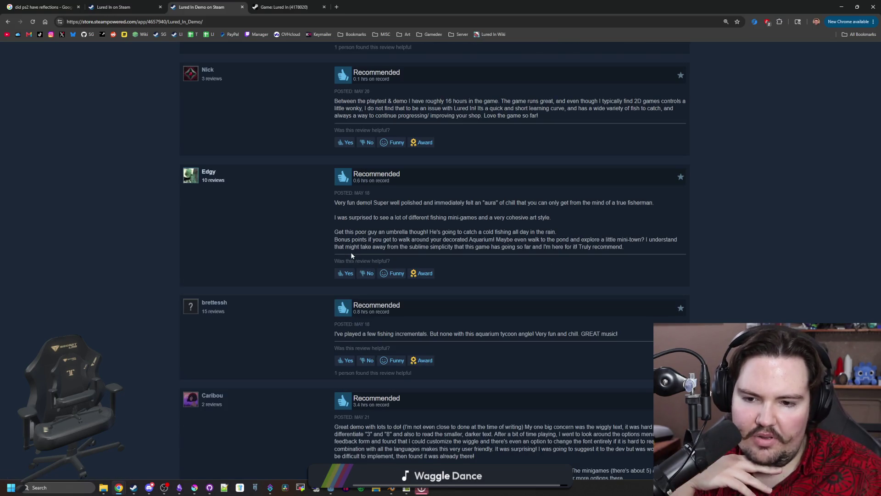
scroll(350, 253, "down", 1)
scroll(351, 253, "down", 1)
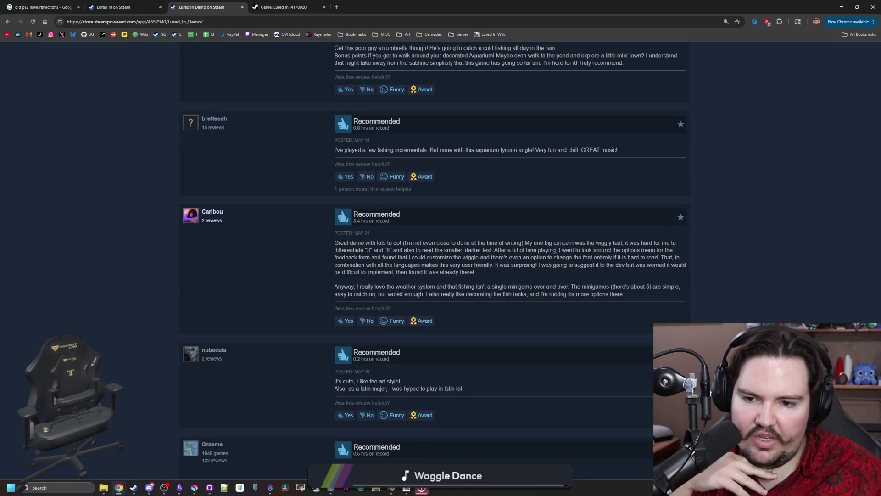
scroll(463, 230, "down", 1)
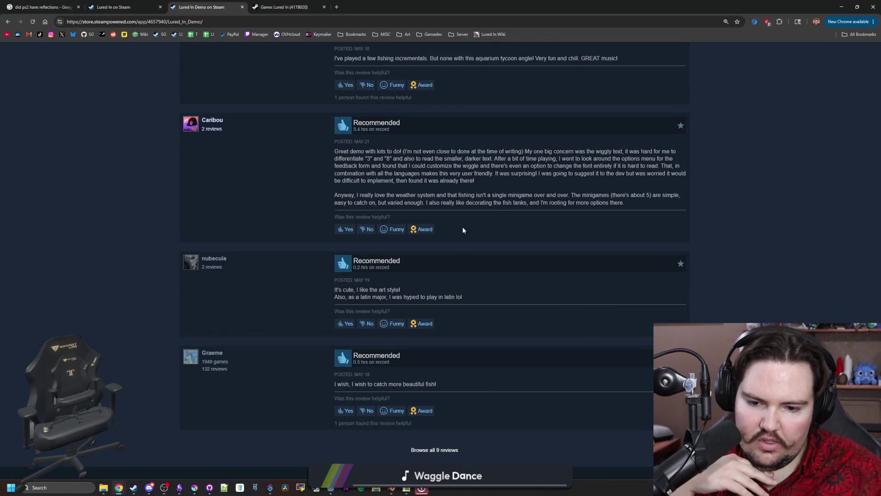
scroll(448, 233, "up", 10)
scroll(433, 236, "up", 5)
key("alt+Left")
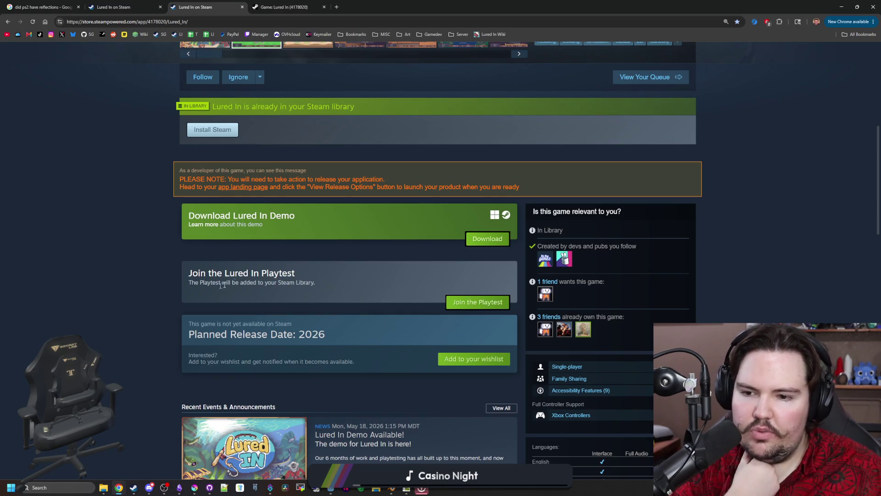
scroll(354, 281, "down", 3)
scroll(355, 281, "down", 4)
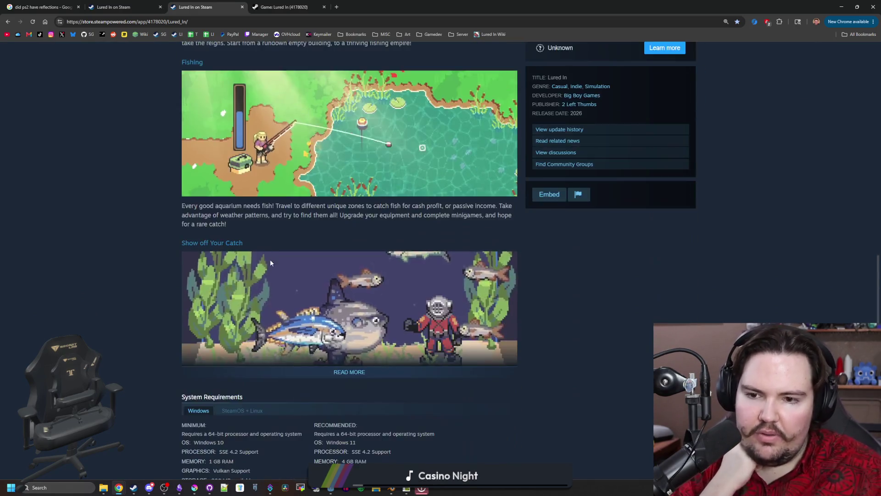
scroll(257, 235, "down", 3)
scroll(257, 235, "down", 2)
scroll(258, 235, "up", 10)
scroll(111, 44, "up", 5)
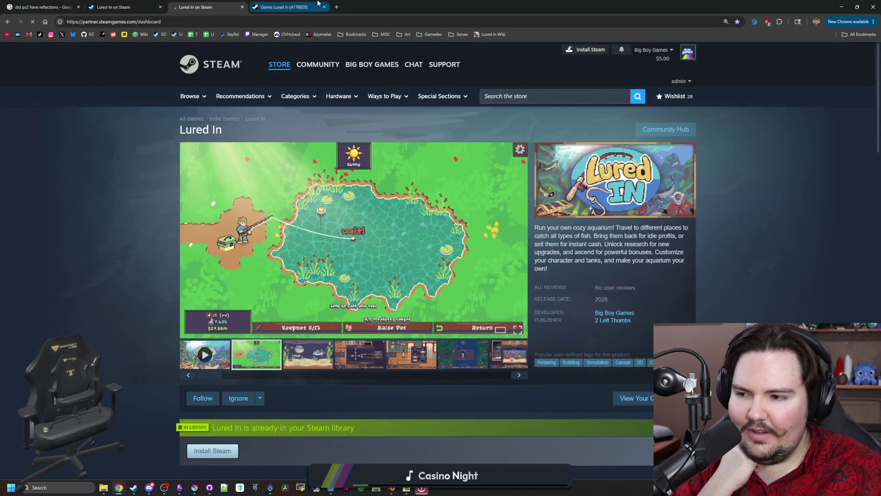
Step: Switch from the store page through the sales report to the Steamworks home dashboard
left_click(316, 6)
left_click(203, 6)
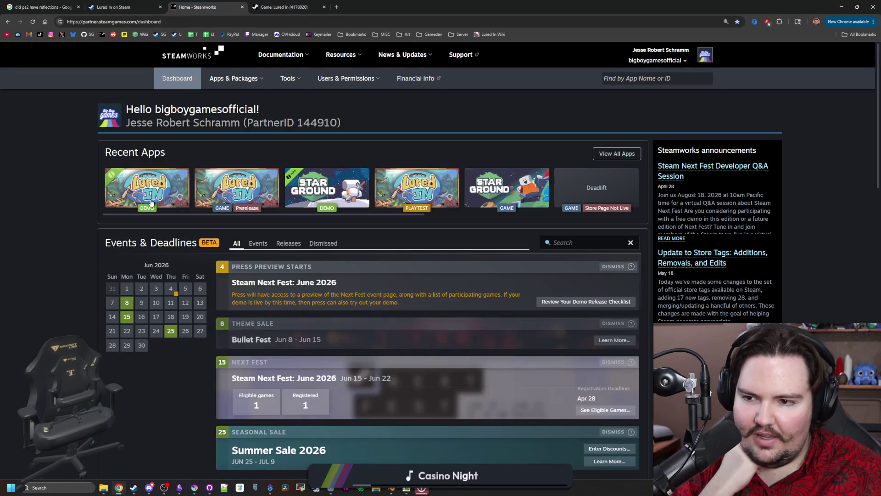
Step: Open the Lured In Playtest admin page showing 6,089 participants and 1,012 invites
left_click(401, 191)
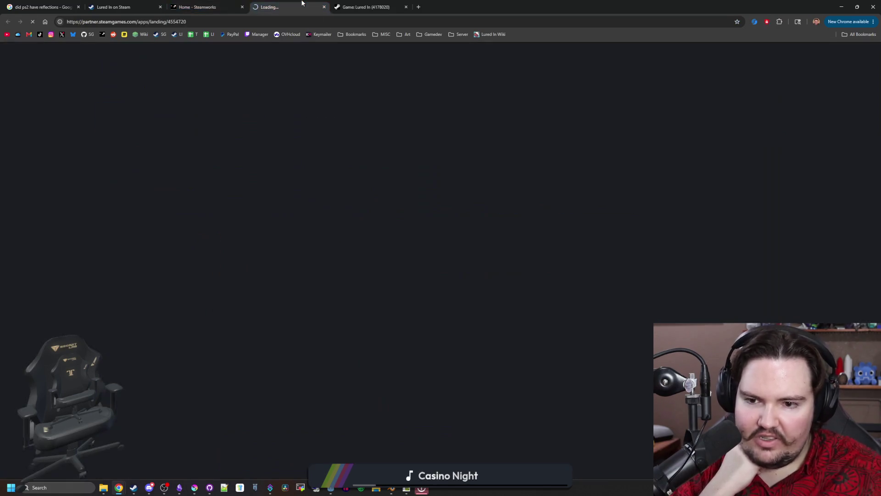
left_click(361, 7)
left_click(321, 3)
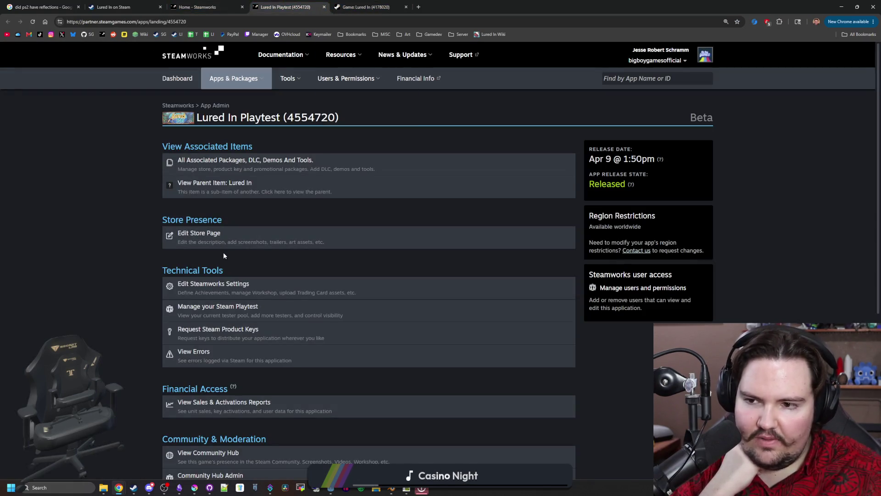
scroll(85, 276, "down", 1)
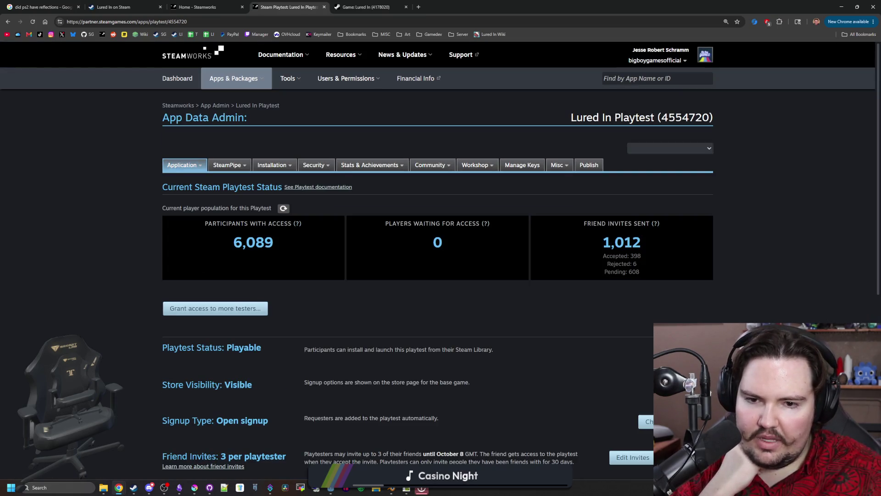
scroll(276, 245, "down", 2)
scroll(277, 246, "down", 3)
scroll(277, 245, "up", 5)
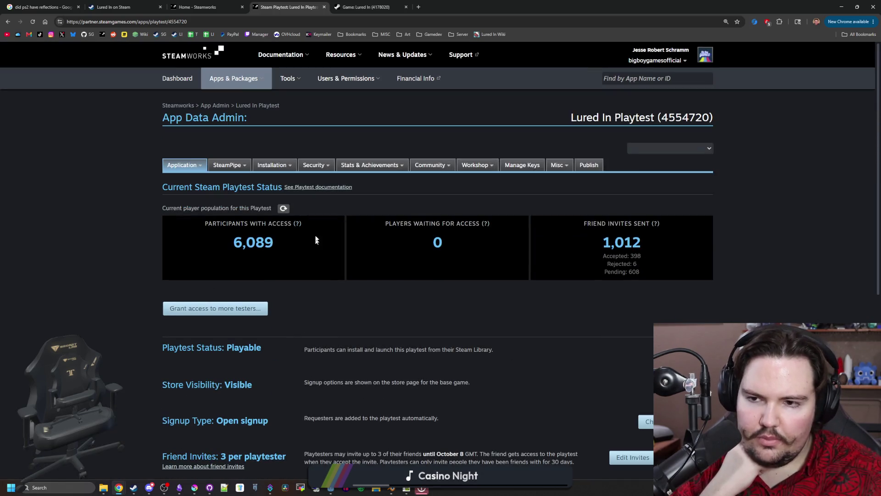
Step: Close the Playtest, sales report and Steamworks home tabs, then start a Windows app search
left_click(324, 8)
left_click(324, 7)
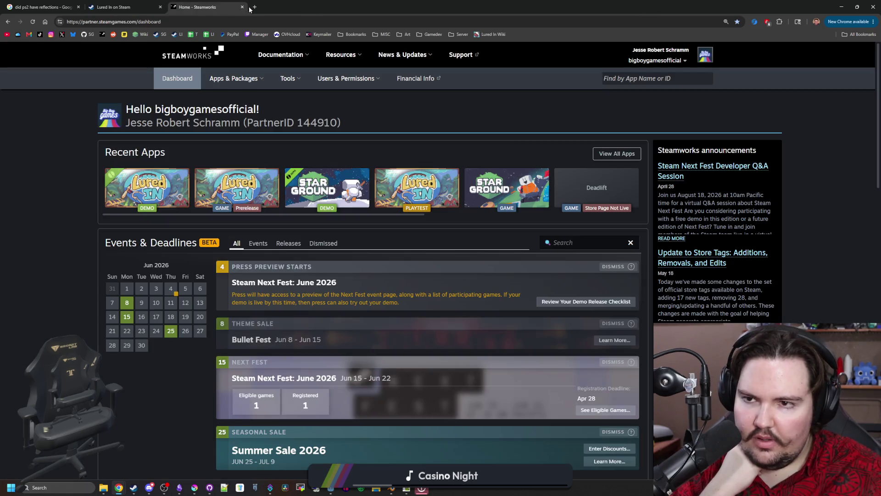
left_click(242, 7)
left_click(64, 488)
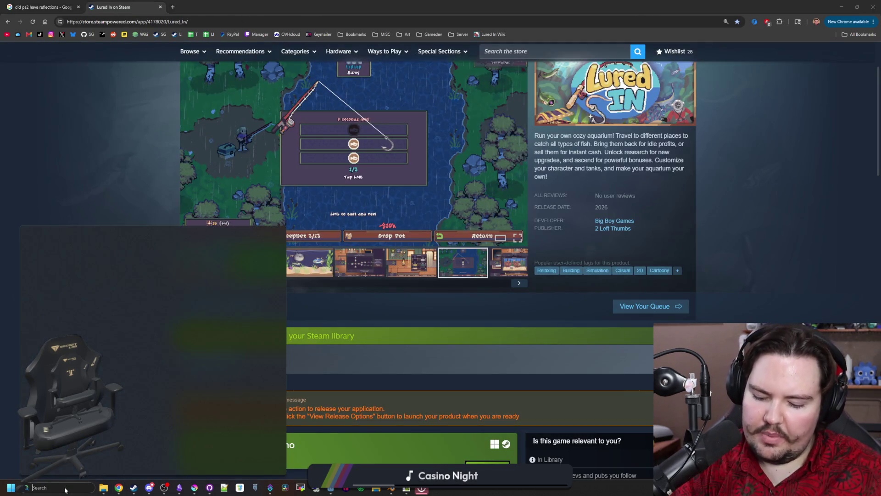
type("ca")
Step: Launch Calculator, clear it and compute 10,000 × 0.2 = 2,000
left_click(78, 284)
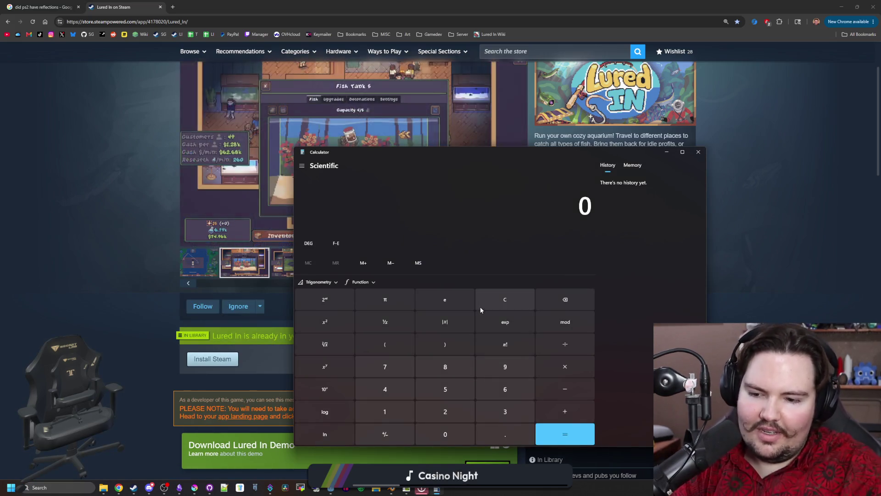
type("7,600")
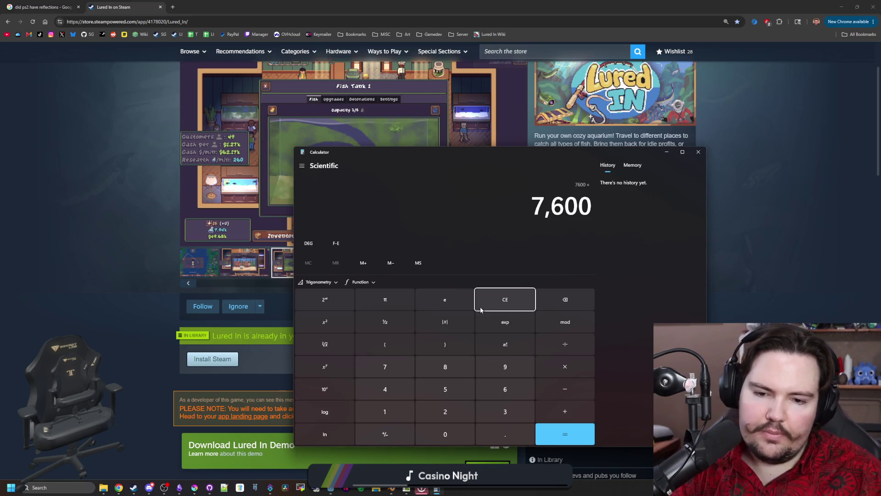
key("Escape")
left_click(512, 296)
type("10,000")
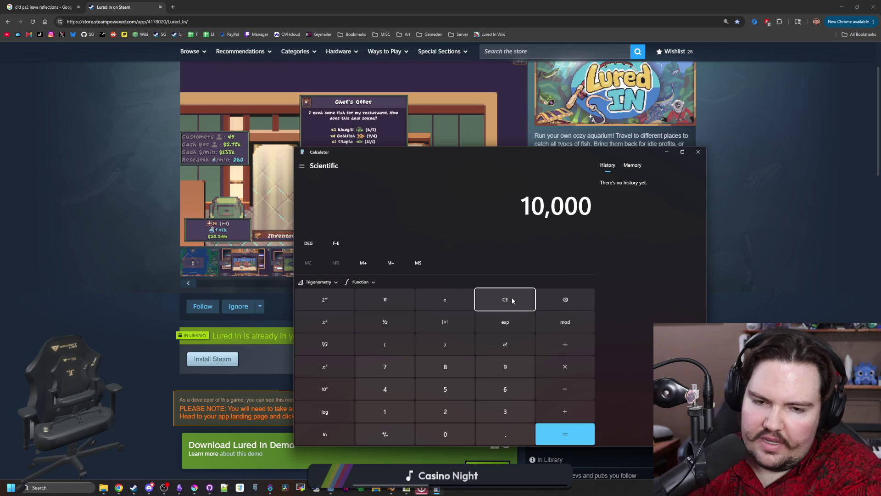
key("asterisk")
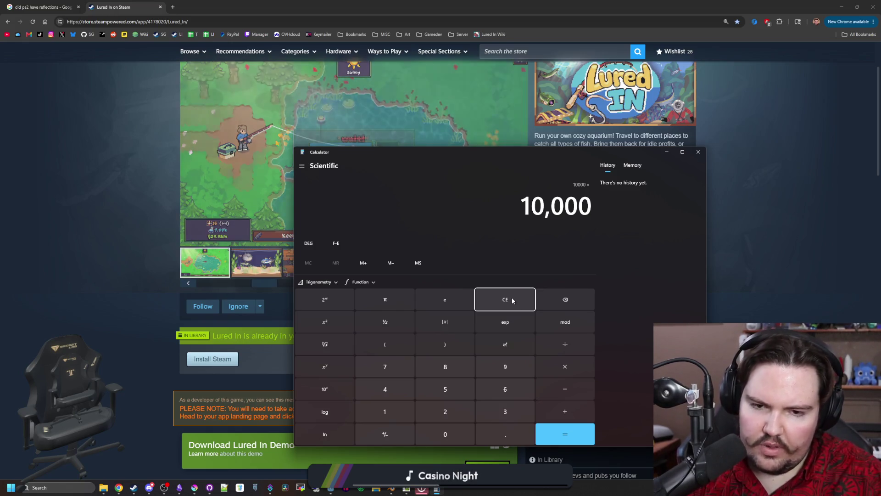
type(" 0.2")
key("Return")
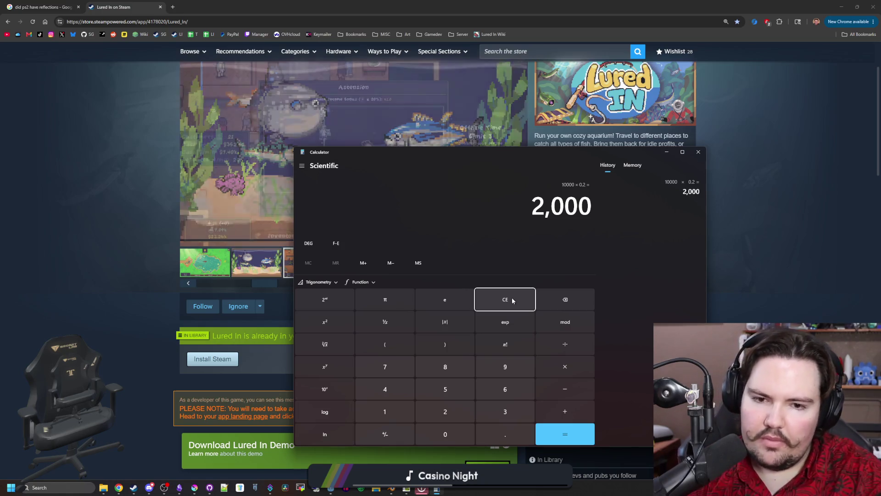
Step: Chain 2,000 × 8, × 0.5, × 3 to reach 24,000, then bring Godot up behind
key("asterisk")
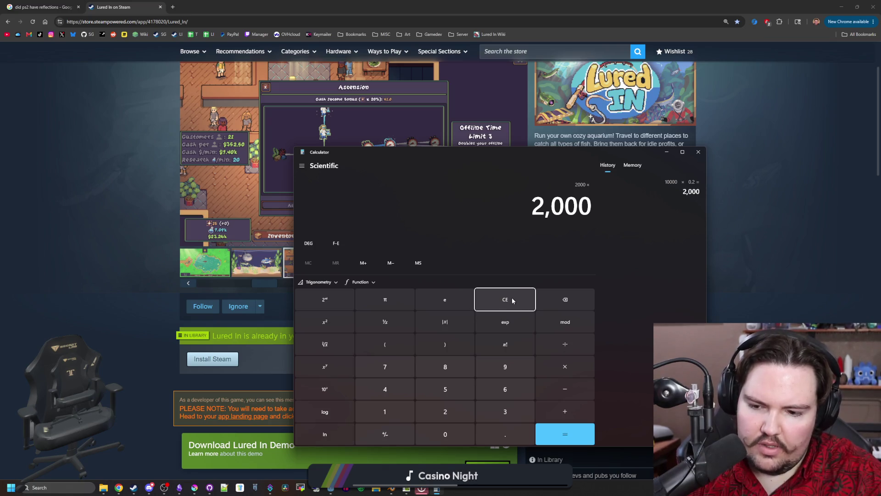
type("8")
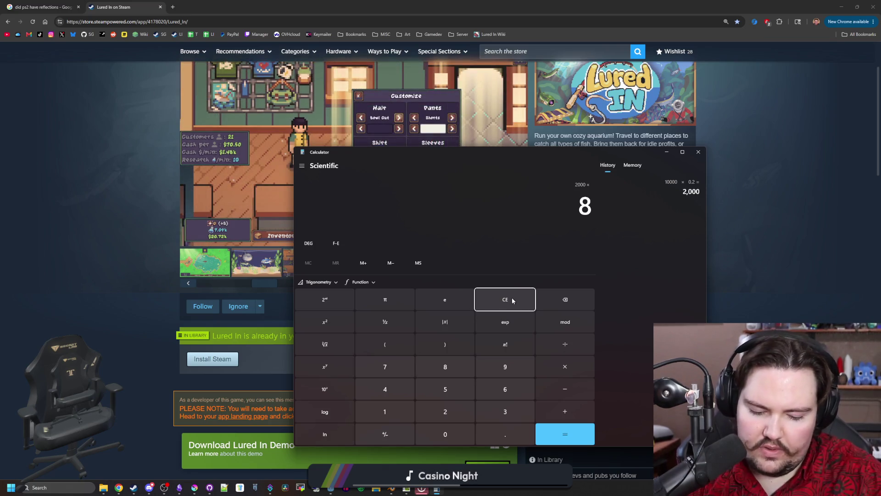
key("Return")
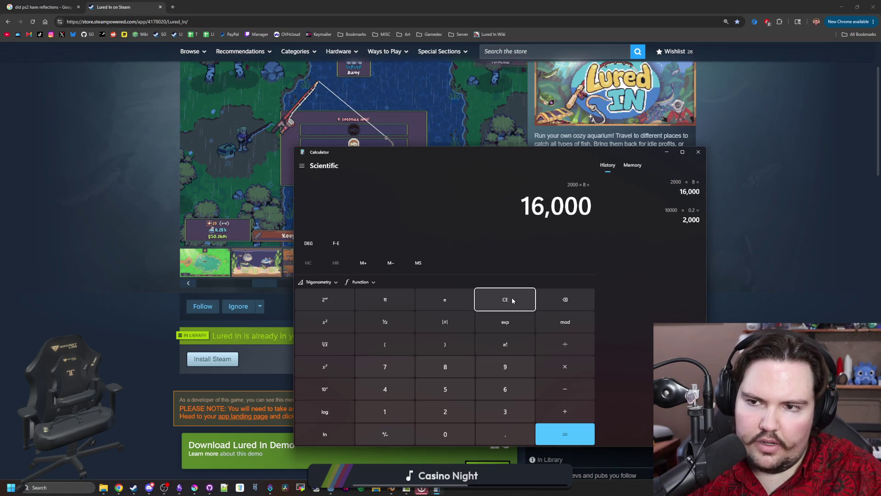
type("*")
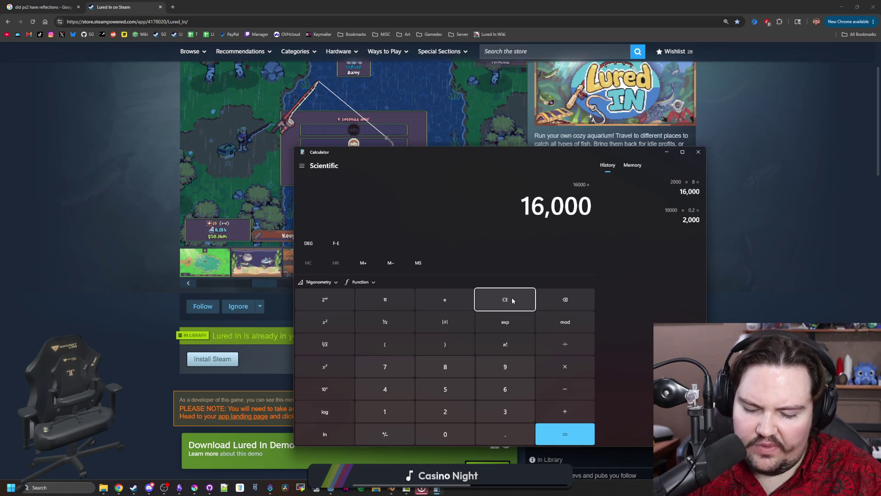
type(".5")
key("Return")
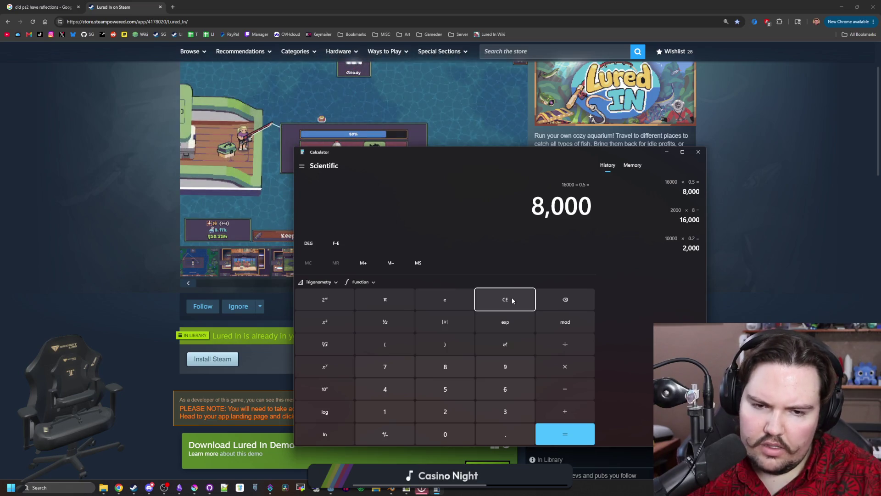
type("*3")
key("Return")
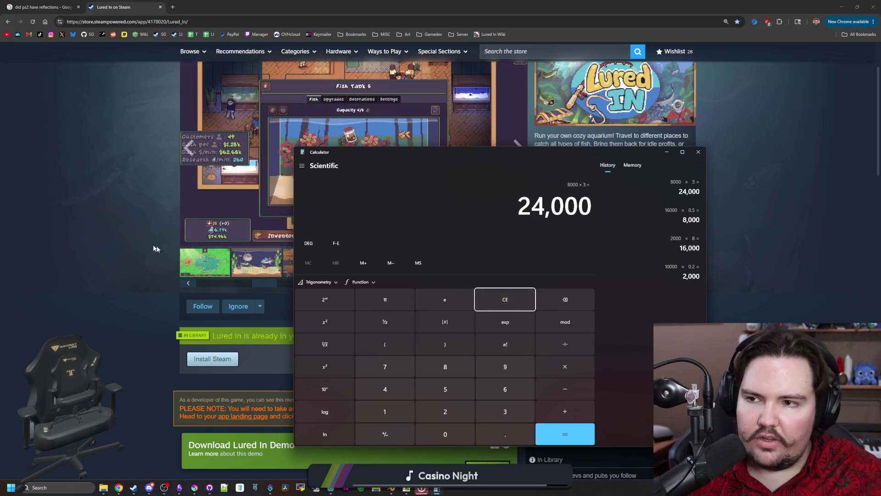
key("alt+Tab")
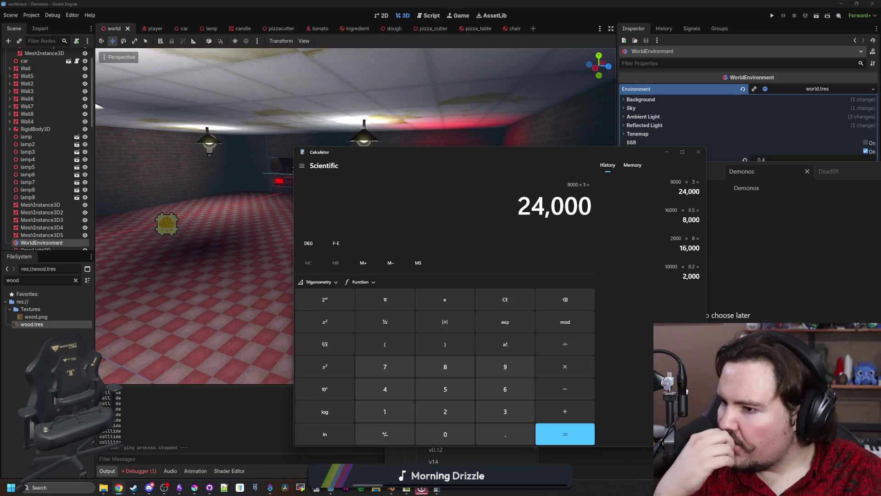
Step: Compute 10 × 7 × 4 × 12 = 3,360, clear it and close Calculator
left_click(514, 300)
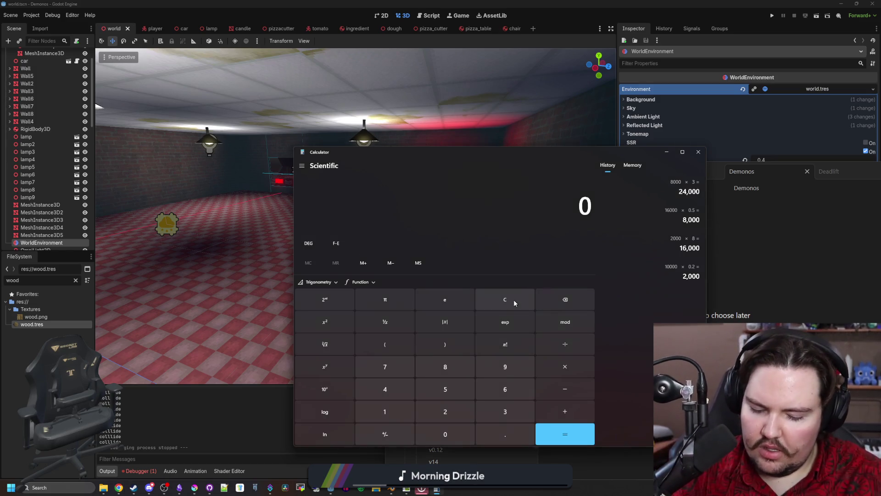
type("10*")
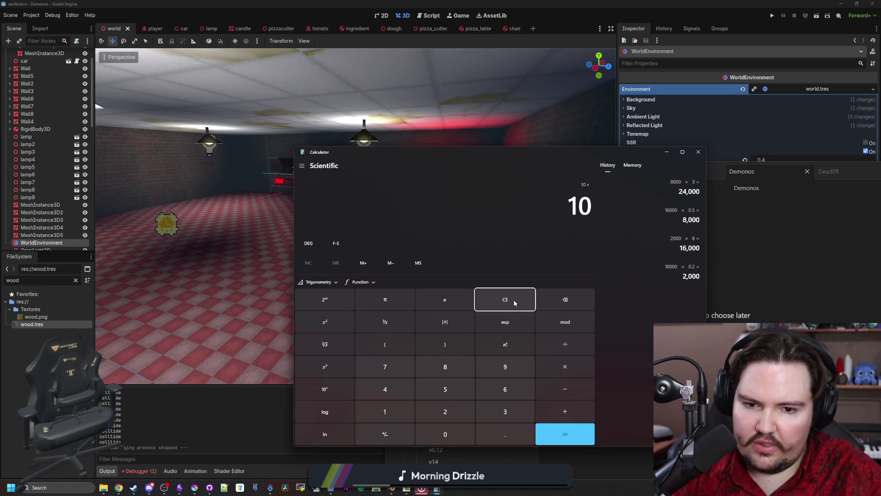
type("7")
key("Return")
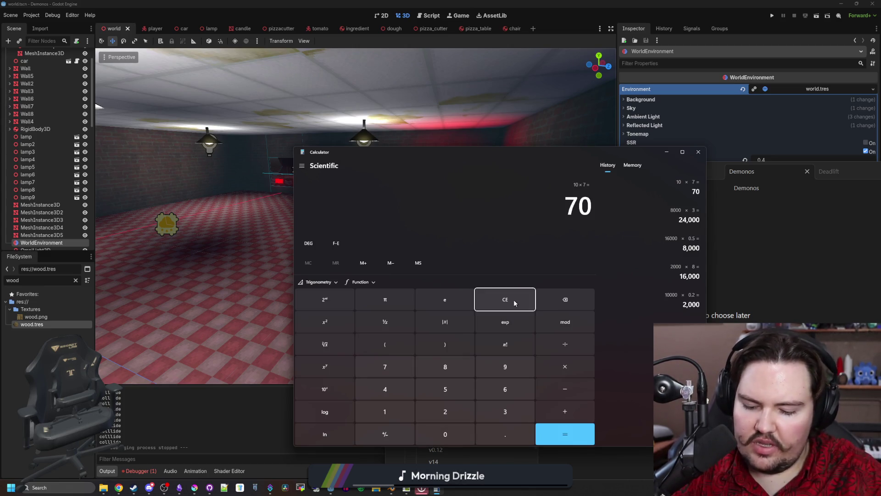
type("*4")
key("Return")
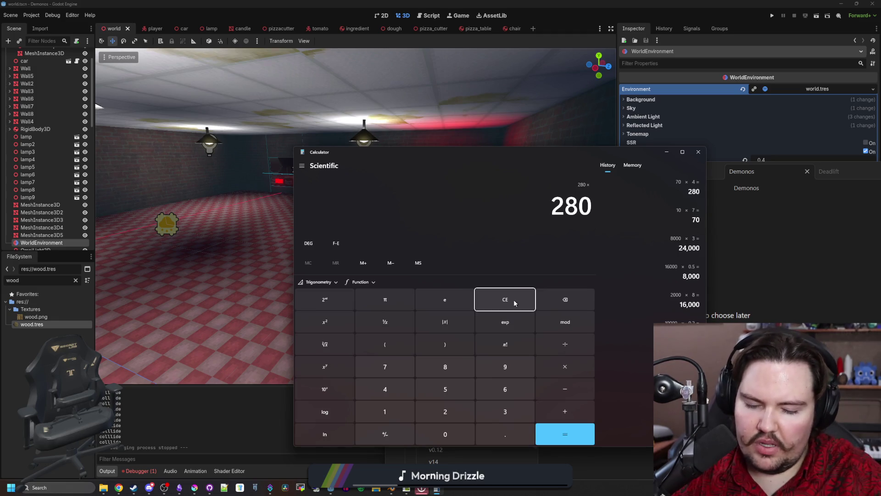
type("*12")
key("Return")
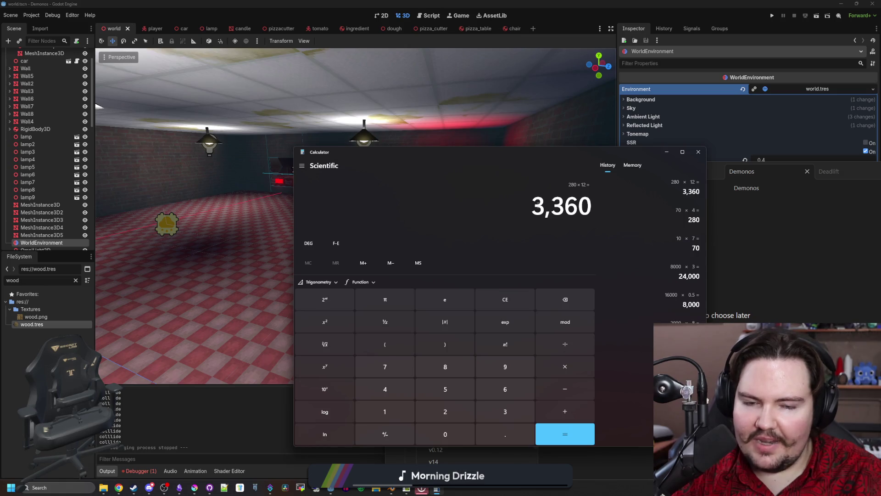
left_click(498, 294)
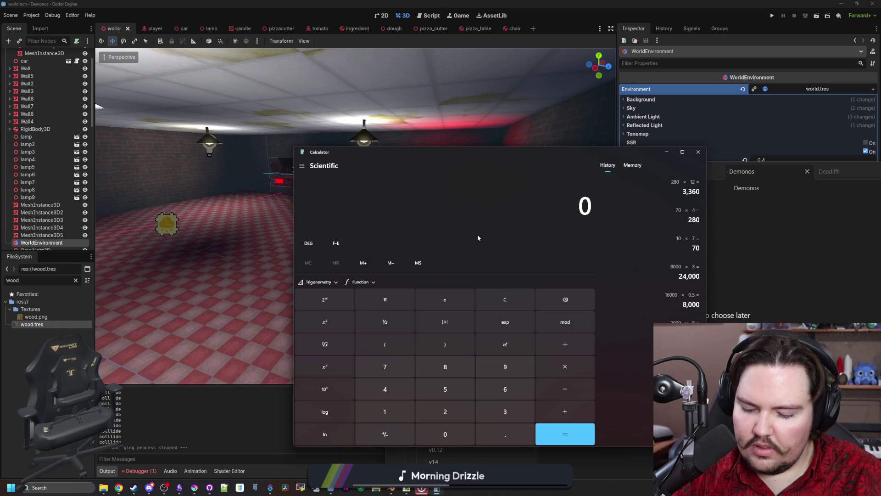
left_click(697, 153)
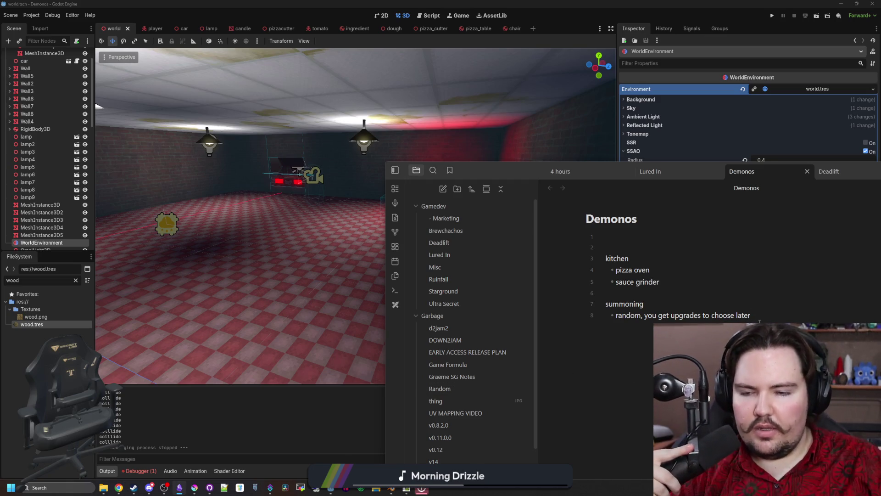
Step: Pull the Obsidian Demonos notes into view, hide them and start flying through the Godot room
left_click_drag(491, 170, 279, 107)
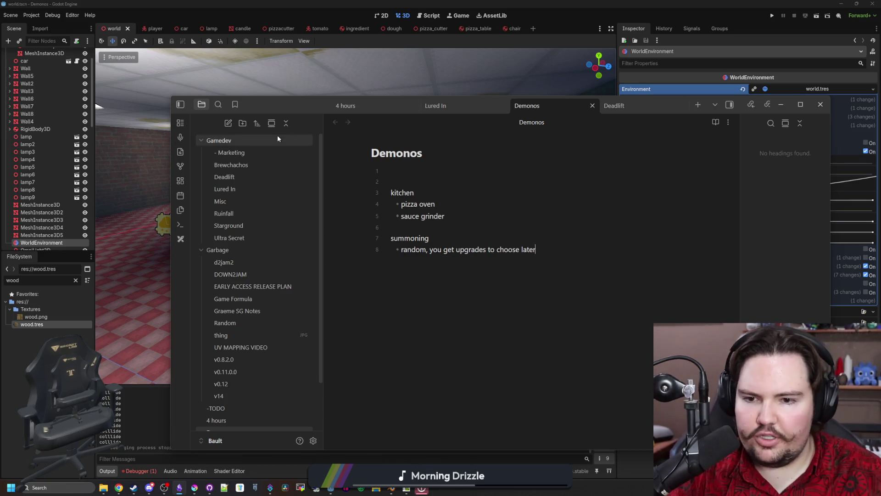
key("alt+Tab")
right_click(477, 254)
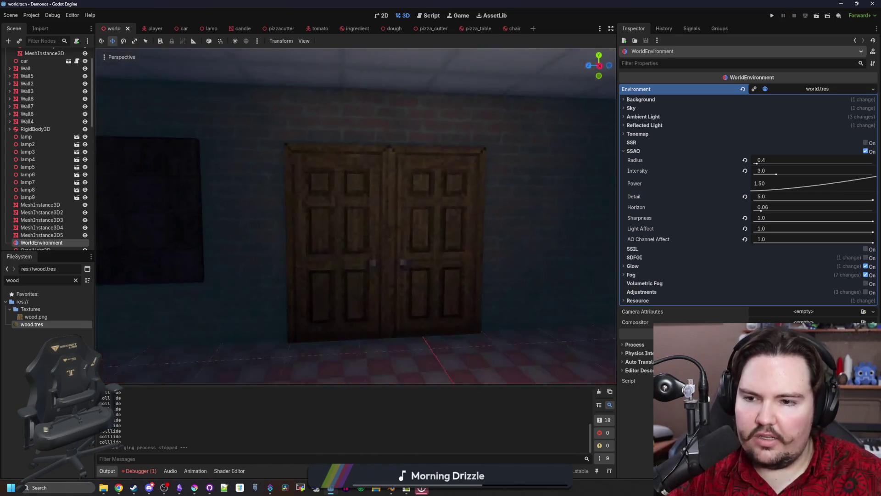
scroll(356, 216, "up", 3)
key("w")
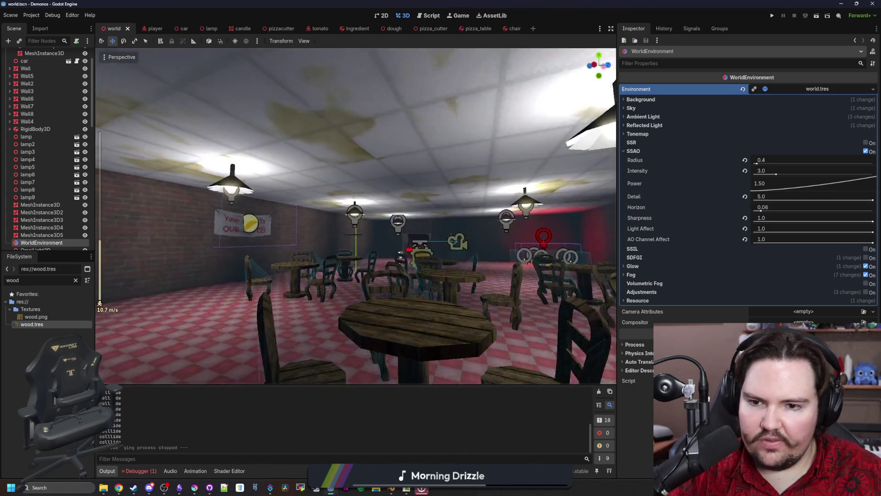
key("s")
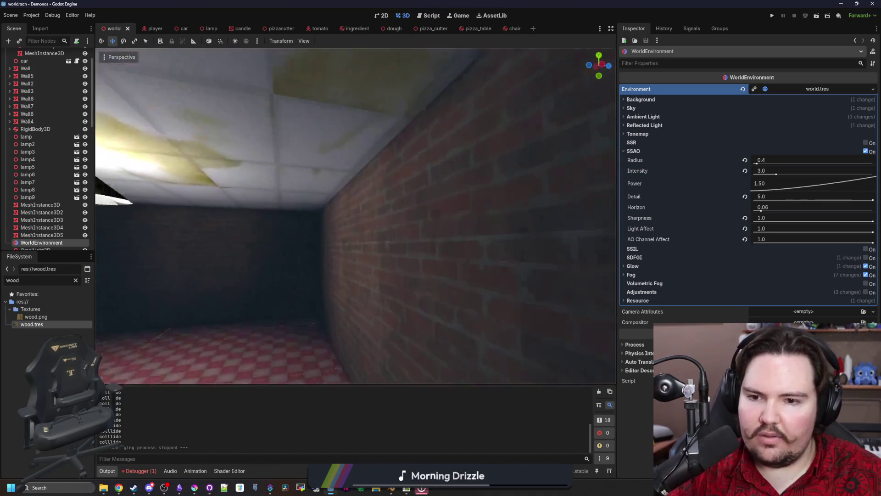
key("e")
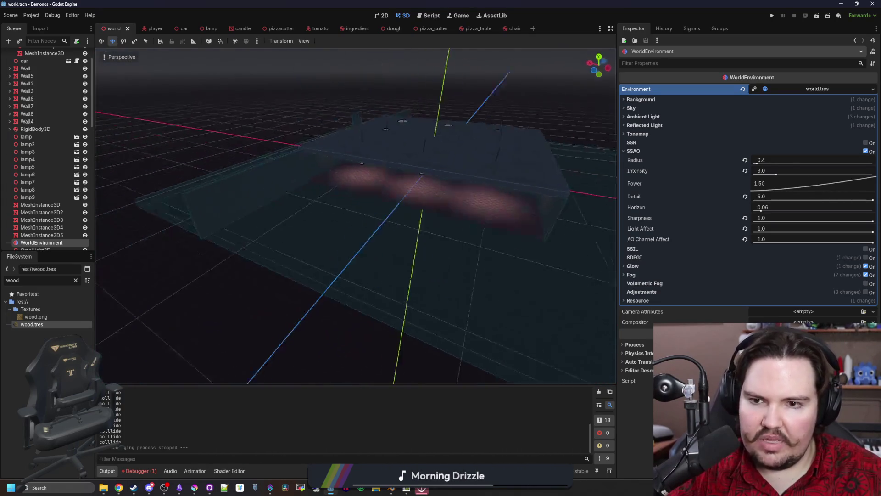
key("q")
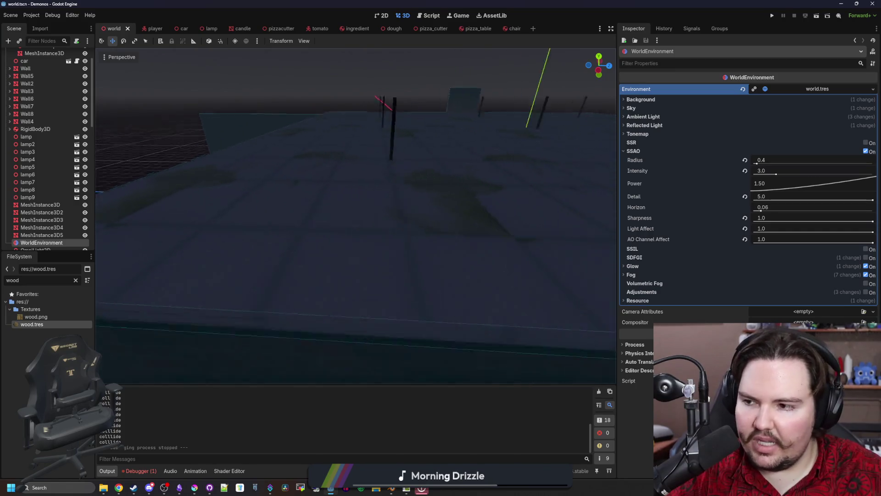
key("w")
key("s")
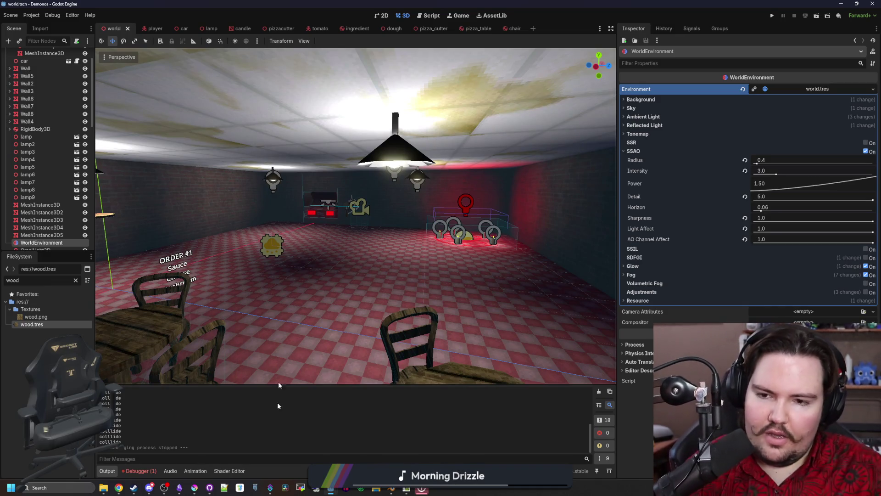
key("w")
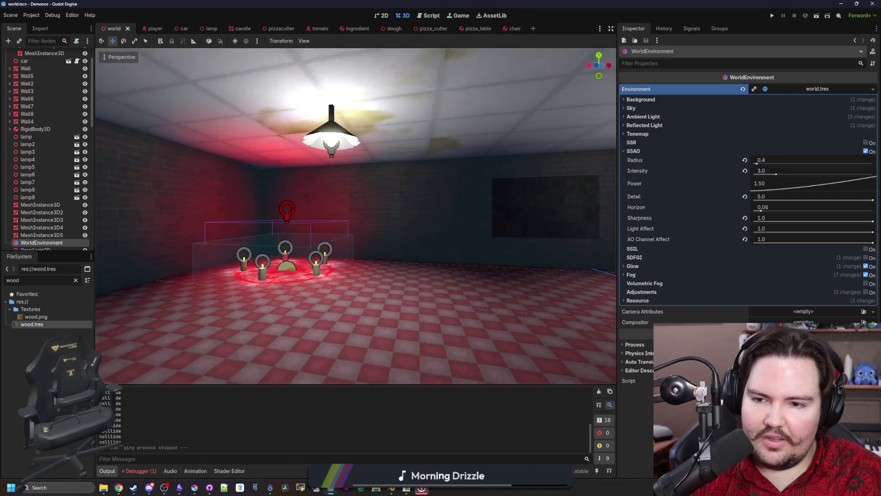
key("w")
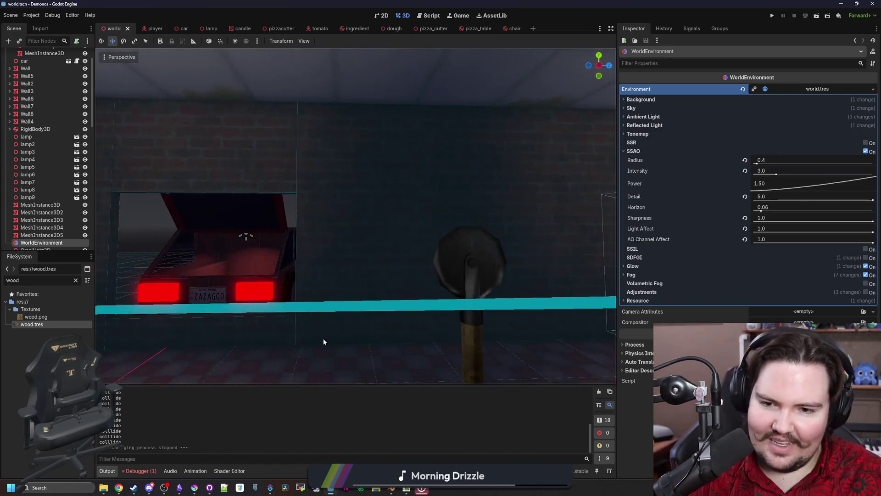
key("w")
key("w")
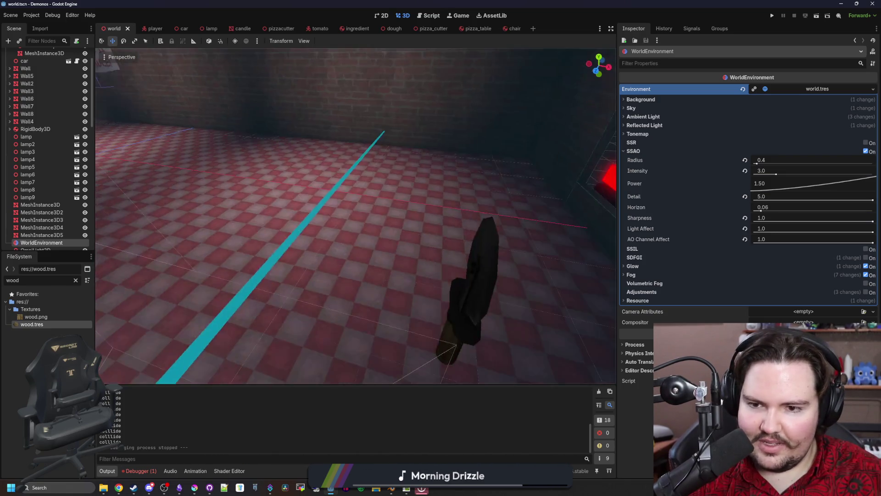
key("w")
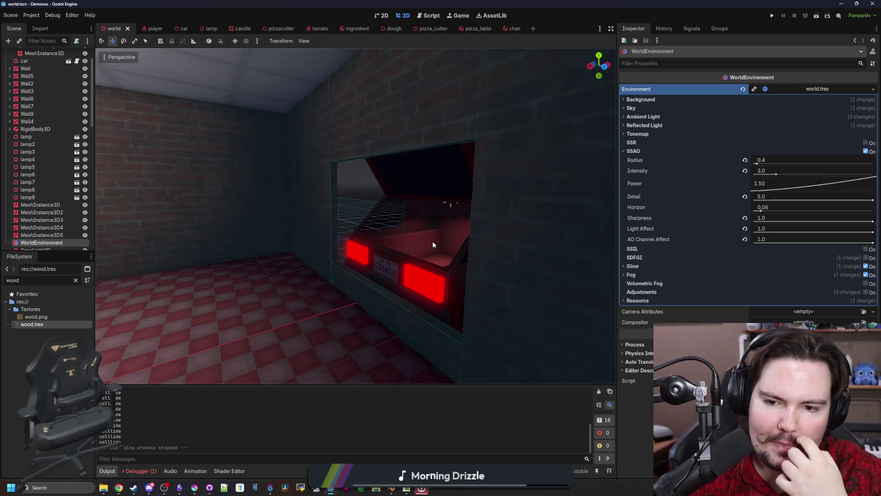
key("s")
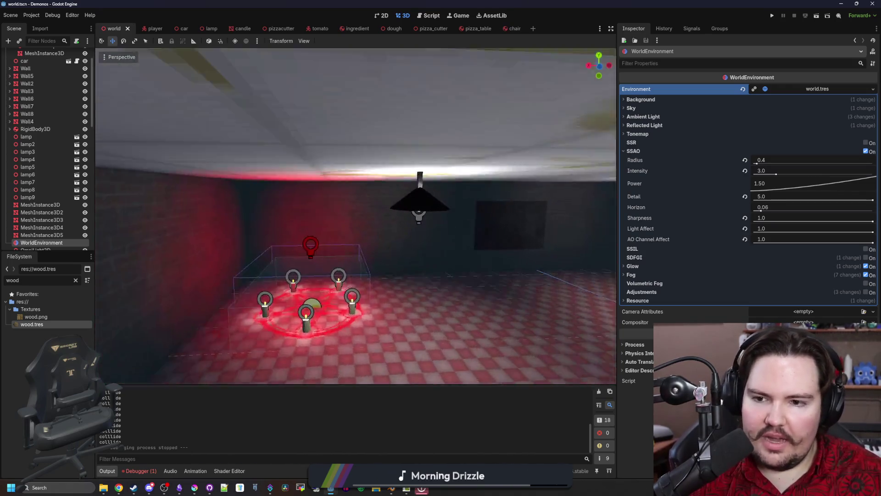
key("s")
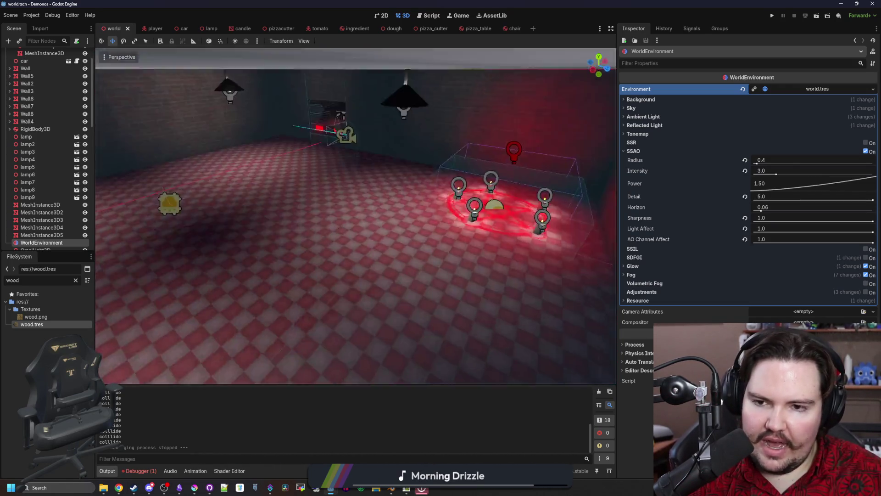
key("w")
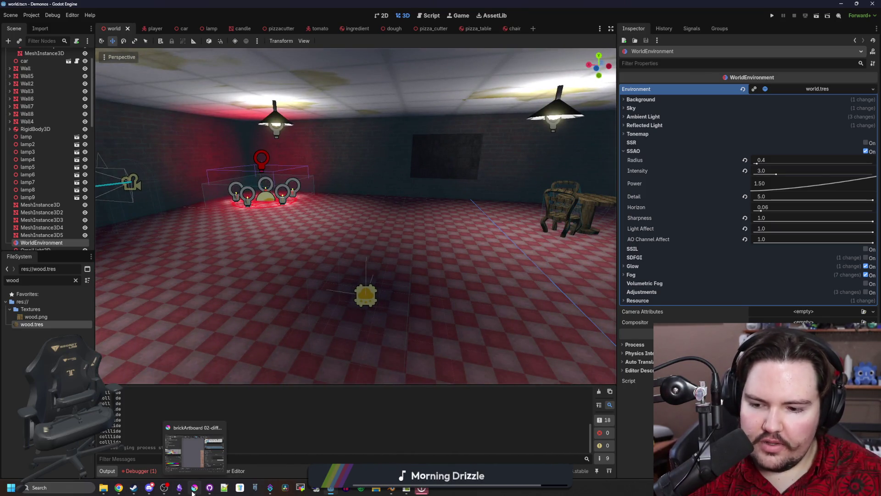
mouse_move(391, 488)
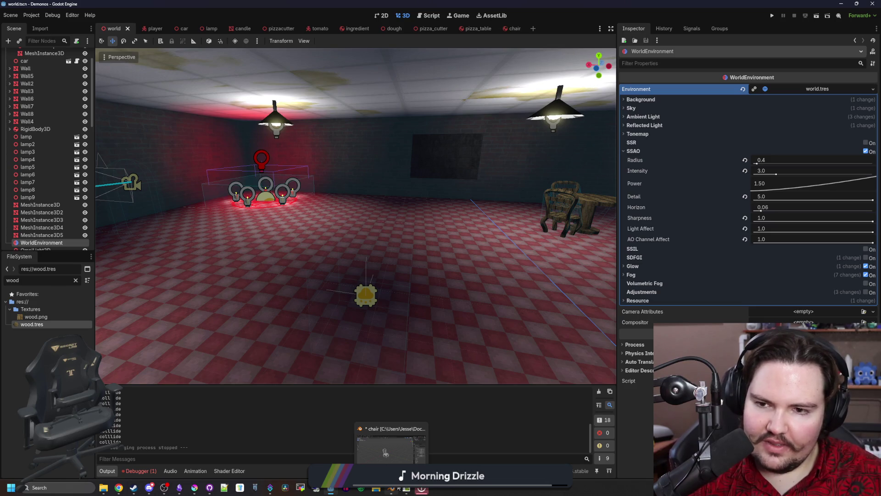
Step: Save chair.blend in Blender and return to Godot, viewing the reimported chairs around tables
left_click(386, 453)
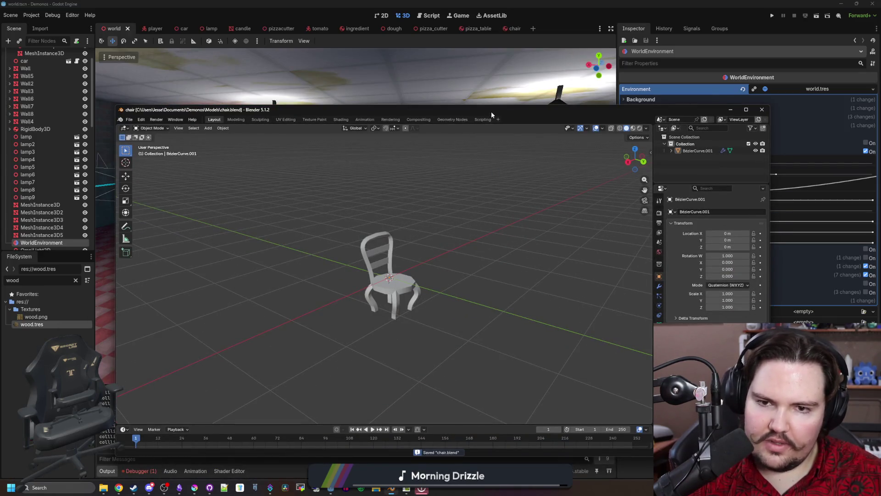
key("alt+Tab")
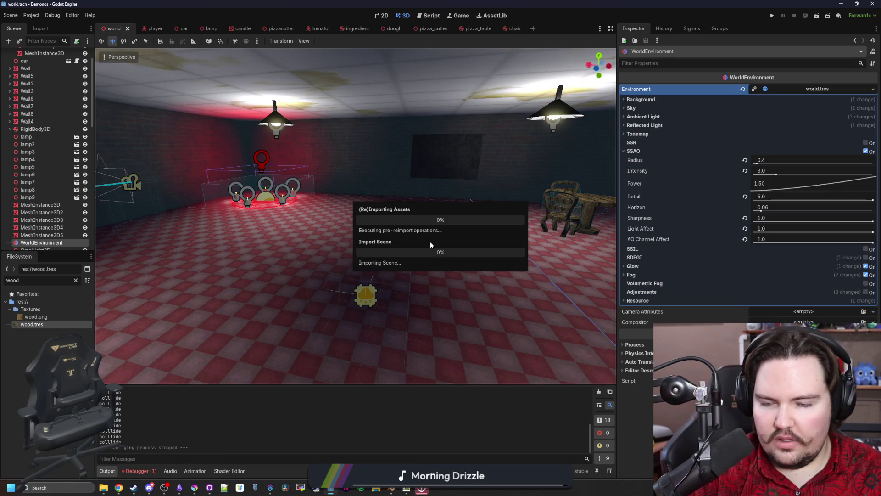
mouse_move(388, 277)
left_mouse_down()
mouse_move(413, 263)
mouse_move(427, 275)
mouse_move(199, 215)
left_mouse_up()
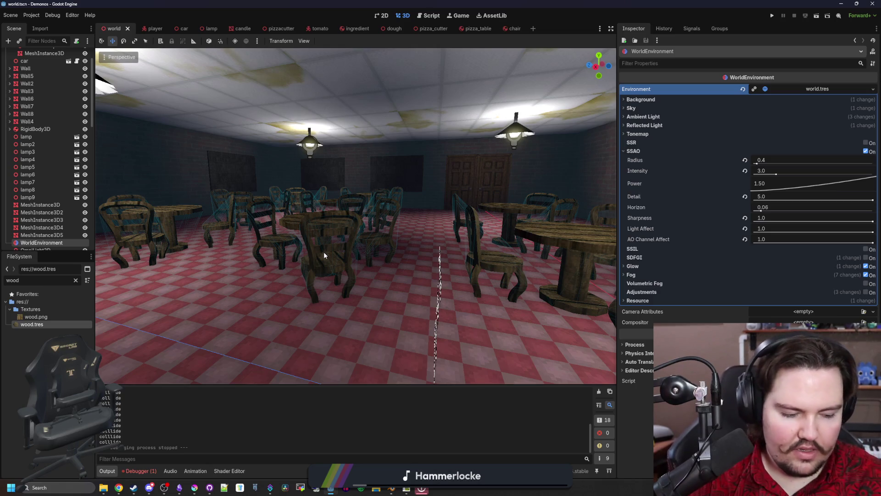
left_click_drag(323, 252, 324, 251)
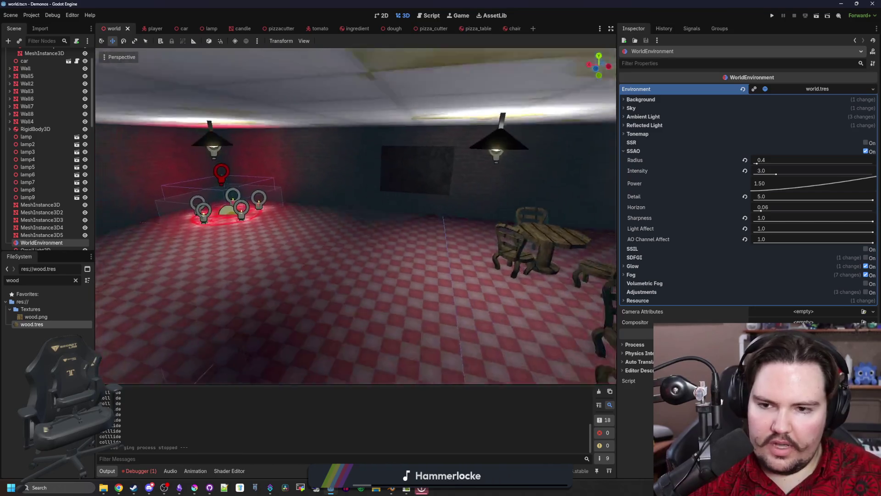
left_click_drag(359, 190, 359, 190)
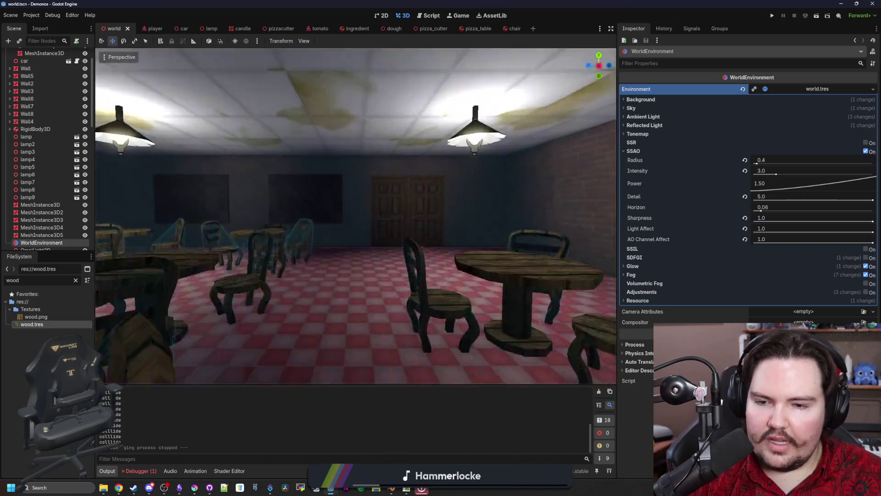
left_click_drag(395, 225, 292, 233)
left_click(293, 233)
left_click(821, 91)
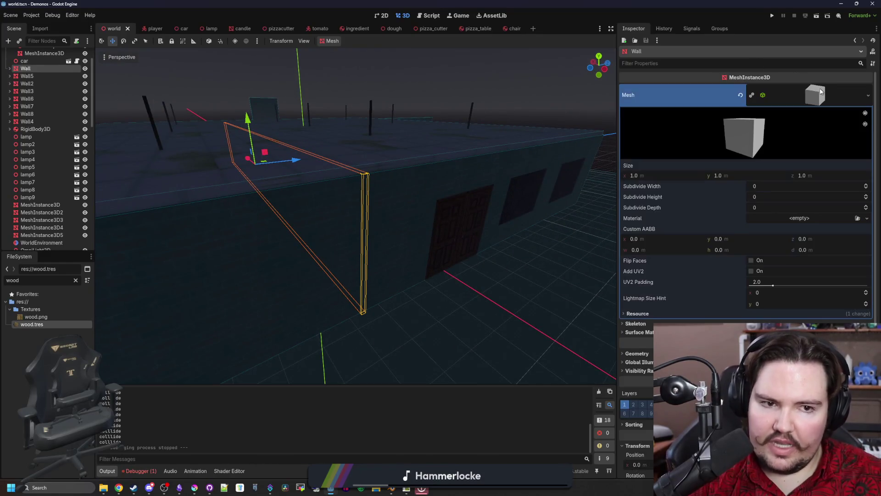
left_click(763, 96)
left_click(485, 320)
left_click_drag(486, 320, 485, 320)
left_click_drag(356, 215, 356, 216)
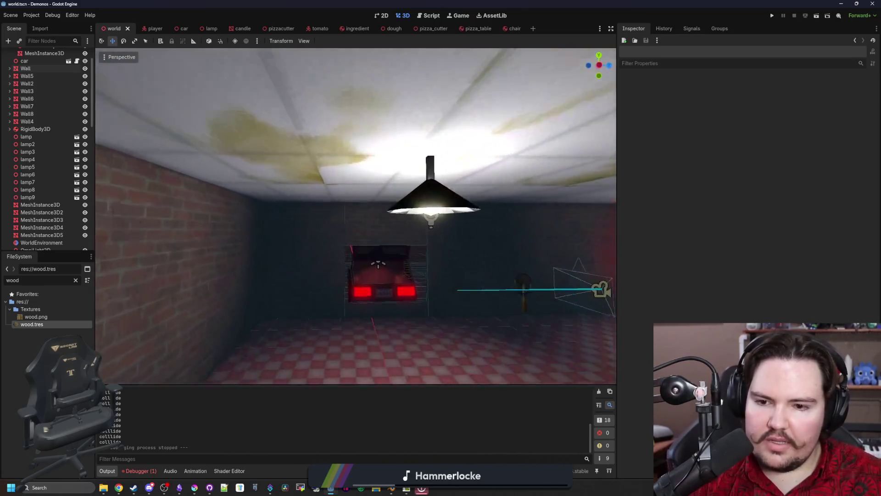
left_click_drag(444, 246, 445, 246)
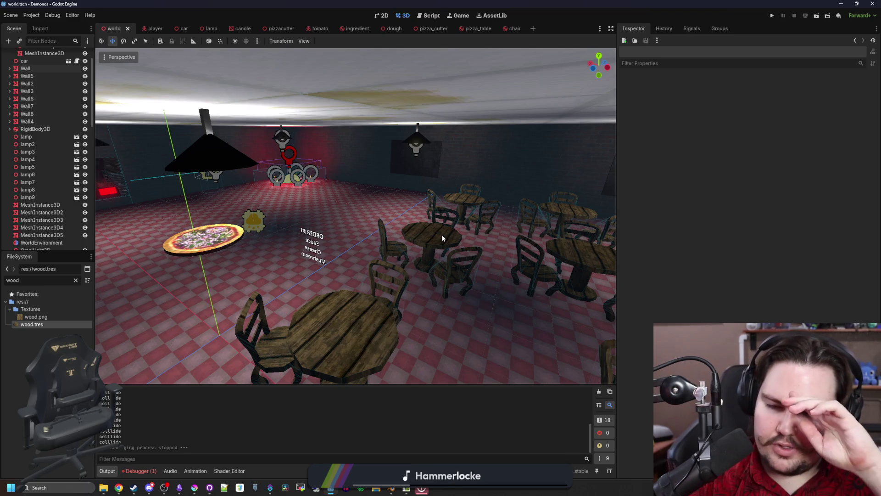
left_click_drag(443, 237, 443, 237)
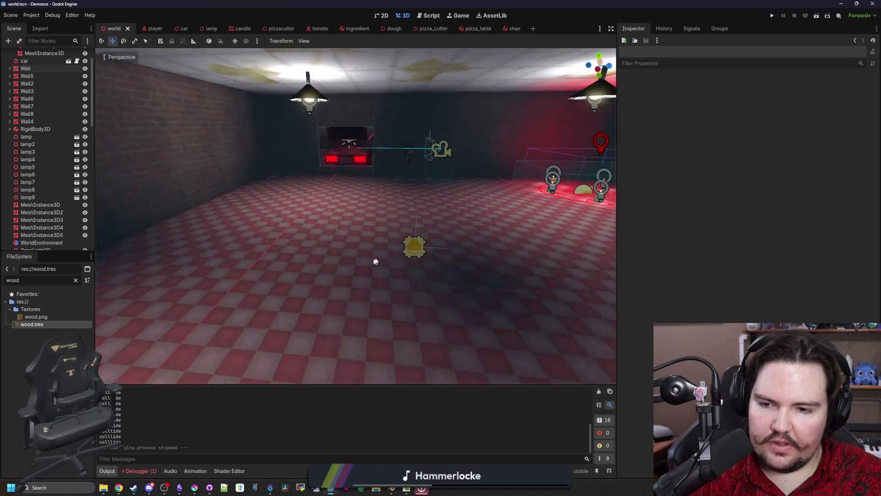
Step: Select the floor PlaneMesh and set its size to 25 by 18 metres
left_click(356, 236)
key("f")
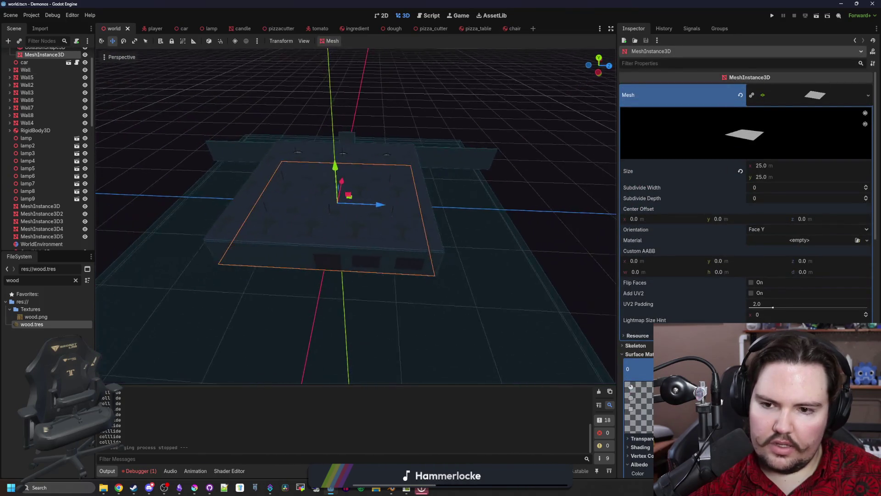
key("w")
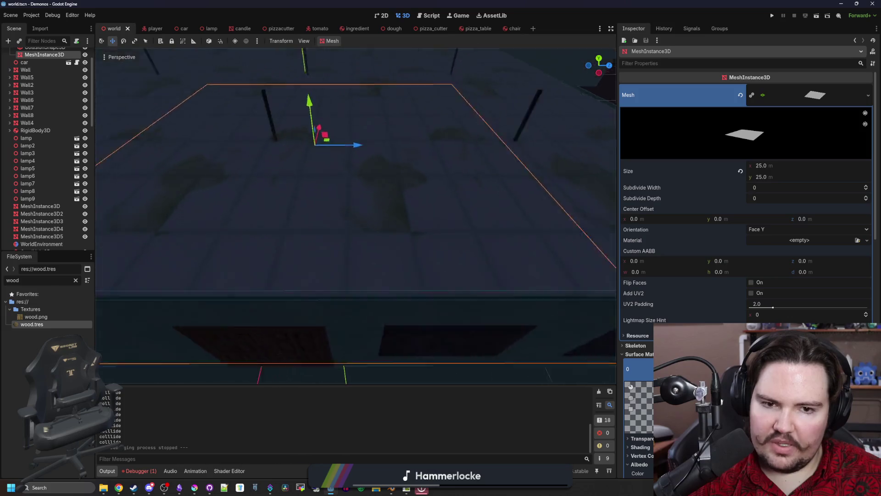
key("f")
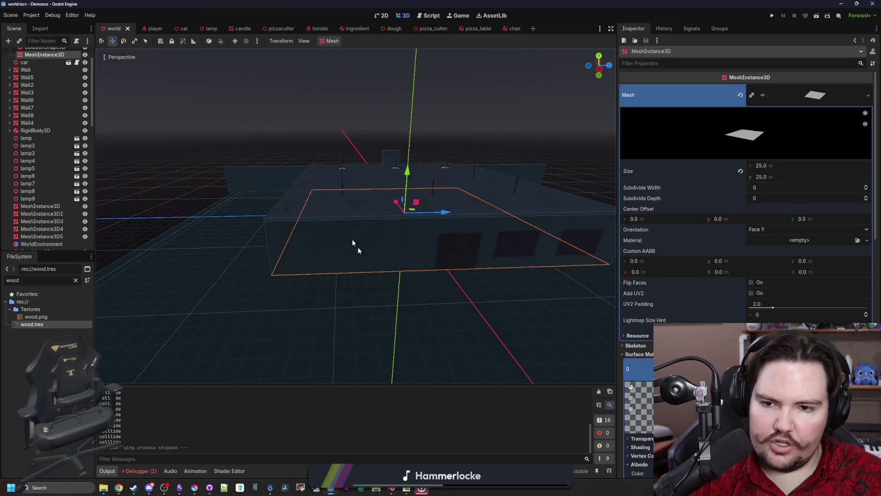
key("w")
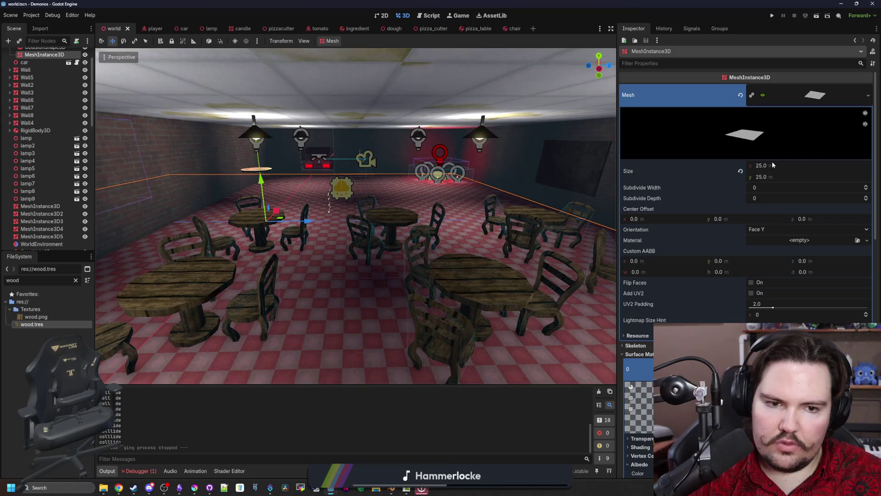
left_click(772, 166)
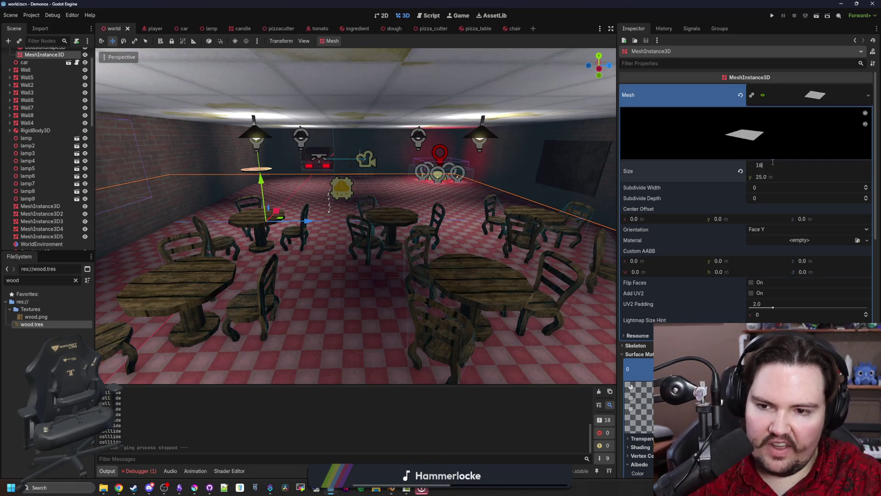
left_click(771, 177)
type("18")
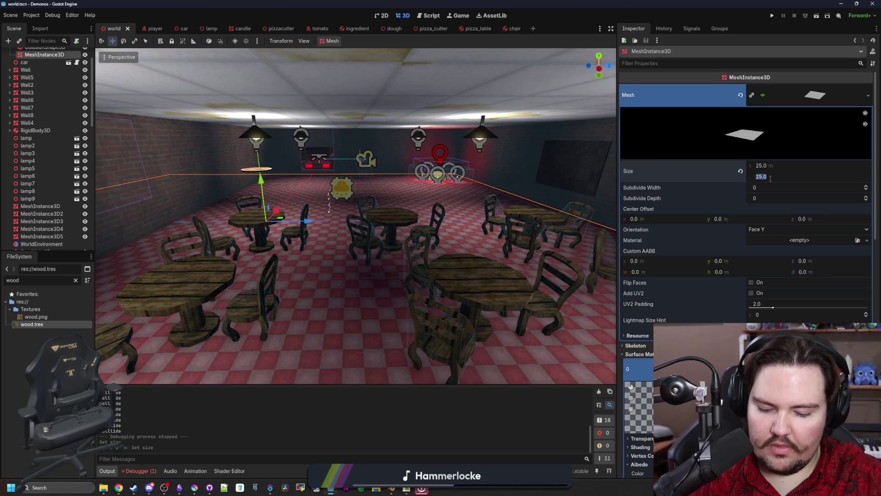
key("Return")
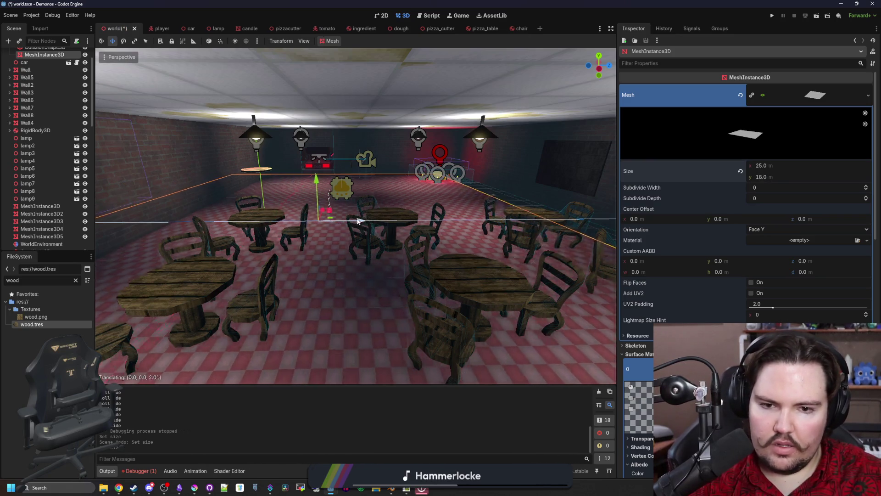
key("w")
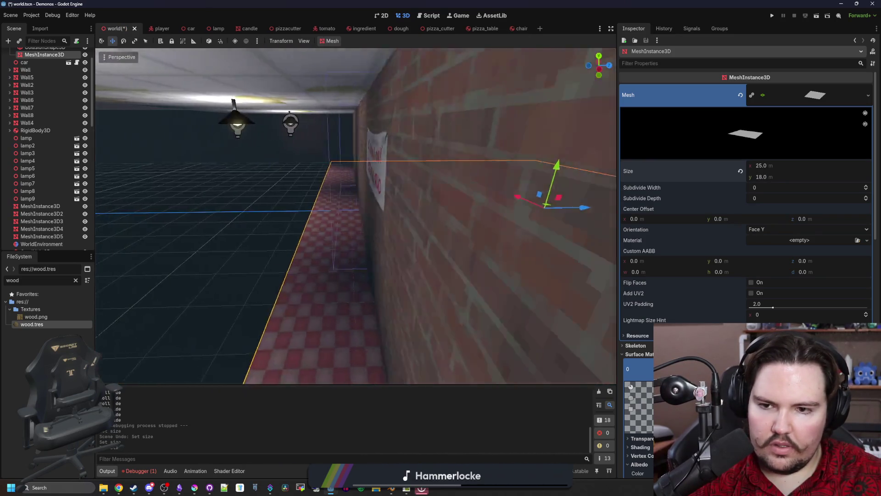
type("f16")
key("Return")
scroll(703, 174, "down", 5)
scroll(703, 174, "up", 5)
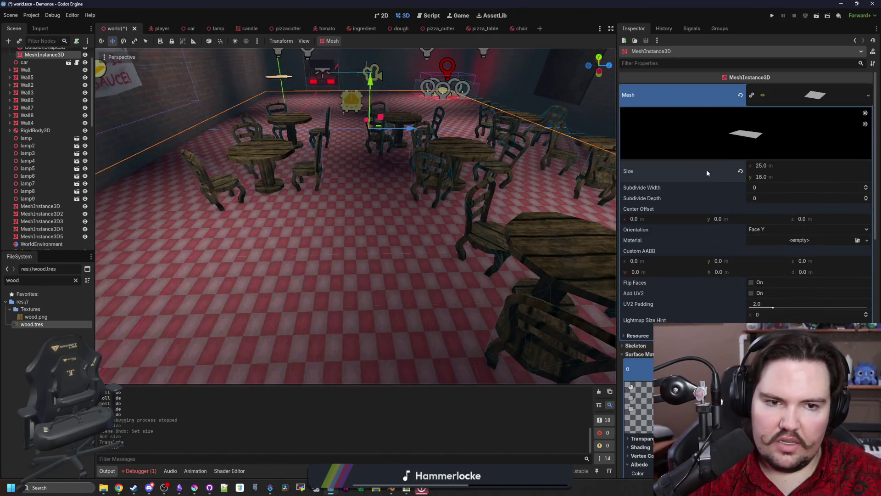
type("15")
Step: Slide the floor to line up with the walls, save the world scene and bring up Blender
key("Return")
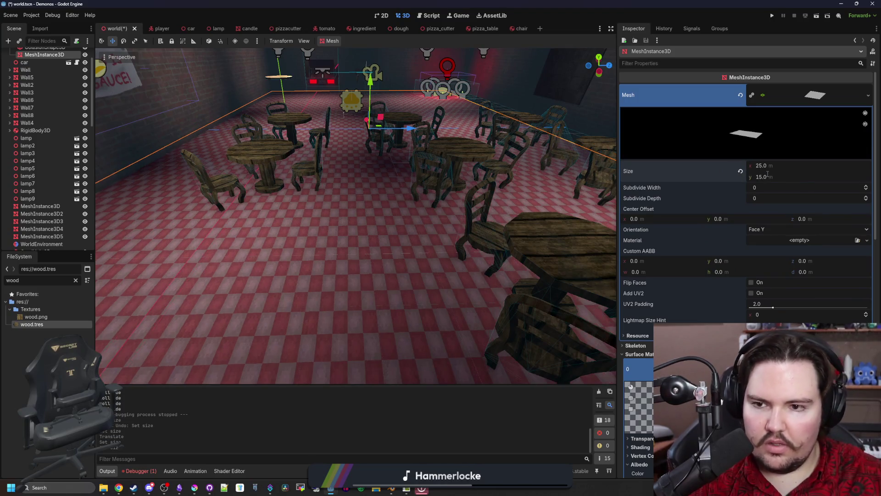
mouse_move(386, 128)
left_mouse_down()
mouse_move(405, 128)
mouse_move(357, 146)
left_mouse_up()
mouse_move(267, 128)
left_mouse_down()
mouse_move(403, 103)
mouse_move(356, 138)
mouse_move(328, 181)
left_mouse_up()
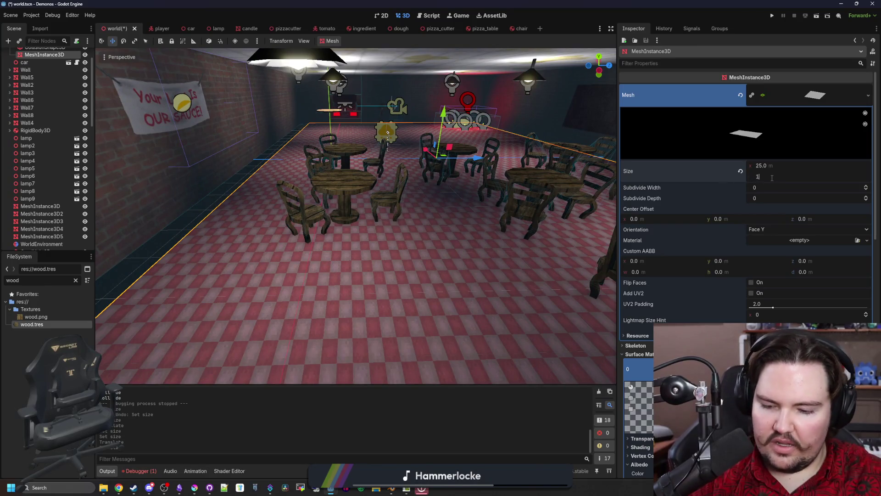
type("16")
key("Return")
left_click_drag(477, 171, 477, 172)
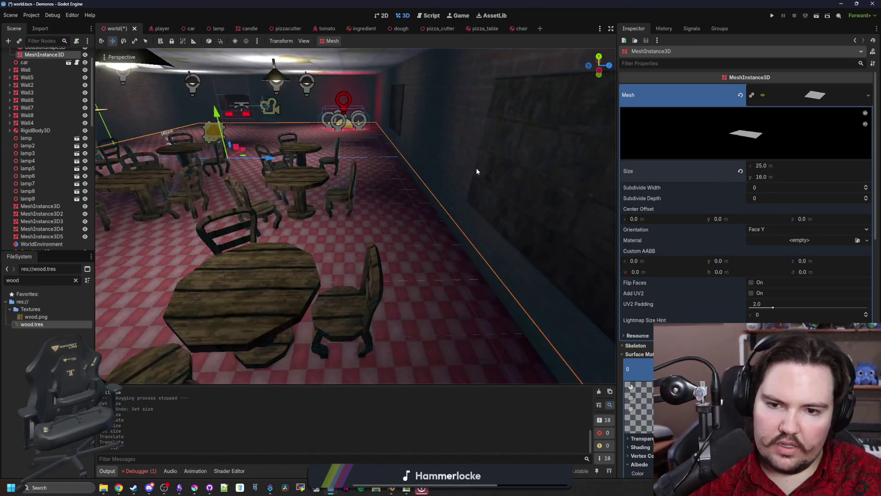
left_click_drag(269, 157, 269, 157)
key("ctrl+s")
left_click(392, 490)
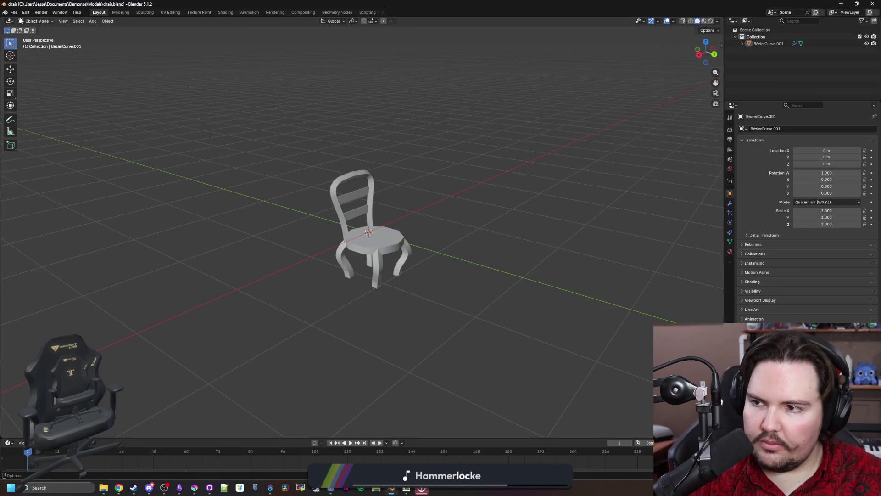
Step: Start a new General Blender scene, delete the cube and add a plane scaled by 10
left_click(13, 12)
mouse_move(23, 20)
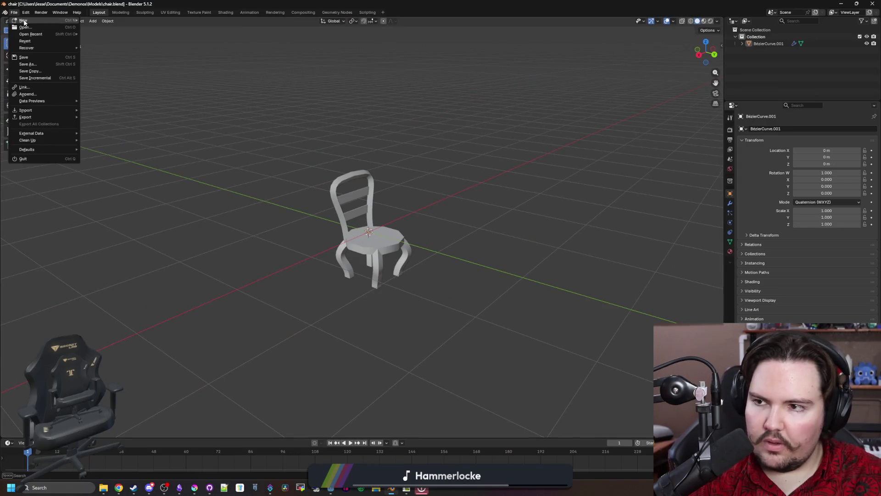
left_click(91, 21)
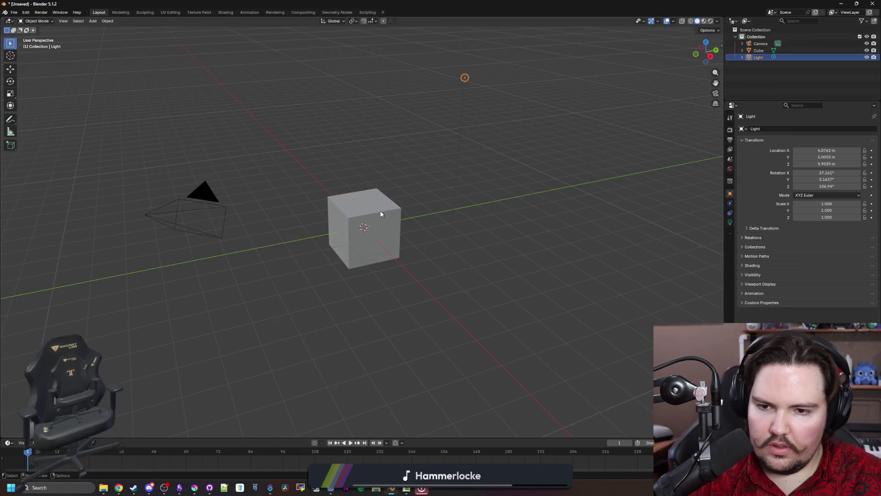
key("Delete")
key("shift+a")
mouse_move(334, 168)
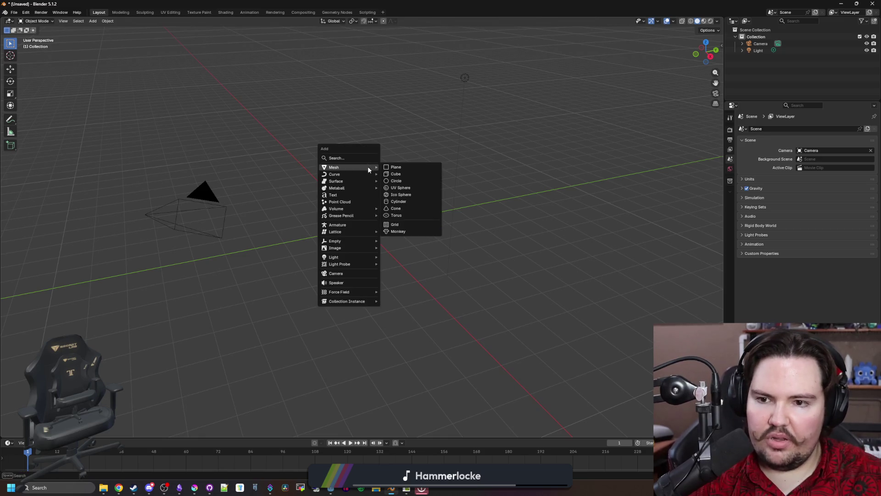
left_click(396, 169)
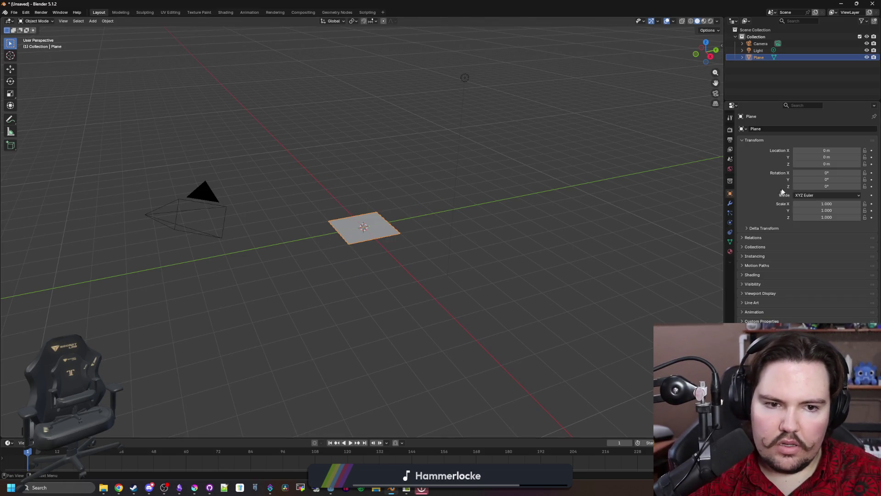
scroll(345, 229, "up", 2)
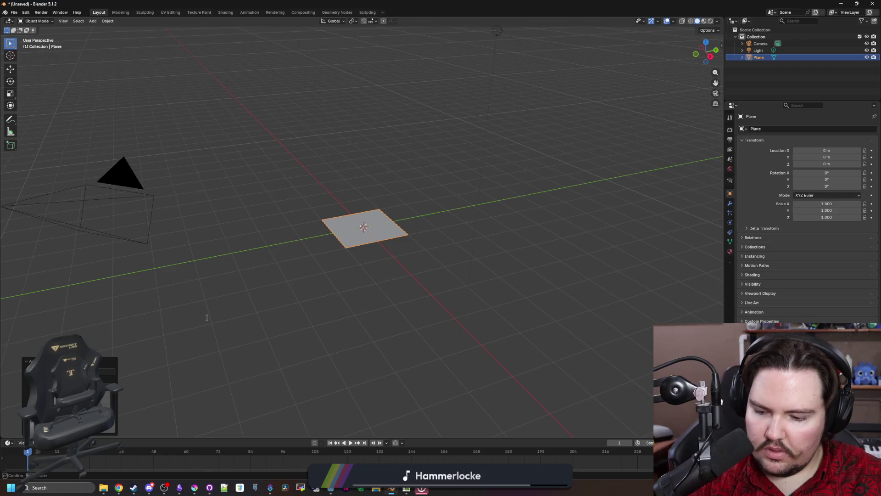
type("10")
key("Return")
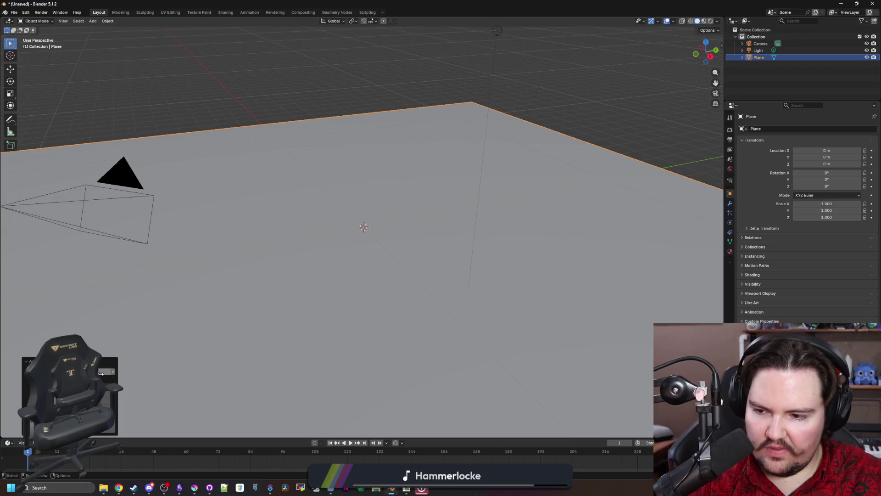
scroll(261, 147, "down", 3)
scroll(260, 146, "down", 4)
Step: View the plane from above in Edit Mode and check 25 − 16 = 9 in Calculator
right_click(317, 314)
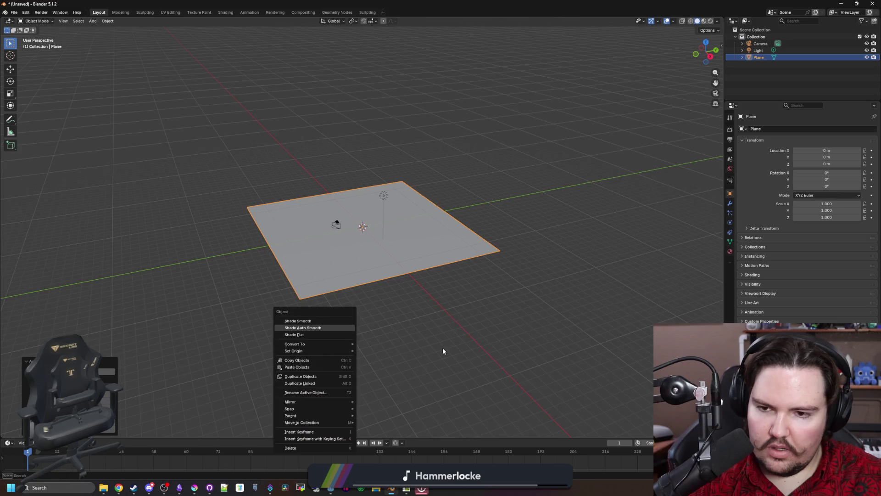
scroll(371, 346, "up", 2)
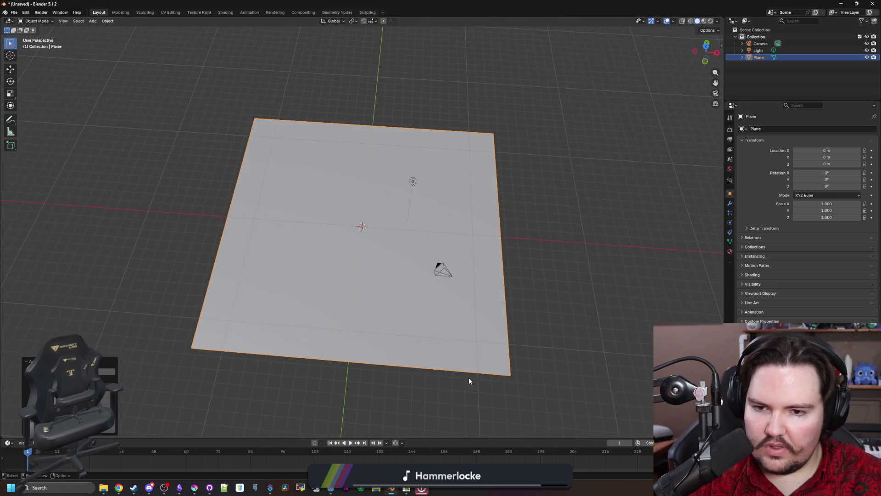
key("alt+a")
left_click(424, 314)
key("Tab")
left_click_drag(558, 402, 465, 107)
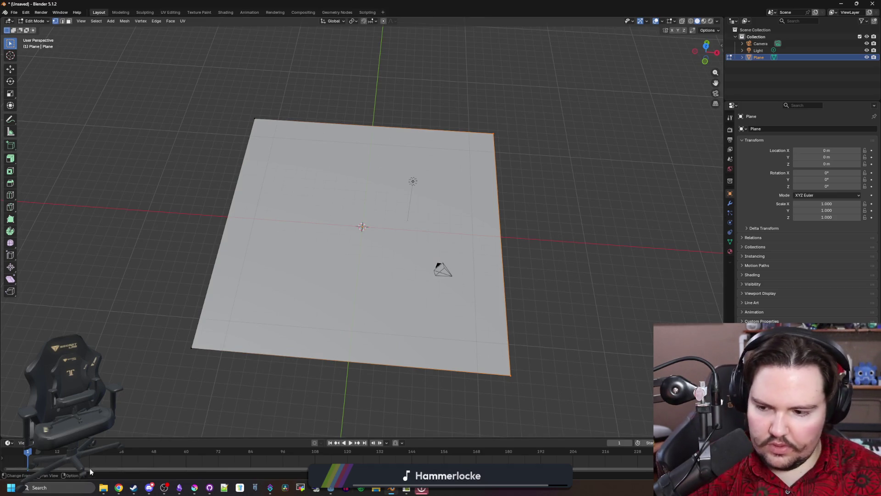
left_click(65, 488)
type("calc")
left_click(69, 276)
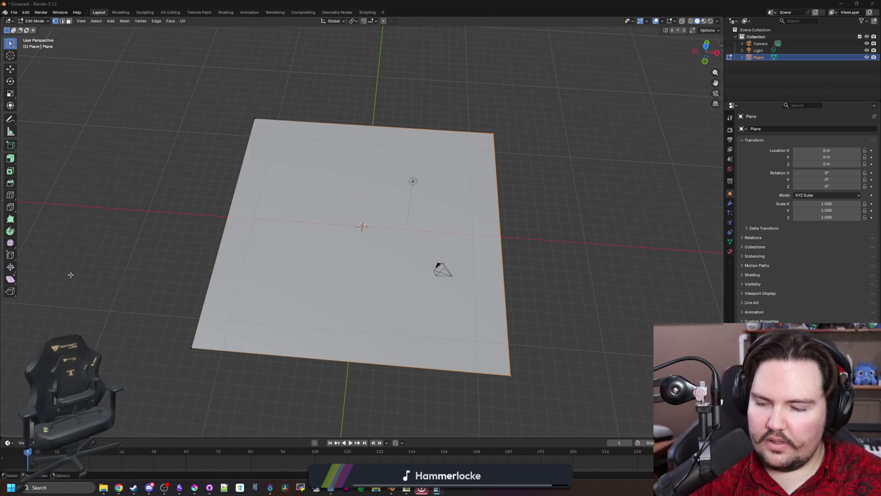
type("25 - 16 =")
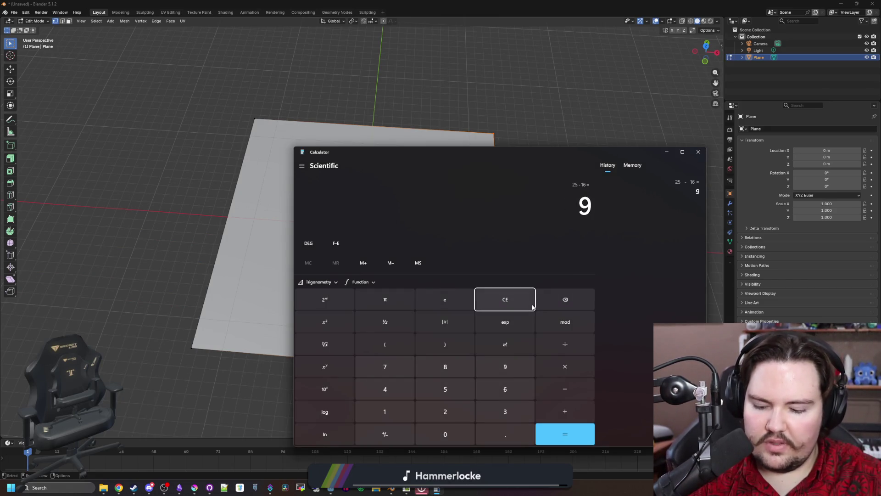
left_click(698, 152)
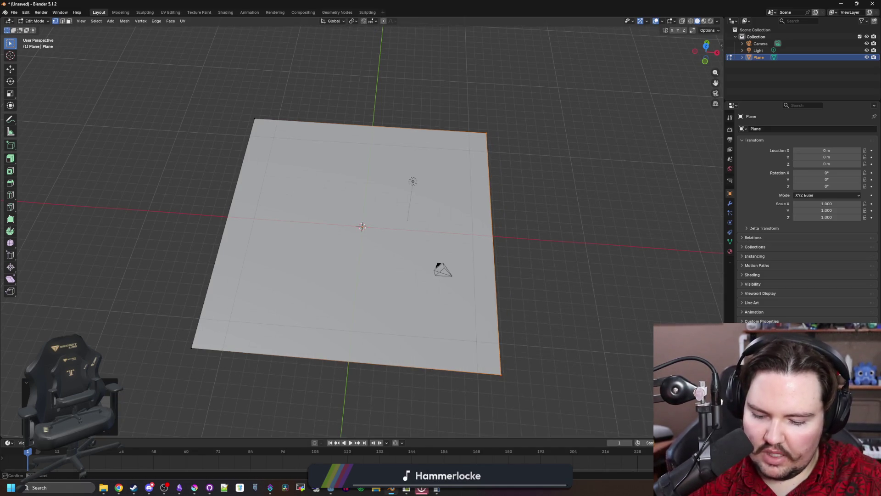
Step: Pull the plane's right and left edges inward with G to narrow it
key("Return")
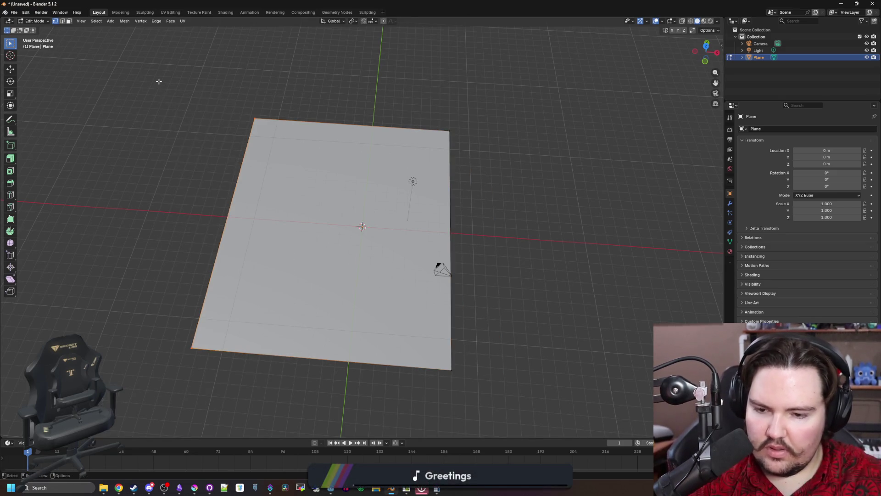
key("g")
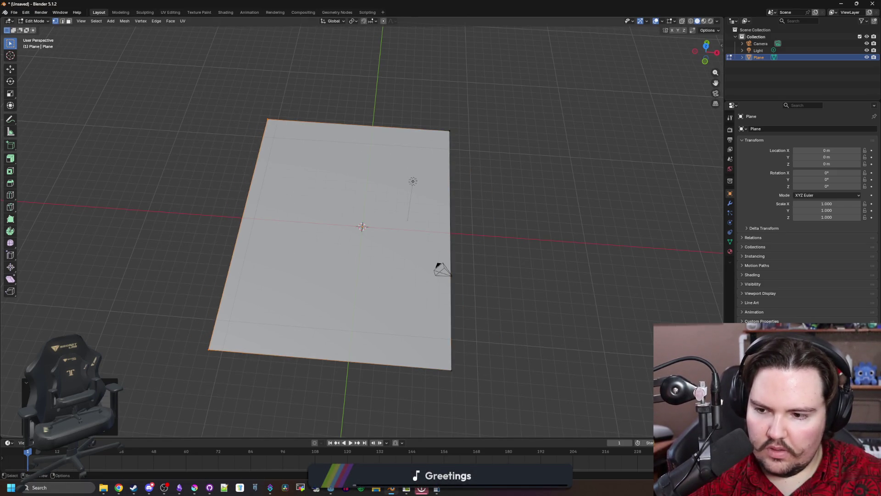
key("Return")
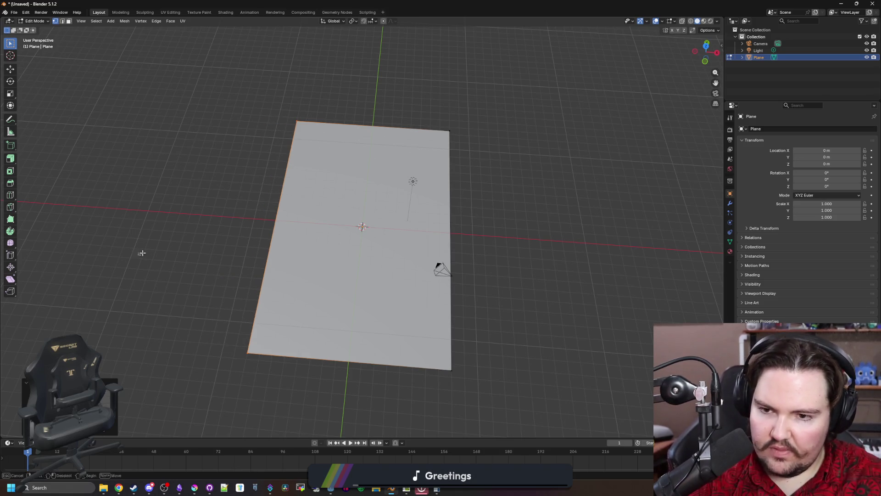
key("ctrl+s")
left_click(388, 367)
Step: Delete the Camera and Light objects from the scene
left_click(766, 44)
key("Delete")
left_click(758, 42)
key("Delete")
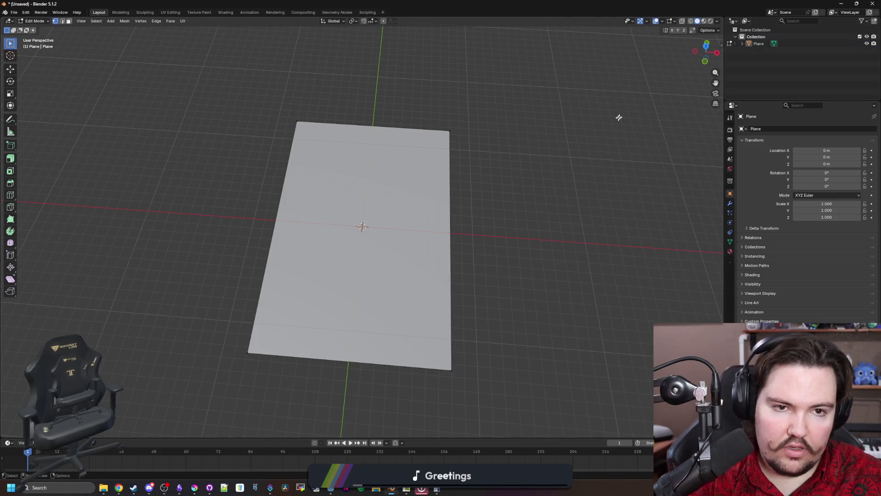
Step: Save the file under a new name, building.blend, in the Models folder
left_click(13, 12)
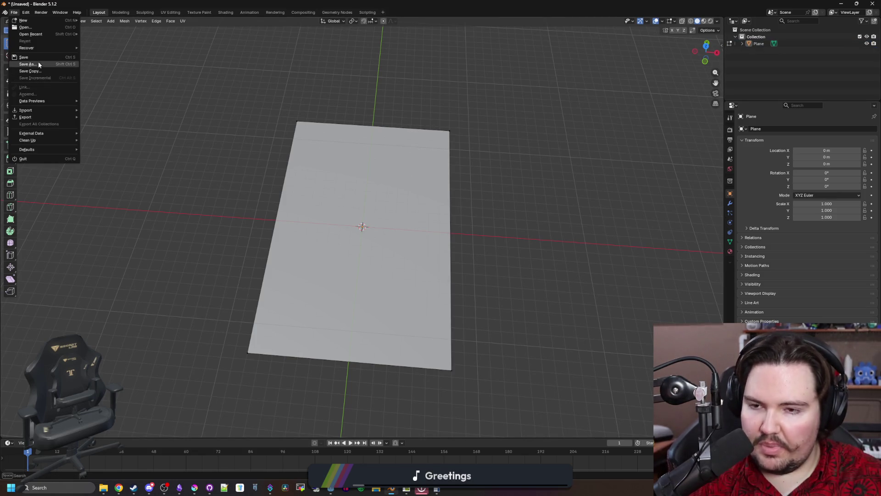
left_click(39, 61)
left_click(176, 368)
type("building.blend")
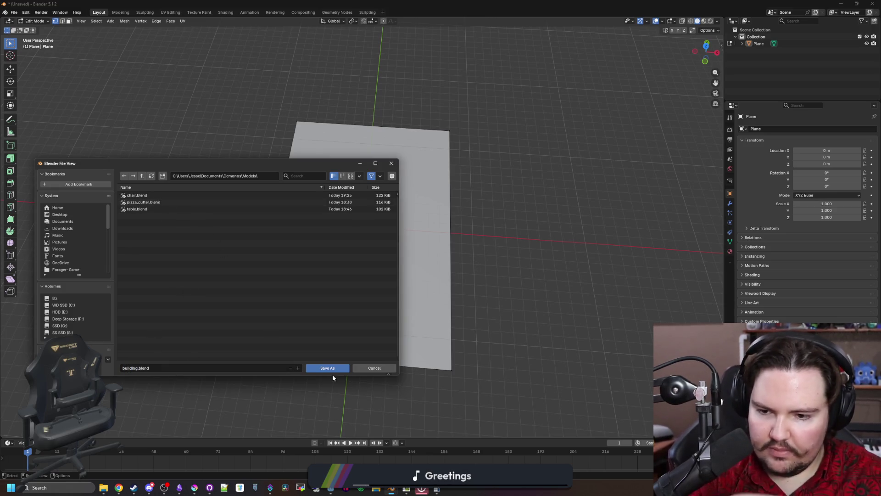
left_click(329, 368)
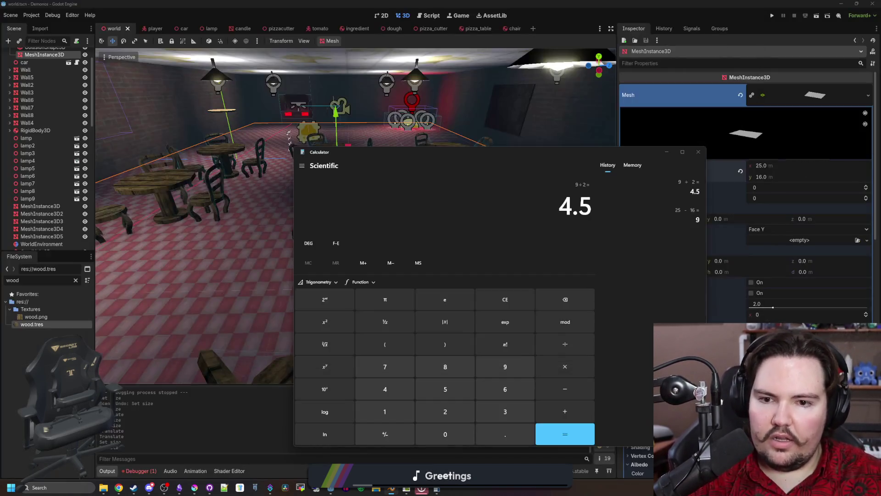
Step: Close Calculator and drag building.blend from Models into the world scene as a new building node
left_click(697, 153)
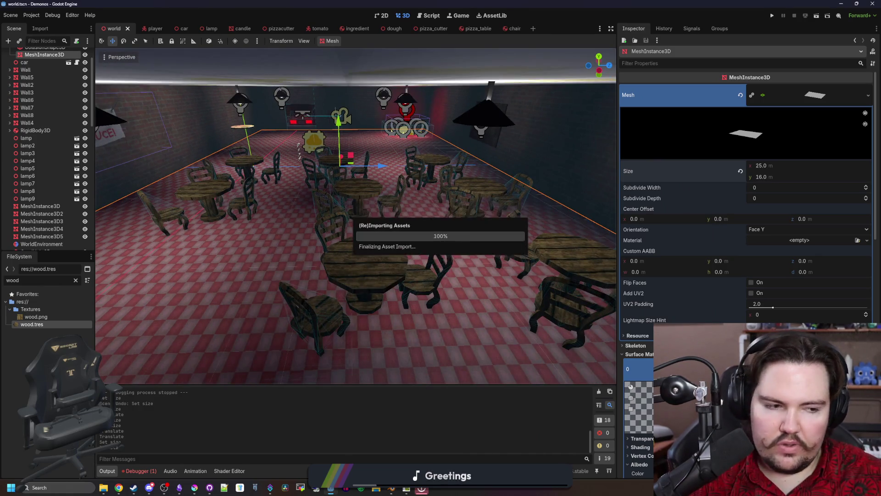
key("w")
scroll(306, 291, "down", 5)
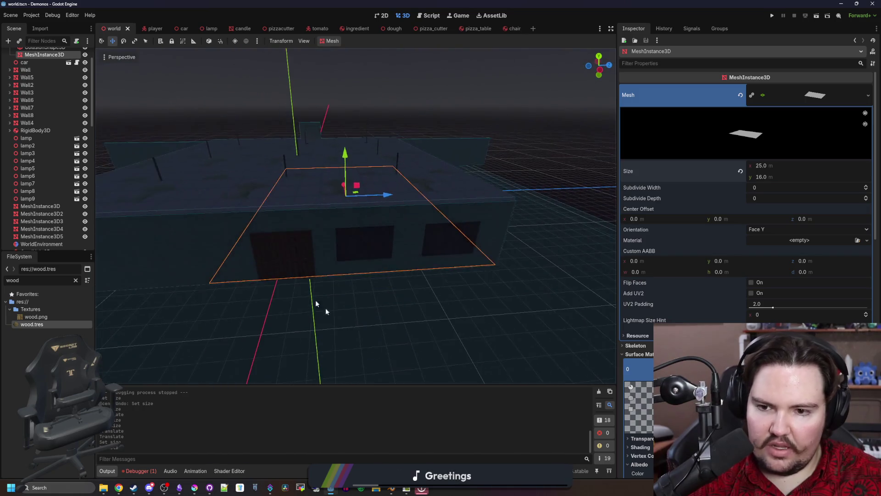
left_click(305, 291)
left_click(74, 279)
type("build")
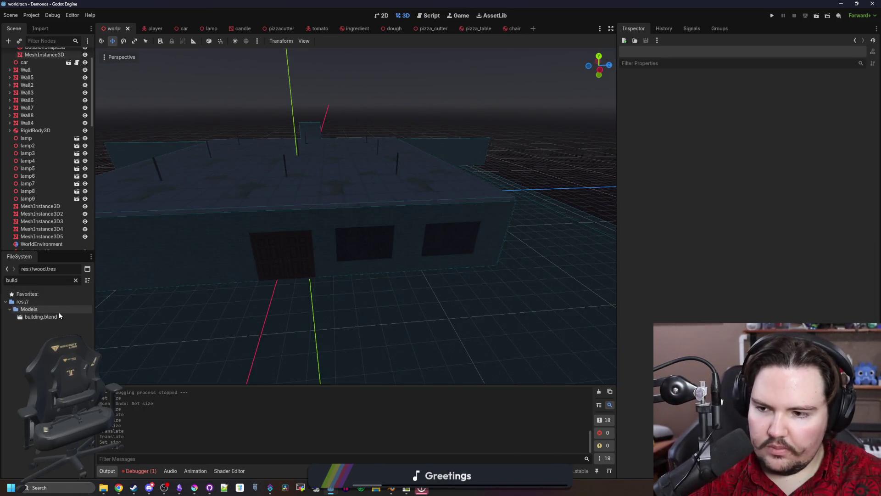
left_click_drag(58, 316, 350, 239)
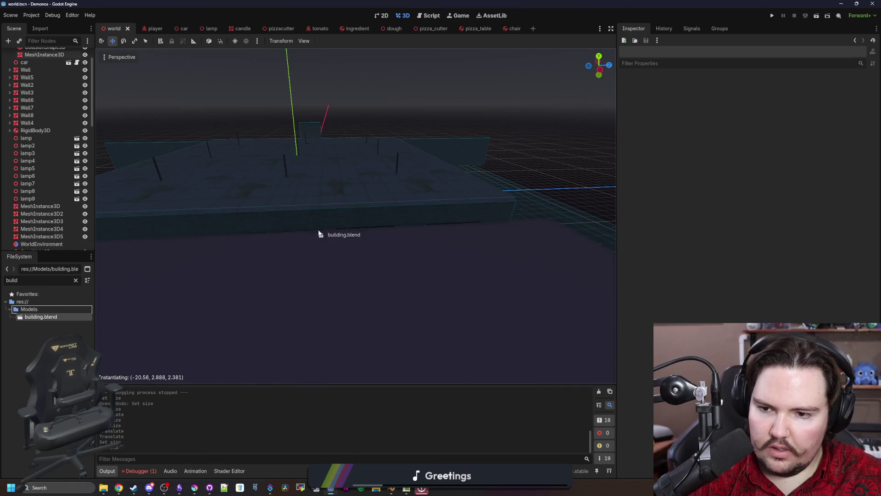
scroll(350, 238, "down", 5)
scroll(353, 237, "up", 3)
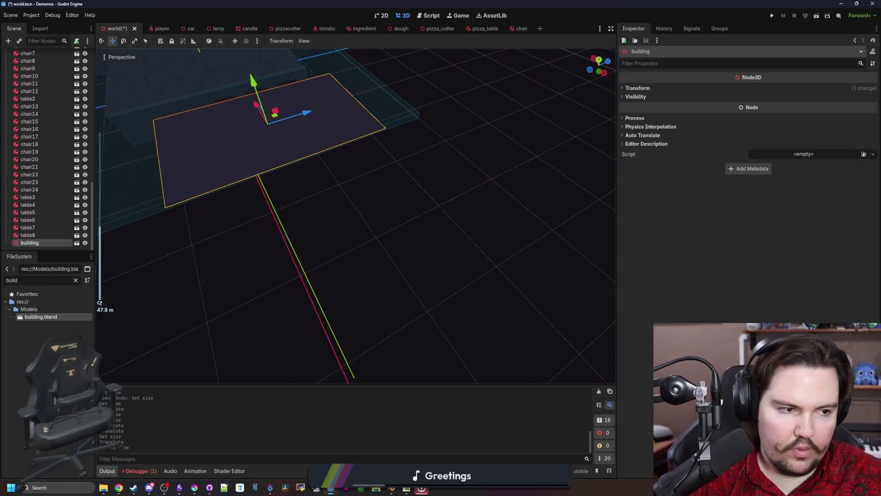
left_click_drag(557, 283, 362, 217)
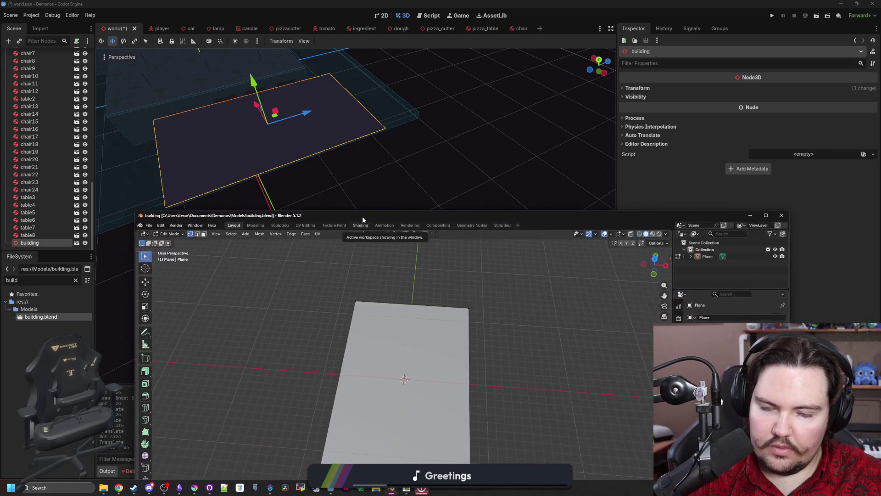
Step: Rotate the building plane 90° about Z in Object Mode, save building.blend and return to Godot
double_click(362, 217)
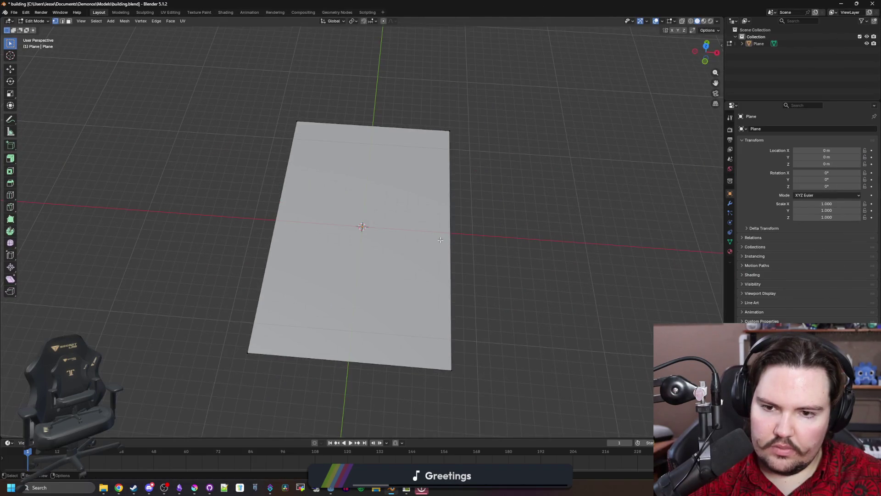
key("Tab")
left_click(423, 270)
key("r")
type("z")
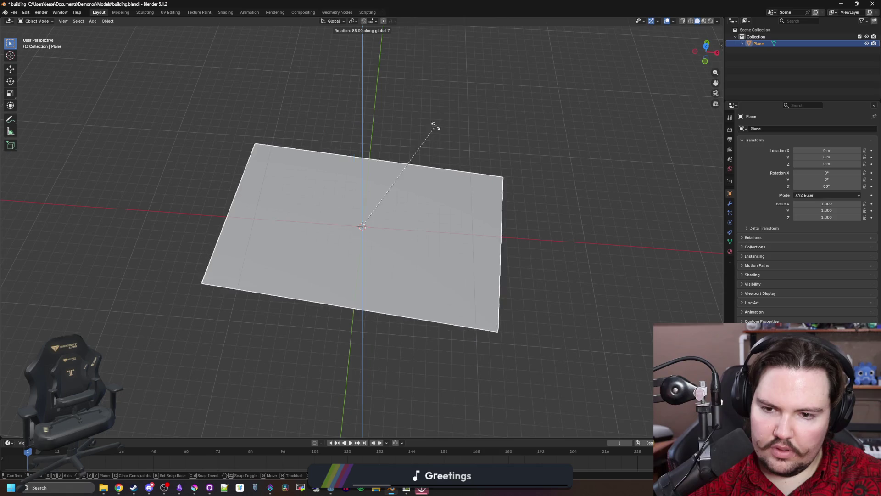
type("90")
key("Return")
left_click(454, 138)
key("ctrl+s")
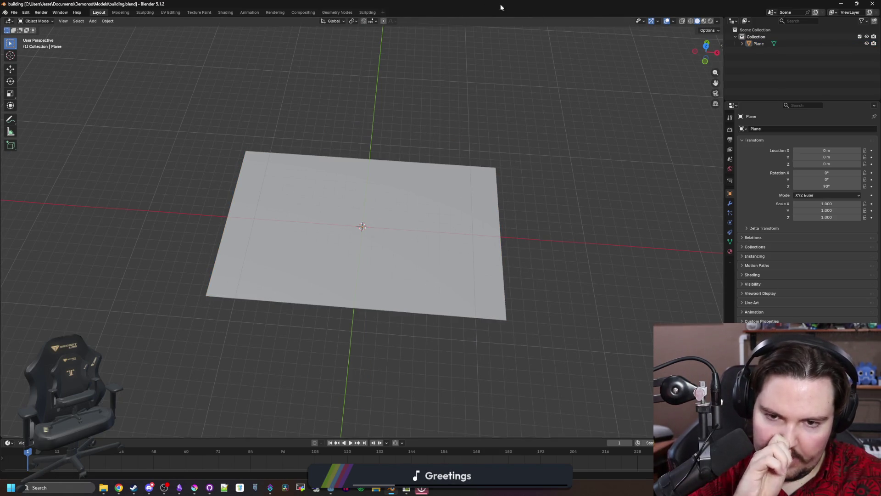
key("alt+Tab")
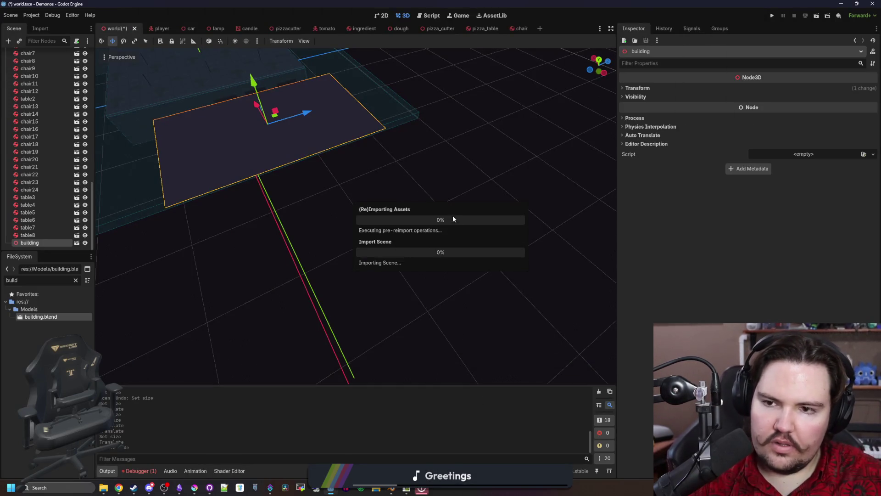
Step: Set the building node's Transform Position x, y and z to 0 in the Inspector
mouse_move(447, 207)
left_mouse_down()
mouse_move(483, 227)
mouse_move(496, 248)
left_mouse_up()
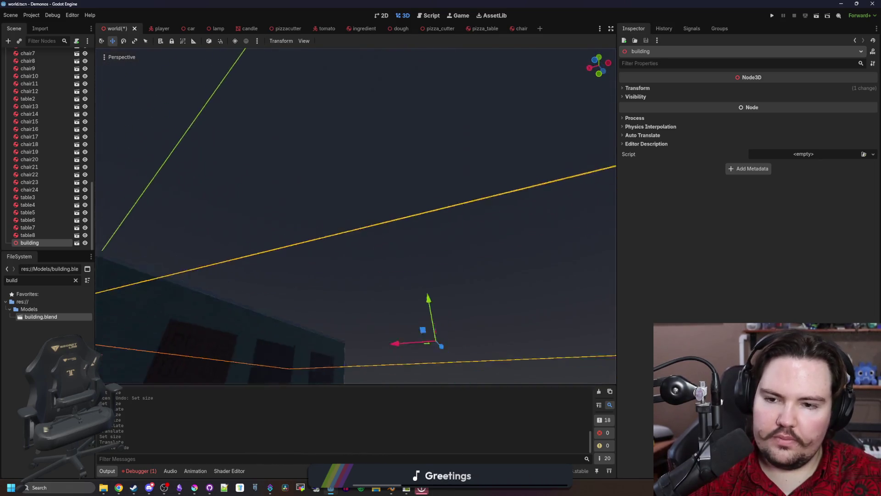
left_click(638, 88)
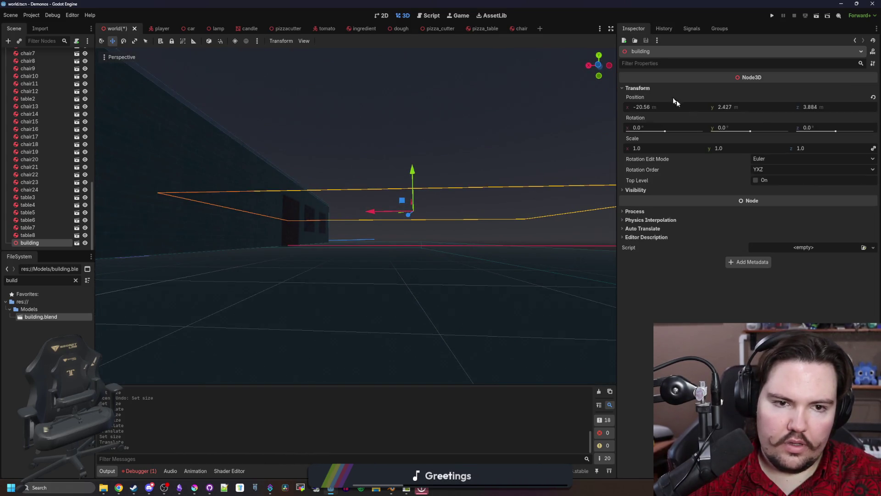
left_click(811, 107)
type("0")
key("Return")
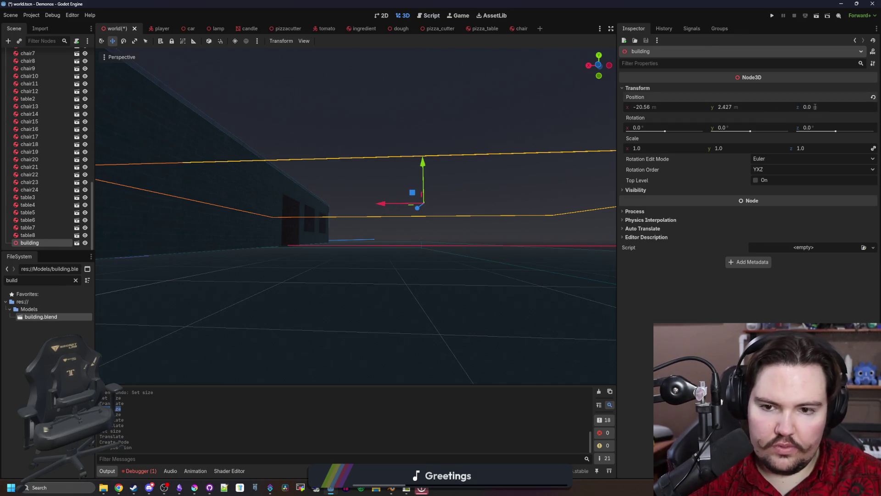
left_click(778, 107)
type("0")
key("Return")
left_click(690, 107)
type("0")
key("Return")
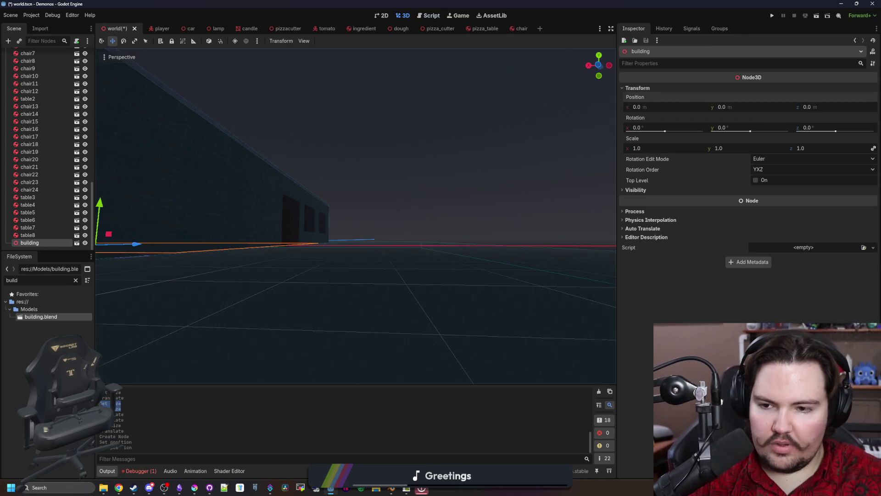
Step: Drag the building along Z to 4.545 to line up with the room and save the world scene
key("f")
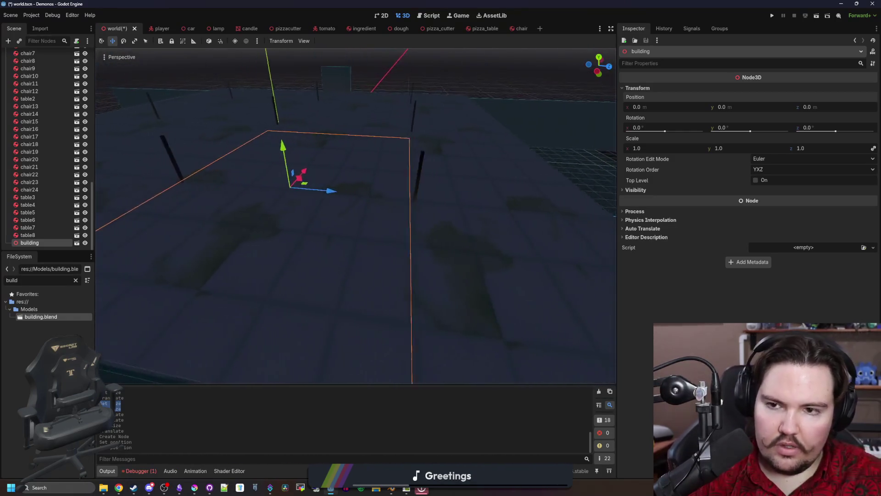
key("w")
key("w")
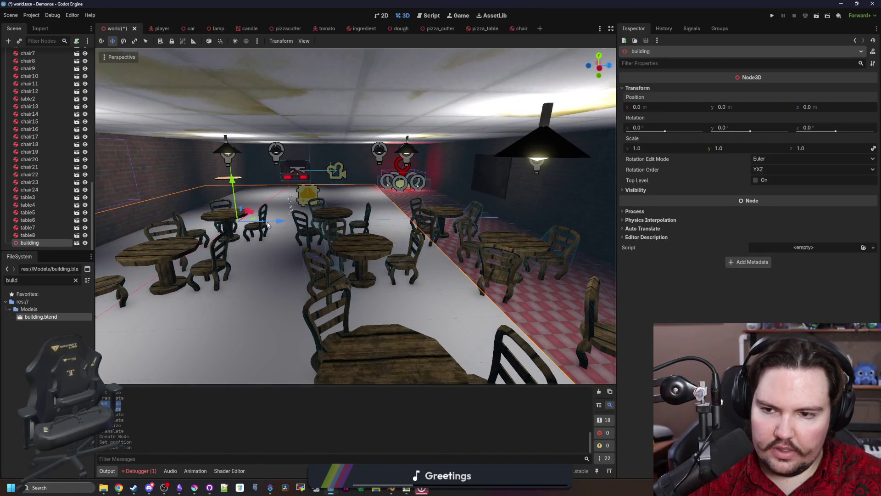
left_click_drag(264, 226, 377, 210)
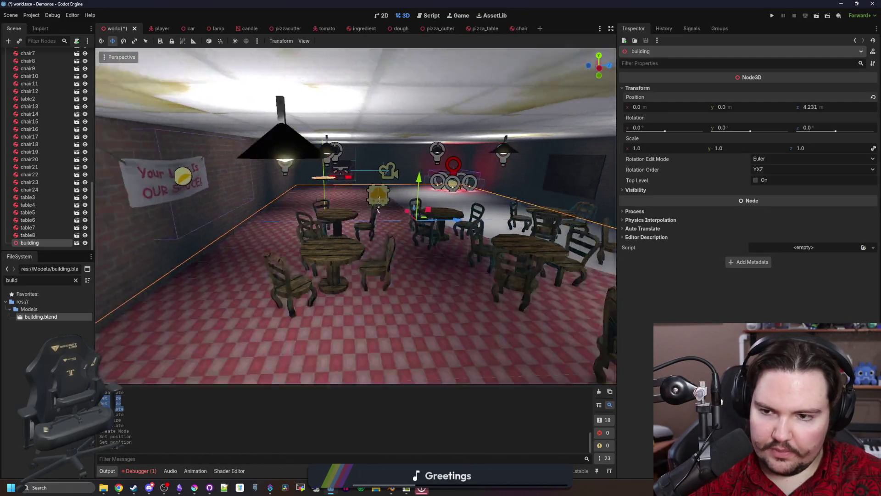
key("a")
left_click_drag(482, 215, 503, 216)
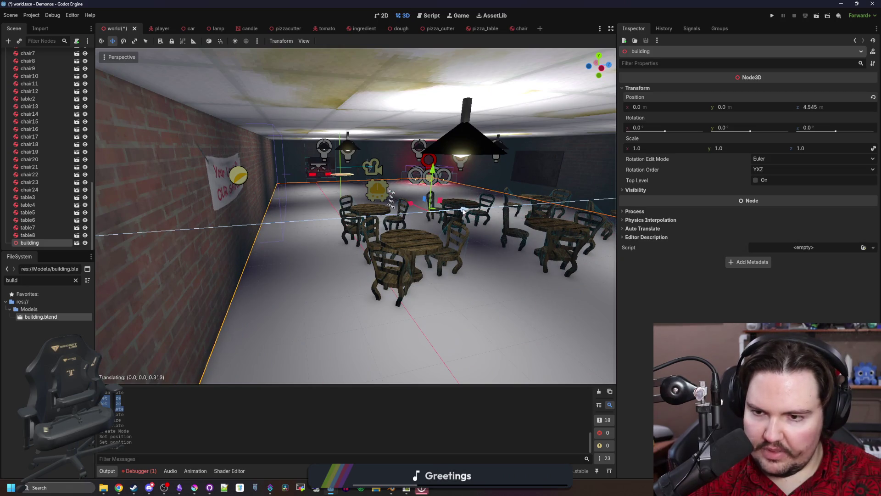
key("s")
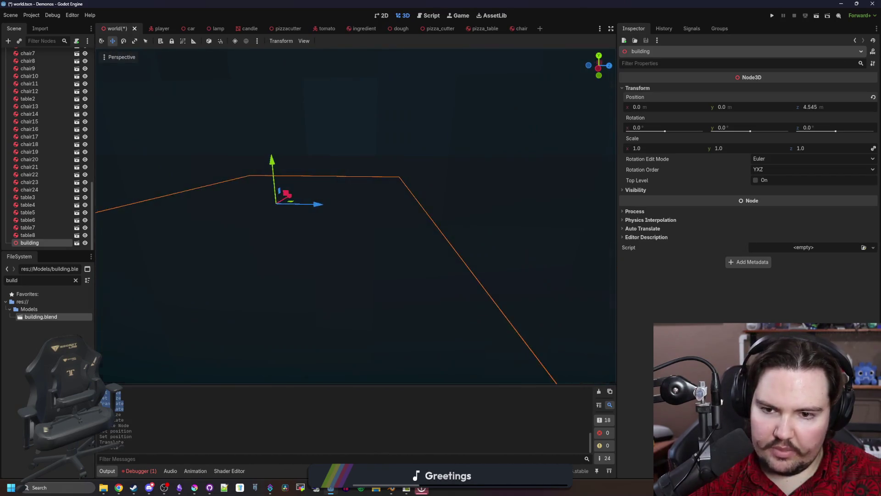
key("w")
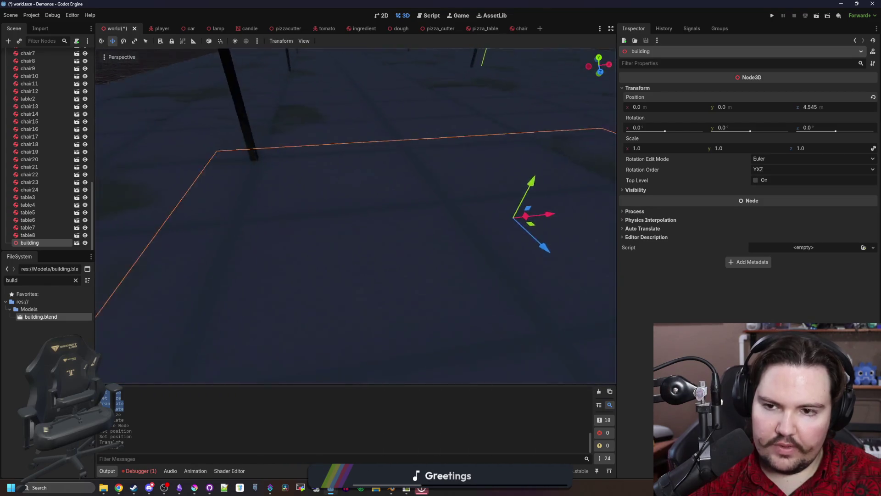
key("s")
key("ctrl+s")
key("alt+Tab")
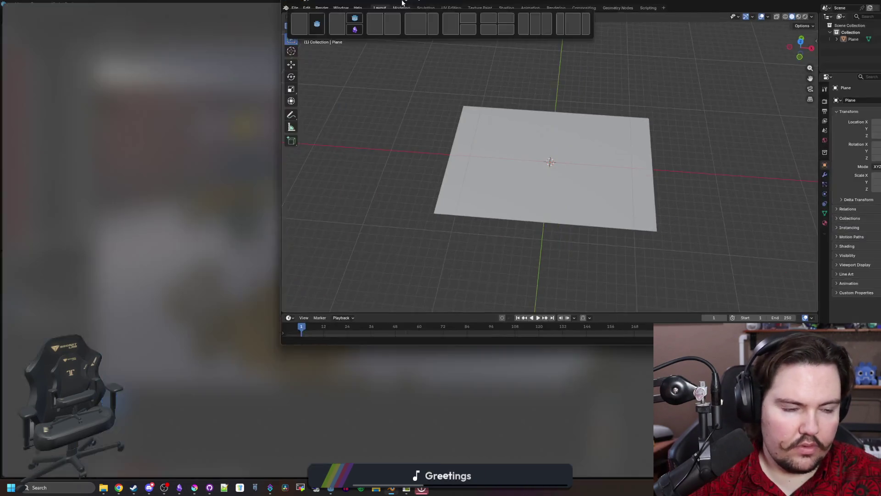
scroll(434, 266, "up", 3)
scroll(362, 308, "up", 3)
Step: In Edit Mode extrude the back and right floor edges straight up along Z into walls
left_click(363, 309)
key("Tab")
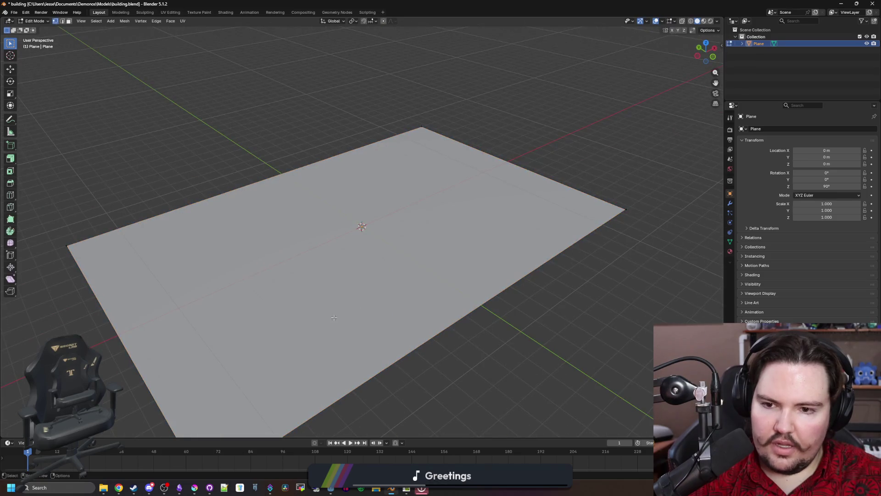
key("a")
scroll(466, 296, "down", 1)
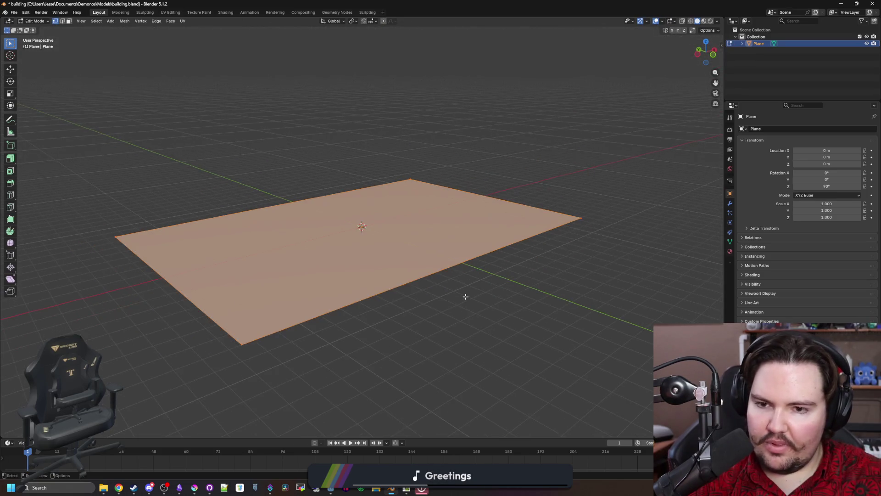
key("alt+a")
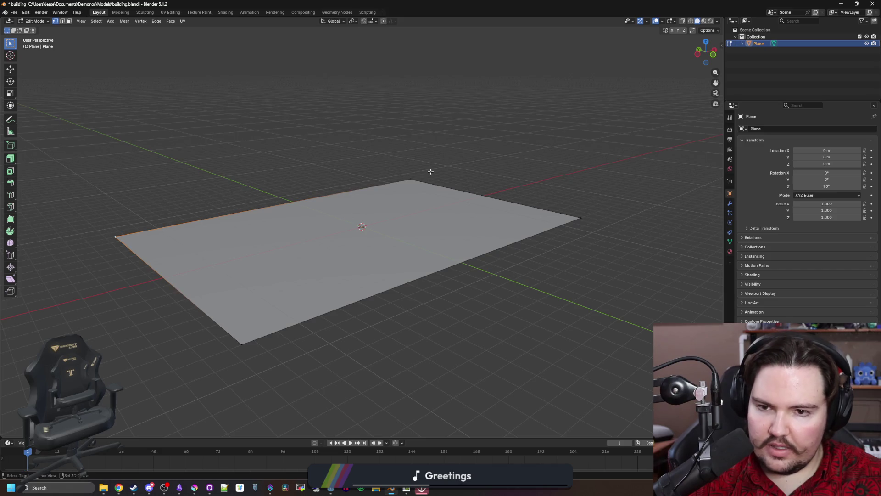
key("e")
key("z")
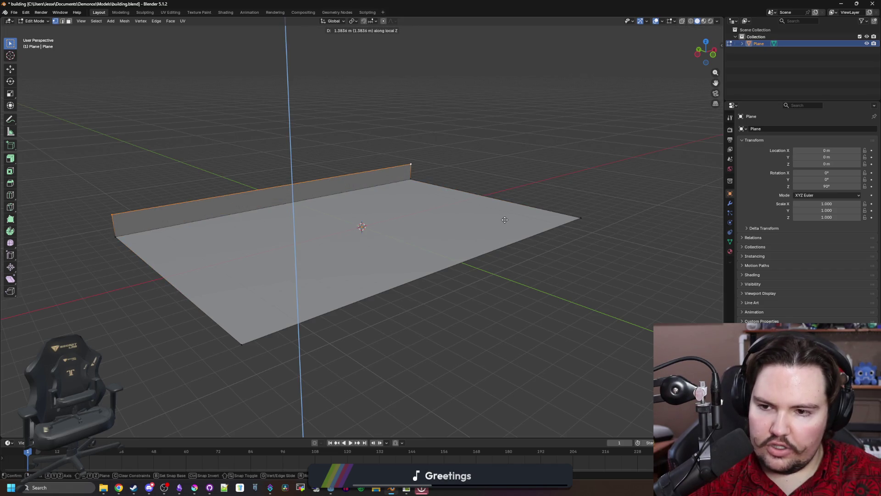
left_click(509, 184)
left_click_drag(508, 183, 498, 219)
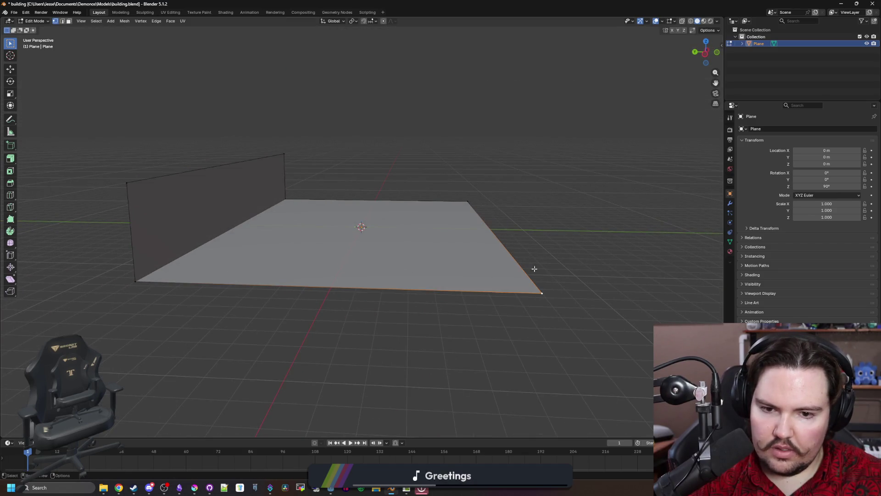
key("e")
key("z")
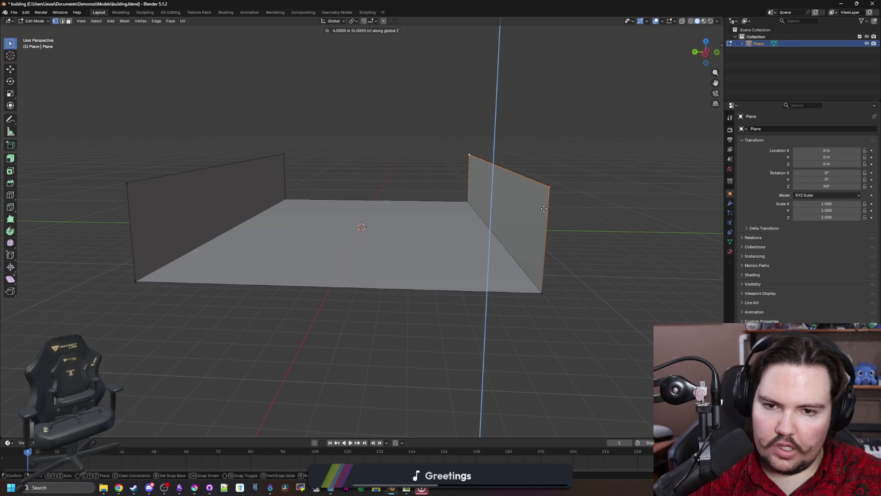
left_click(553, 288)
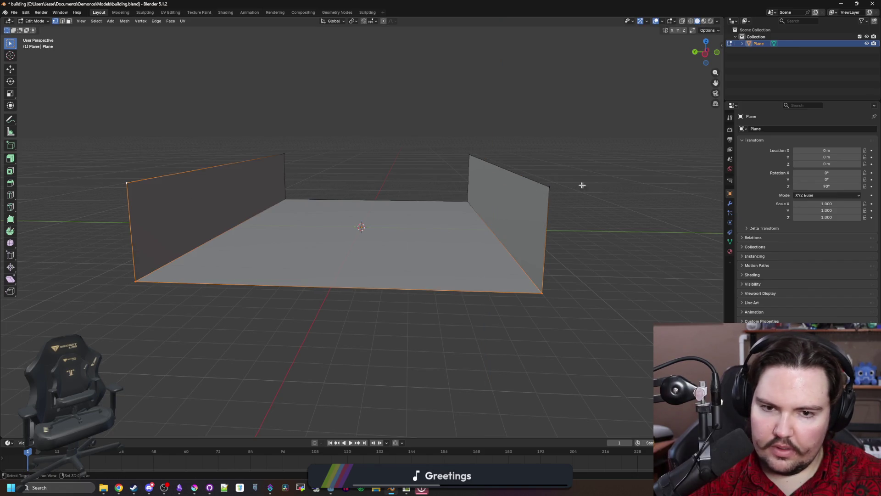
Step: Extrude the front and last floor edges up into walls of matching height, forming an open box
key("e")
key("z")
left_click_drag(483, 207, 413, 138)
left_click(344, 138)
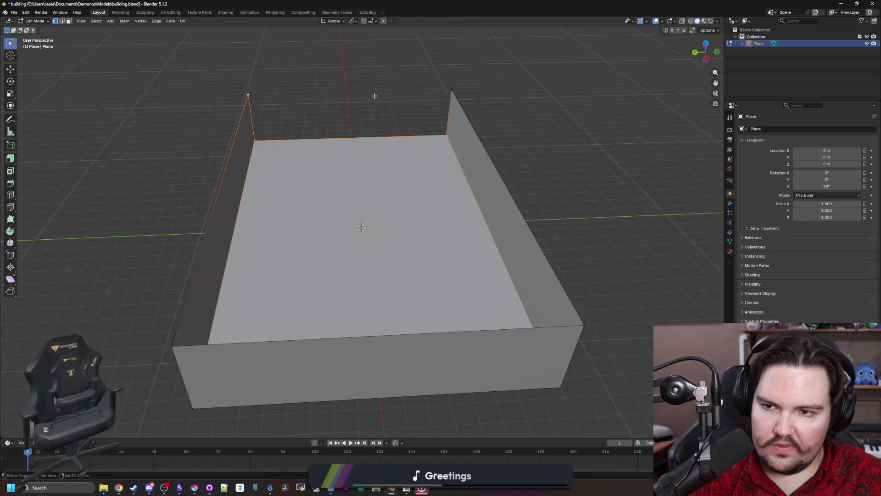
left_click(409, 62)
key("e")
key("z")
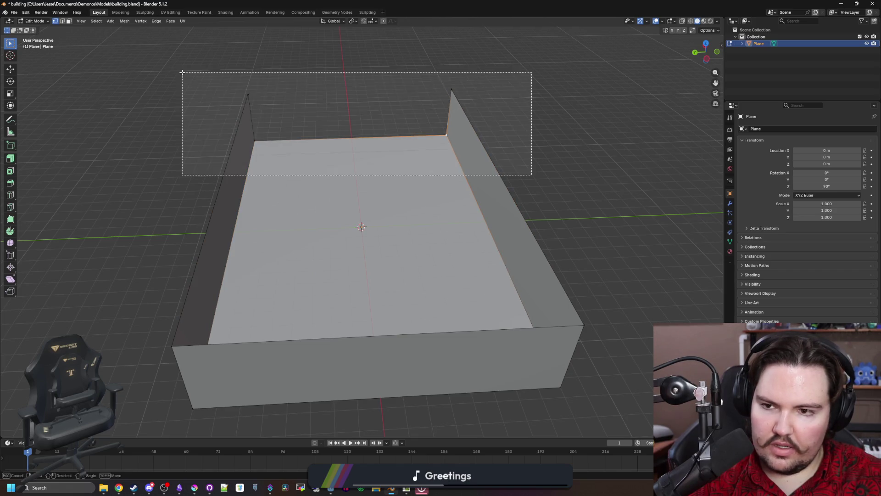
left_click(360, 92)
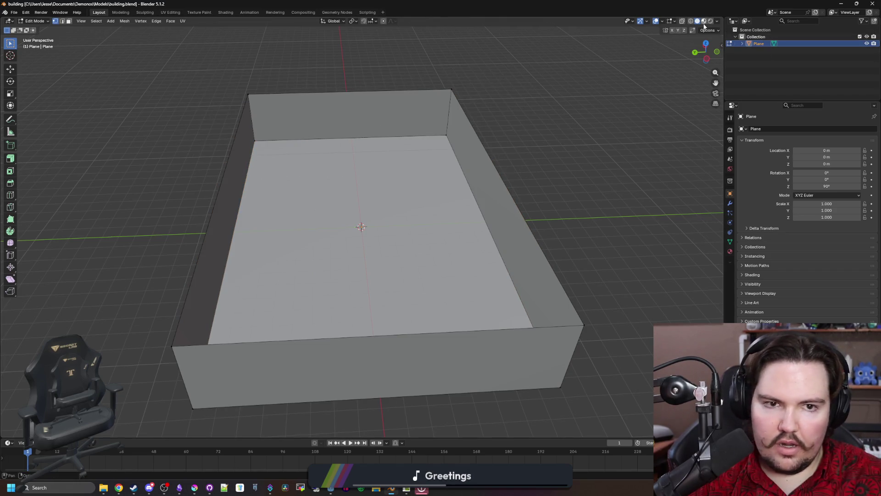
Step: Enable the Face Orientation overlay, leave Edit Mode, save and switch to Godot
left_click(664, 22)
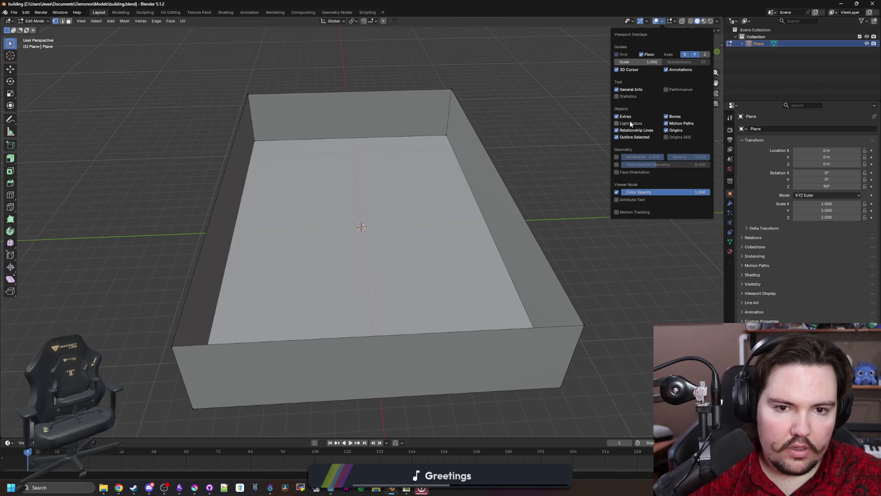
left_click(617, 173)
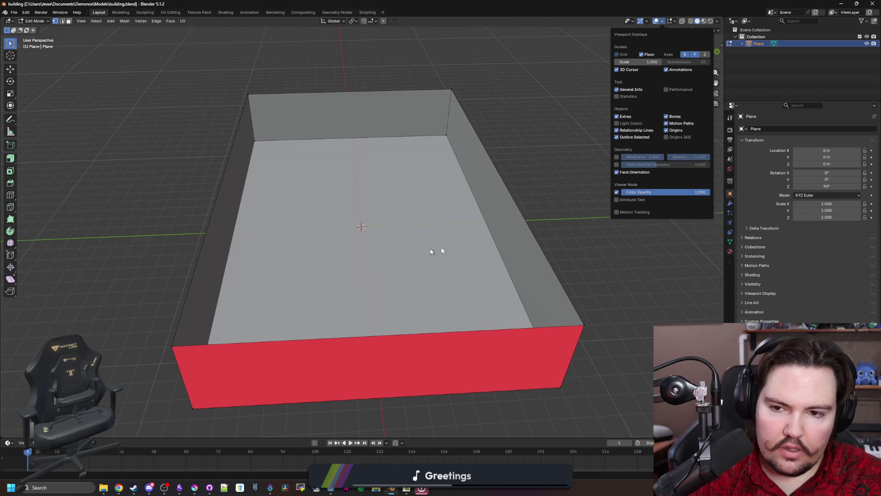
left_click_drag(410, 252, 347, 231)
key("Tab")
key("ctrl+s")
key("alt+Tab")
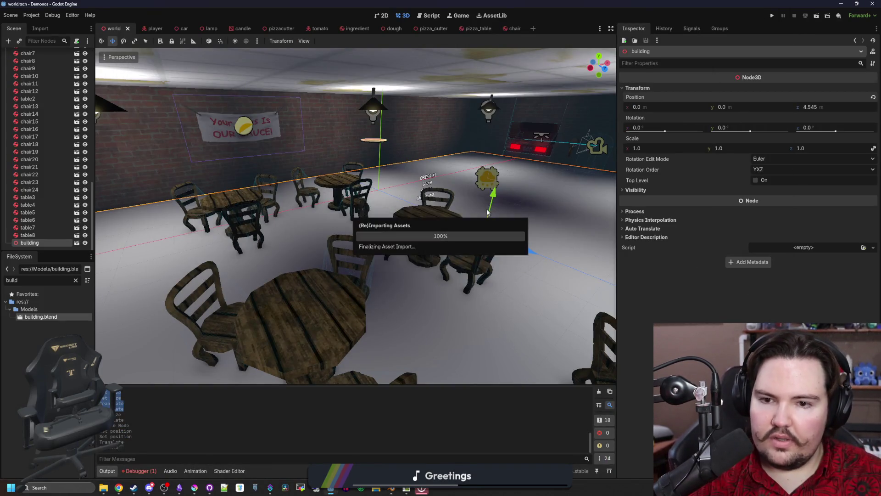
Step: Fly the camera around the reimported building inside the pizzeria, then bring Blender back
left_click_drag(487, 212, 413, 172)
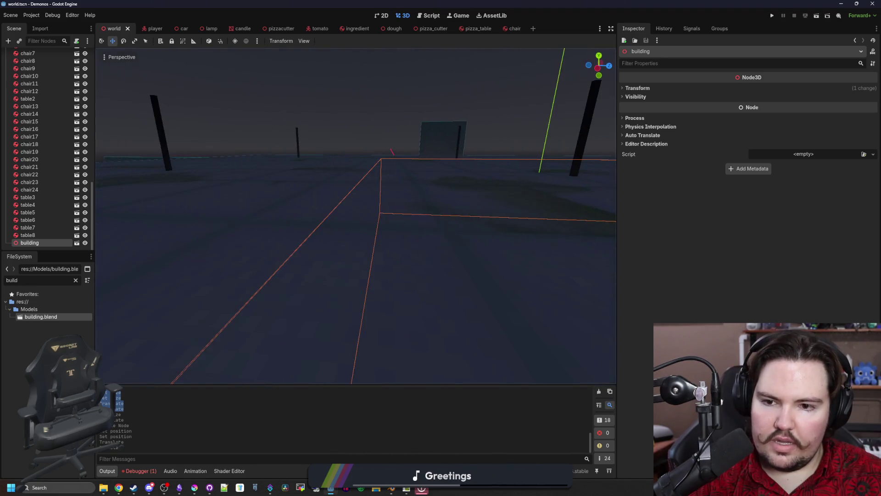
key("w")
key("s")
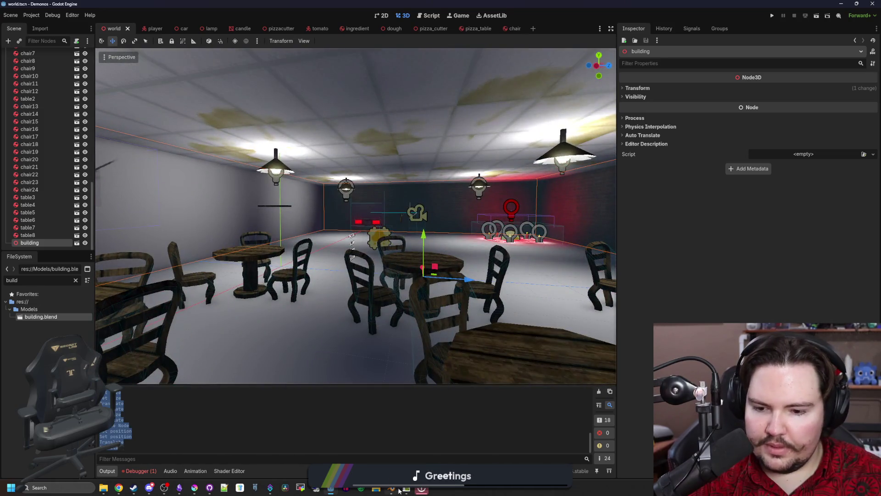
left_click(399, 490)
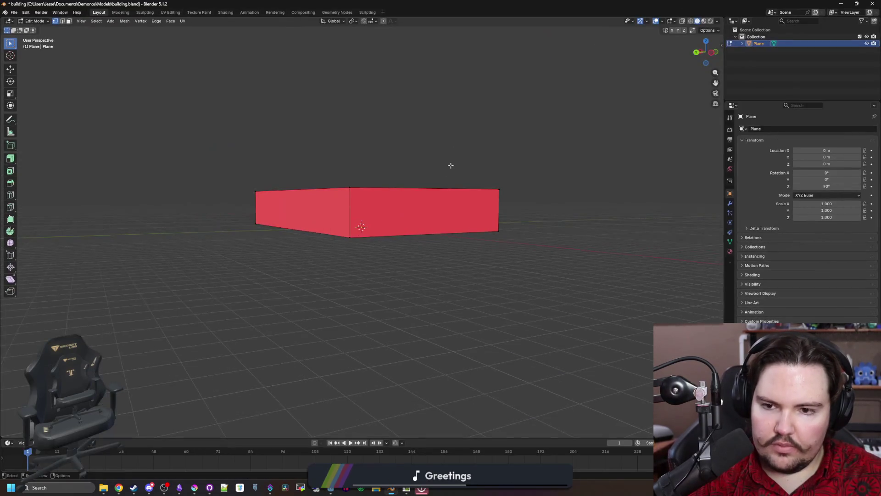
mouse_move(451, 165)
left_mouse_down()
mouse_move(495, 220)
mouse_move(375, 162)
left_mouse_up()
Step: Fill the top edges of the walls with a ceiling face to close the box
left_click_drag(457, 204, 234, 154)
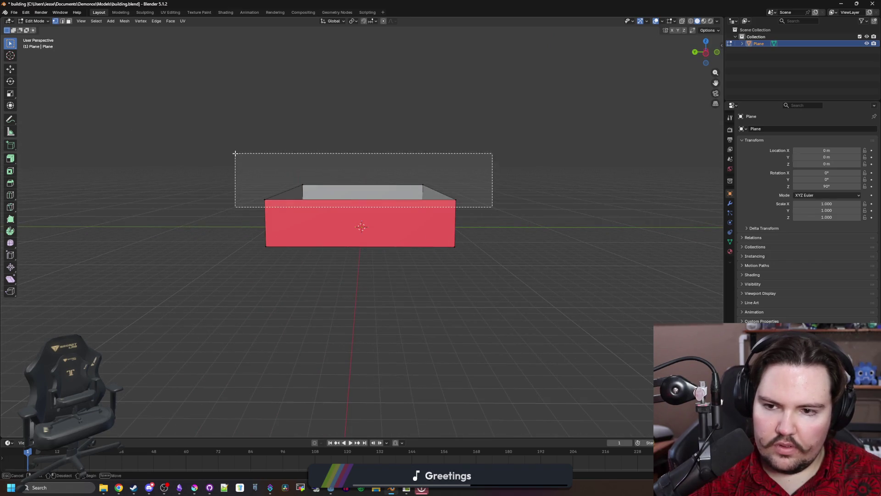
key("f")
scroll(490, 161, "up", 5)
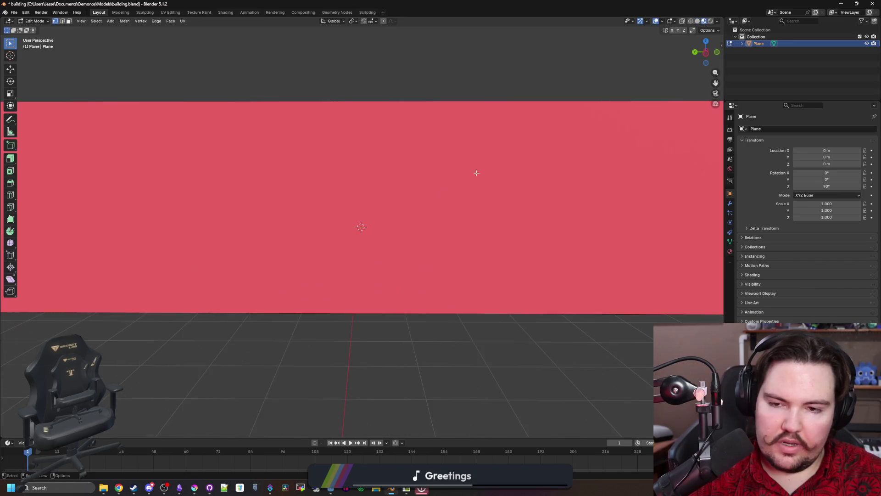
scroll(489, 161, "up", 3)
scroll(394, 223, "up", 3)
left_click_drag(337, 152, 348, 213)
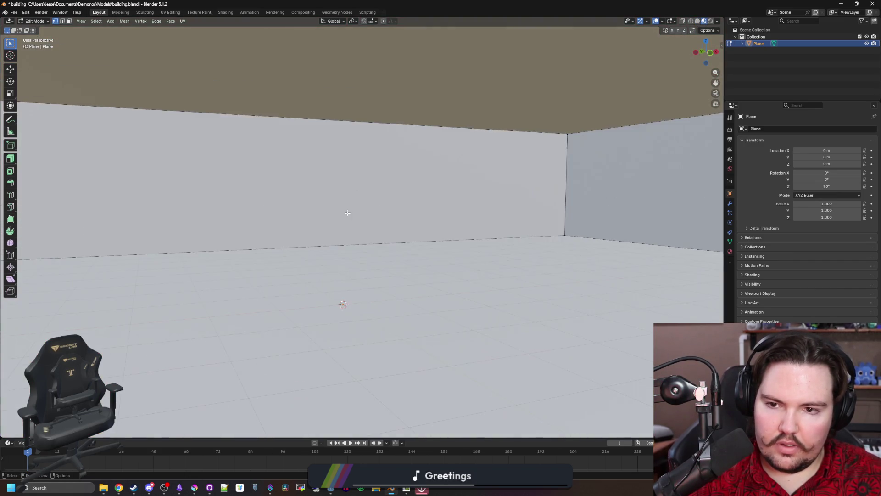
Step: Create a floor material with the pasted pink Base Color on the floor face
left_click(274, 332, "shift")
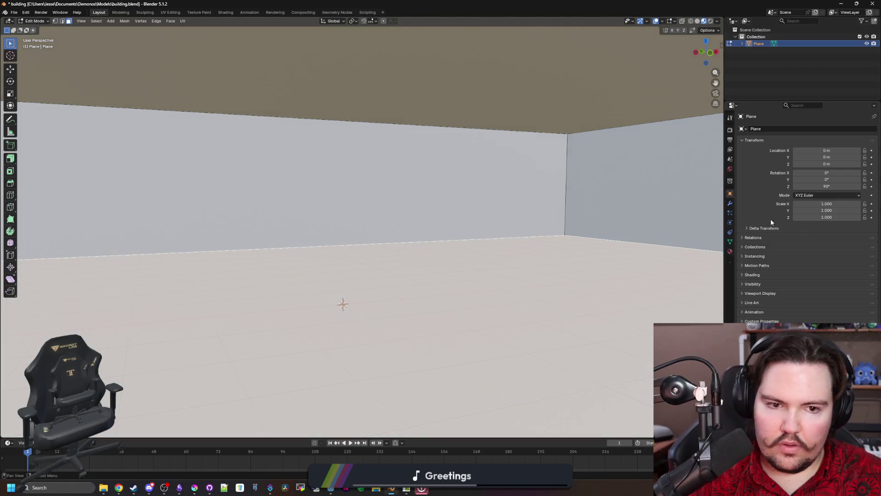
left_click(731, 252)
left_click(762, 158)
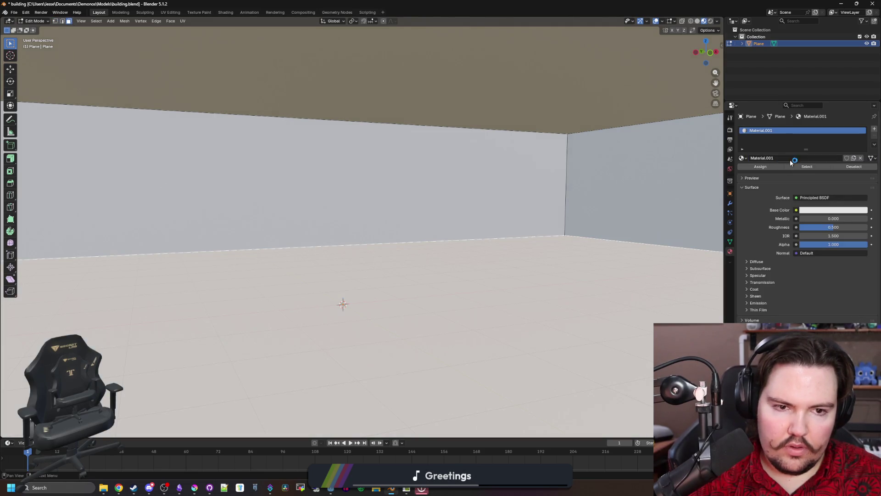
type("floor")
key("Return")
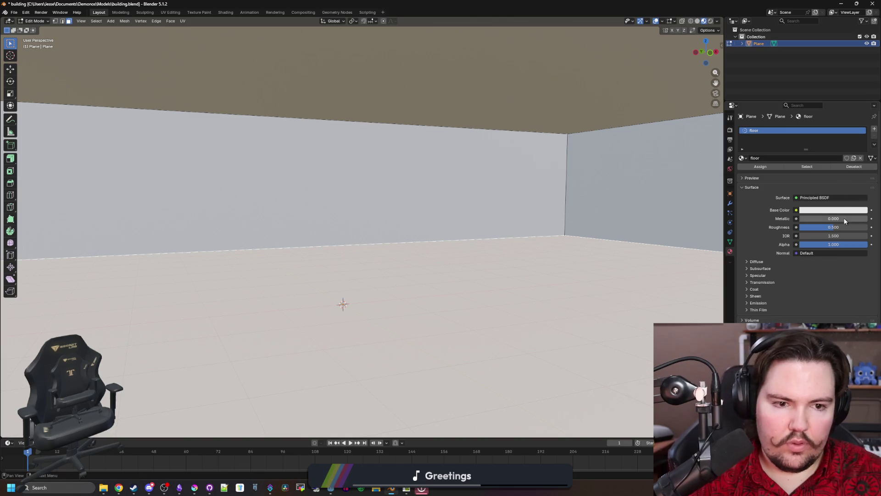
left_click(833, 210)
key("ctrl+v")
mouse_move(652, 202)
left_mouse_down()
mouse_move(493, 201)
mouse_move(683, 174)
left_mouse_up()
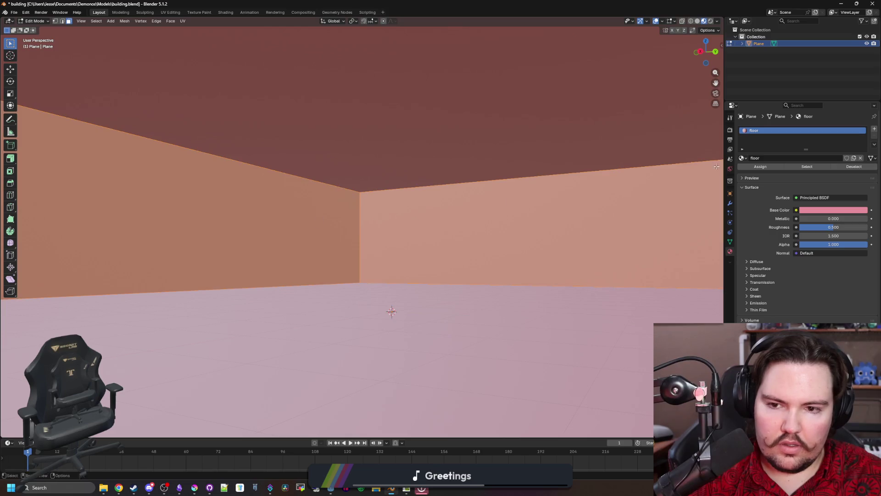
Step: Add a wall material with a near-black Base Color and assign it to the walls
left_click(874, 129)
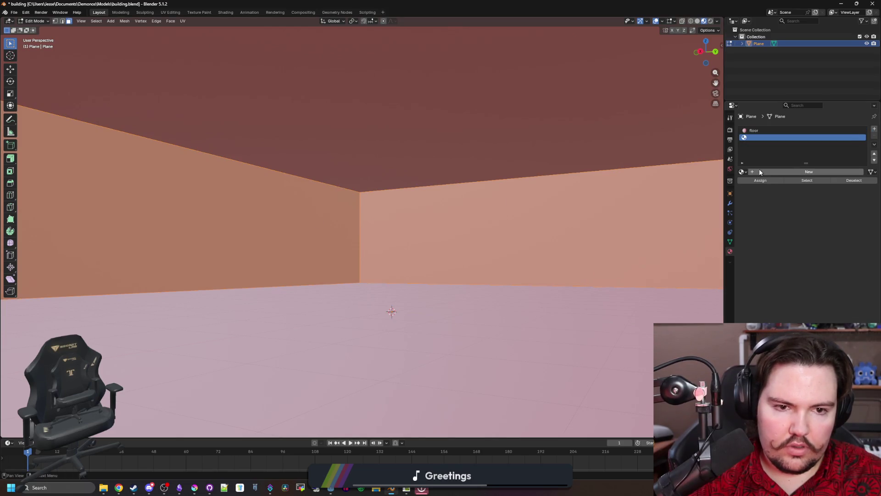
left_click(772, 171)
type("wall")
key("Return")
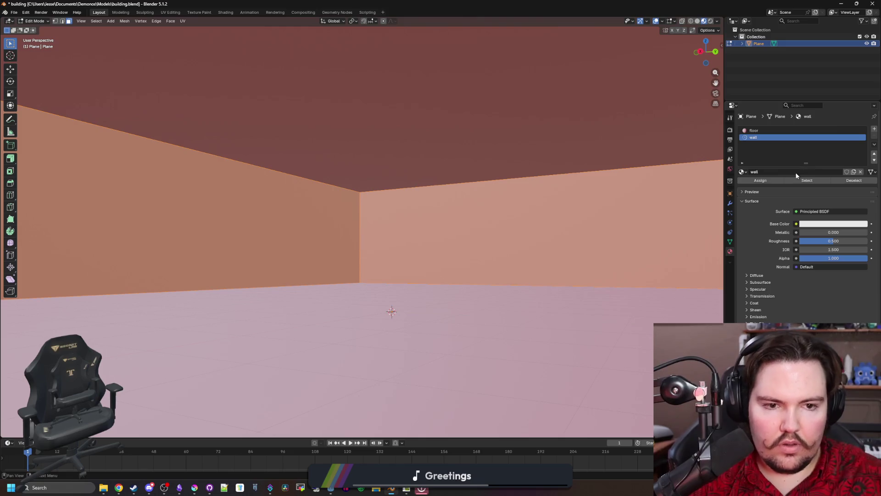
left_click(833, 224)
left_click_drag(854, 197, 584, 215)
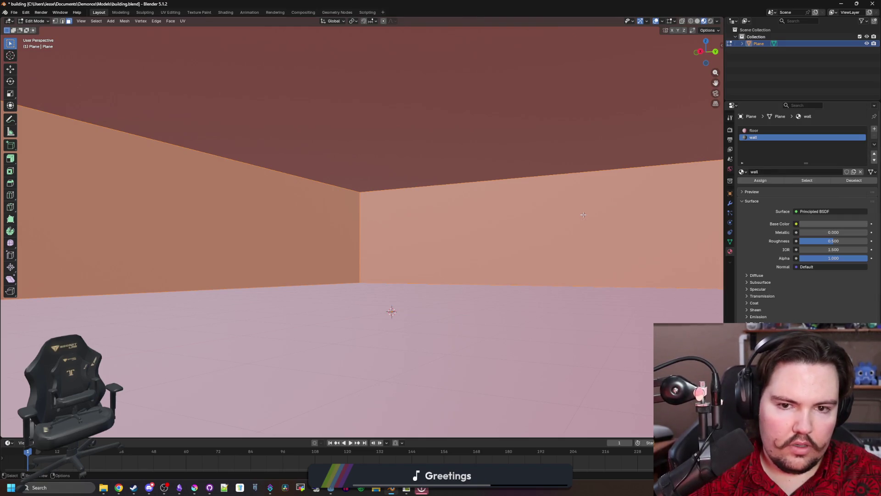
left_click(760, 180)
Step: Add a roof material, assign it to the ceiling face, save and switch to Godot
left_click(479, 130)
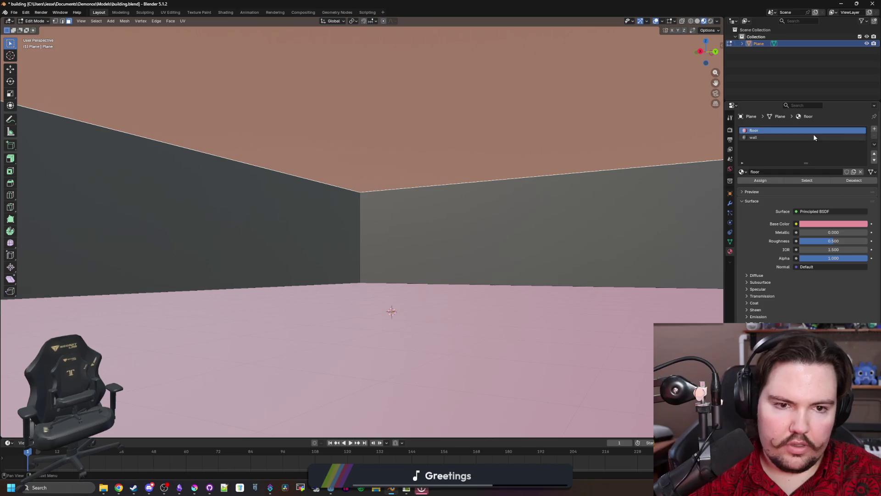
left_click(875, 129)
left_click(778, 173)
double_click(787, 172)
type("roof")
key("Return")
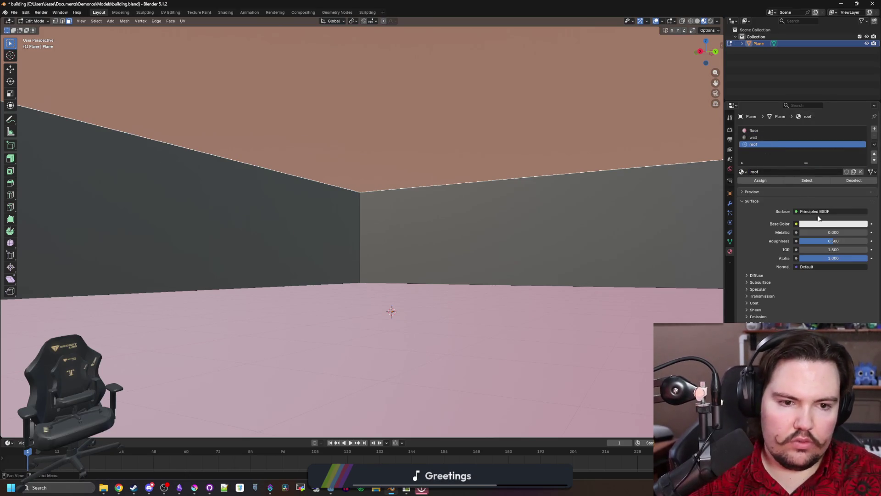
left_click(766, 183)
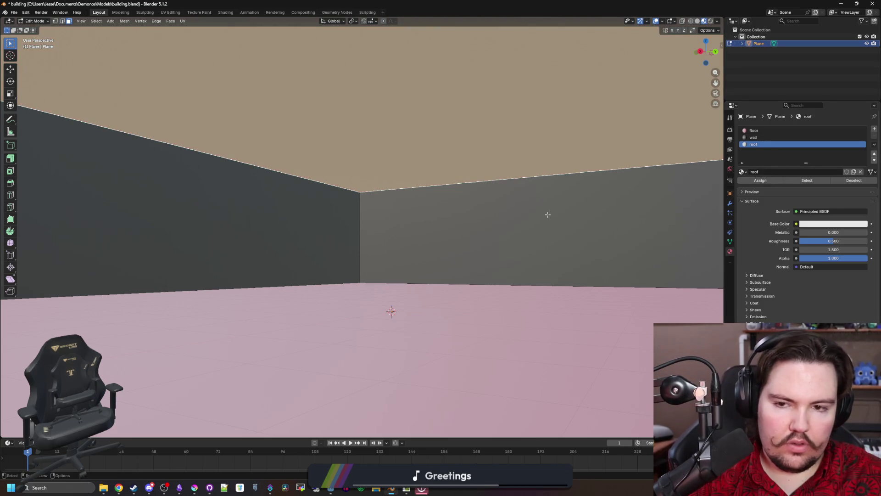
scroll(336, 236, "down", 6)
scroll(337, 236, "down", 4)
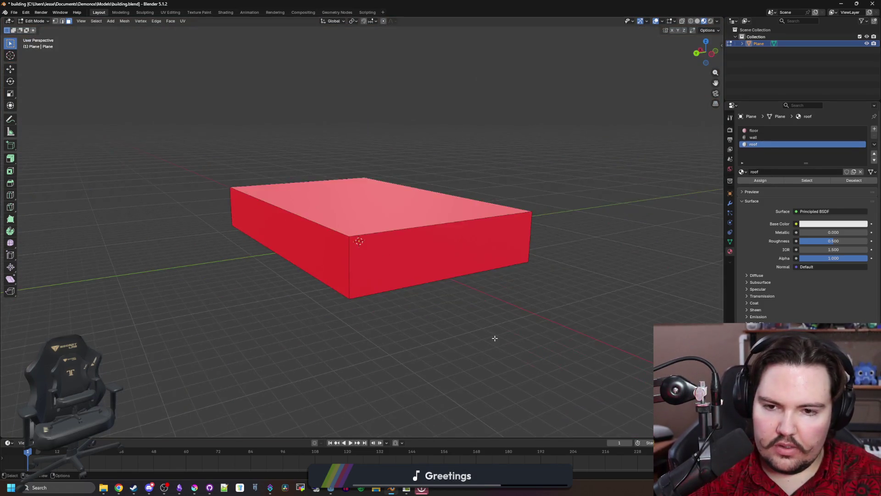
left_click_drag(336, 236, 514, 309)
key("ctrl+s")
key("alt+Tab")
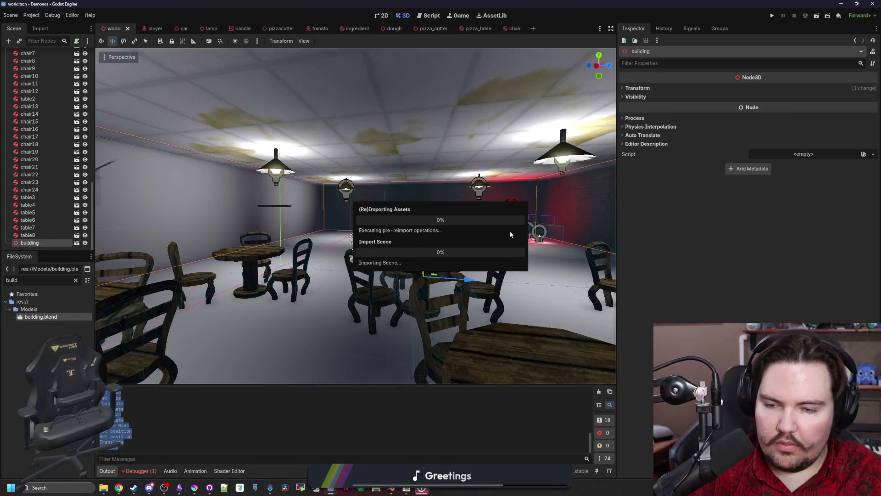
Step: Create a new scene from building.blend and save it as building.tscn
left_click(77, 242)
left_click(384, 259)
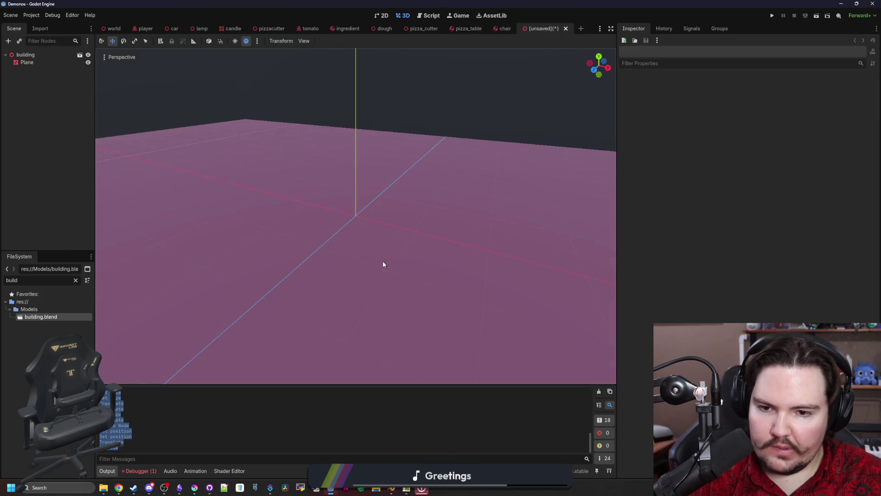
key("ctrl+s")
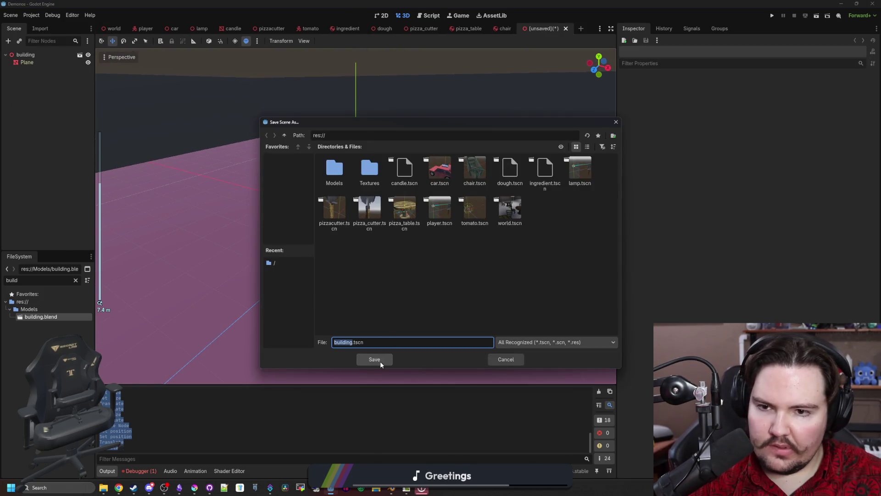
left_click(380, 362)
scroll(385, 288, "down", 5)
scroll(385, 289, "up", 3)
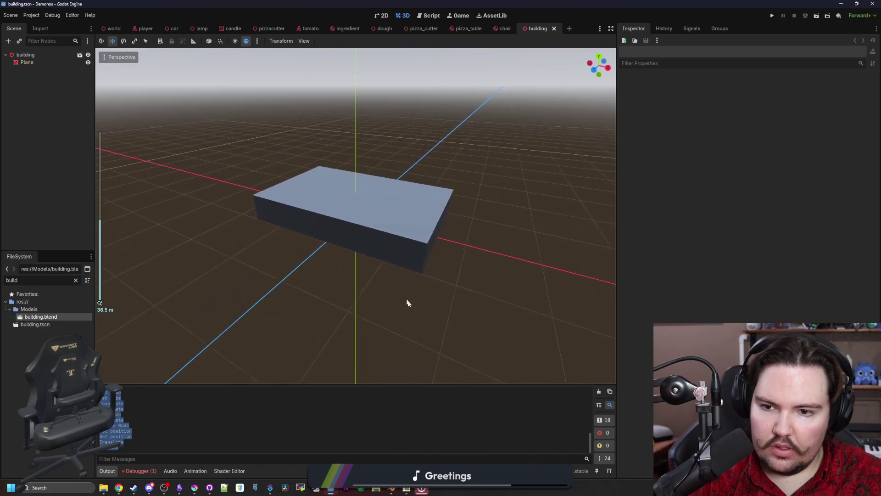
scroll(379, 291, "up", 2)
left_click_drag(380, 295, 379, 262)
key("ctrl+s")
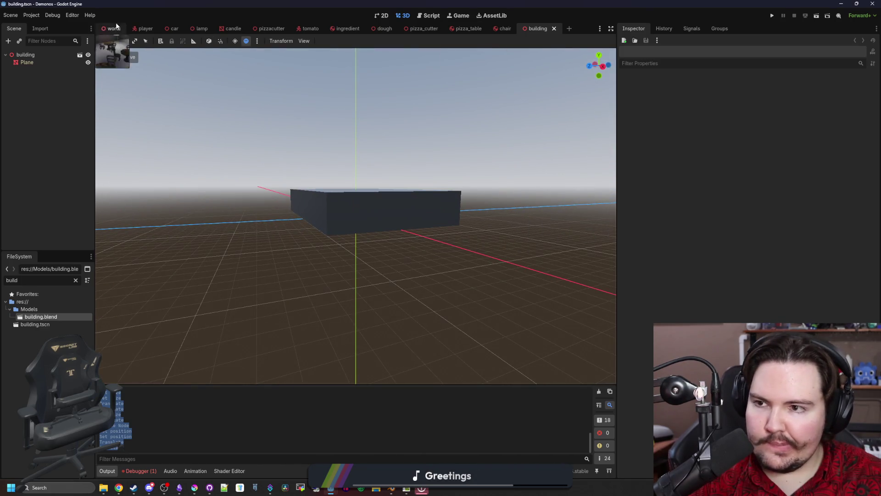
Step: Delete the old building node from the world scene and drag building.tscn in as its replacement
left_click(111, 28)
left_click(29, 243)
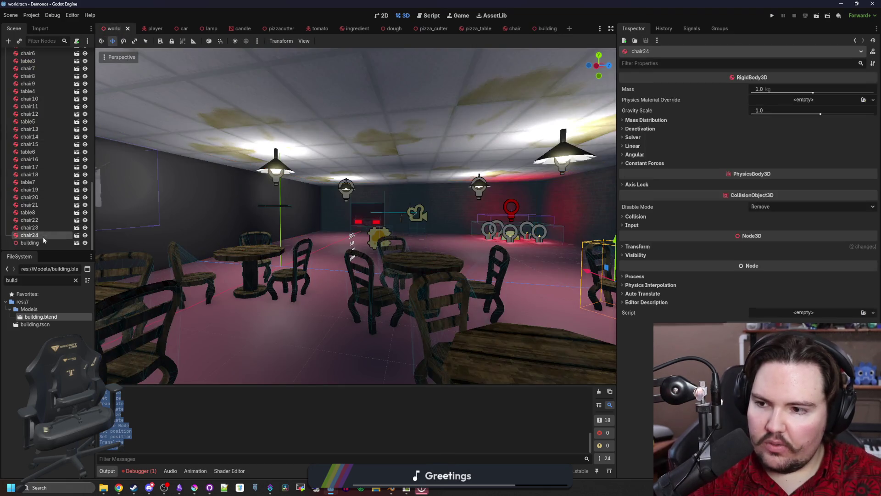
key("Delete")
left_click(421, 255)
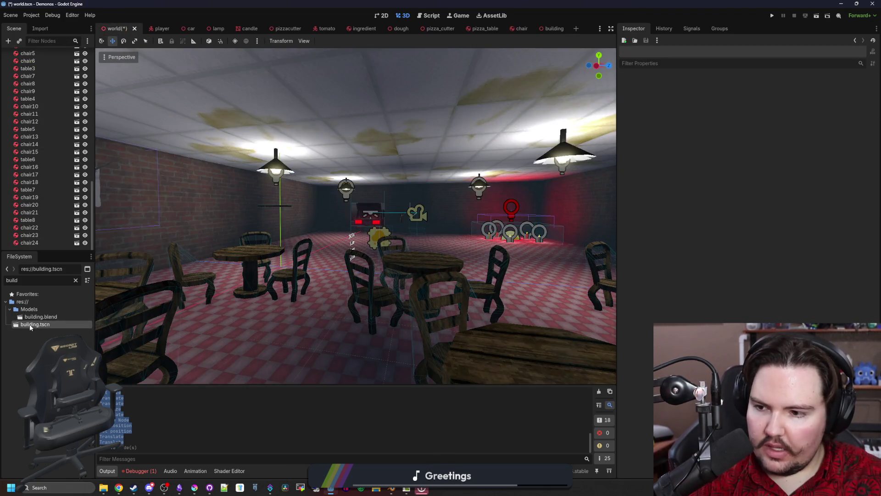
left_click_drag(35, 324, 362, 315)
scroll(361, 315, "down", 5)
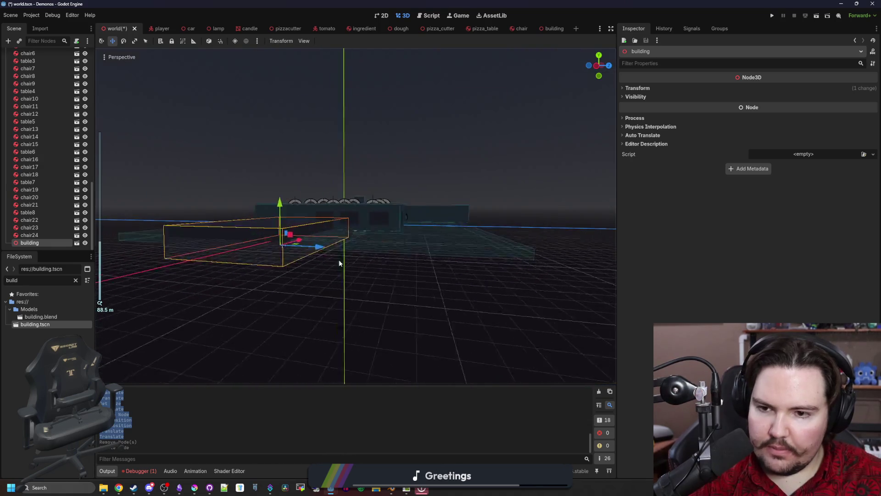
Step: Set the building's Position to 0,0,0 then drag it along Z to 4.596 inside the pizzeria
left_click(641, 88)
left_click(725, 107)
type("0")
key("Tab")
type("0")
left_click(684, 107)
type("0")
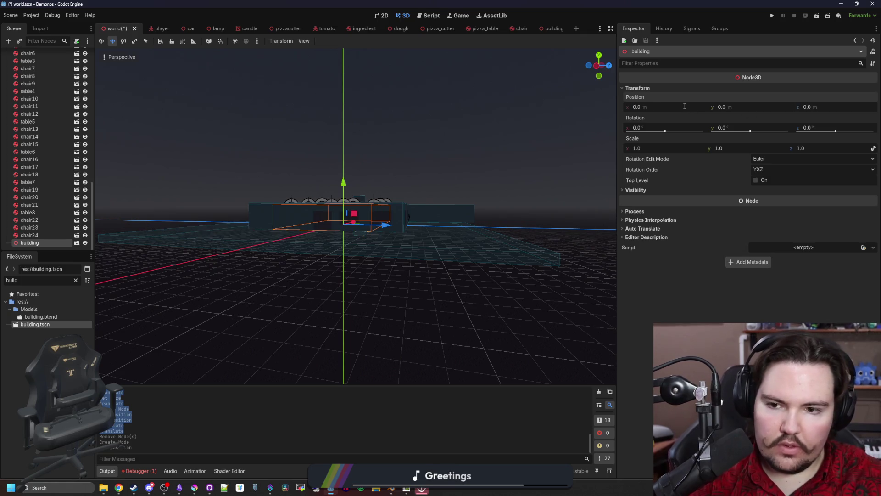
scroll(402, 271, "up", 5)
left_click_drag(381, 250, 428, 256)
scroll(428, 258, "up", 3)
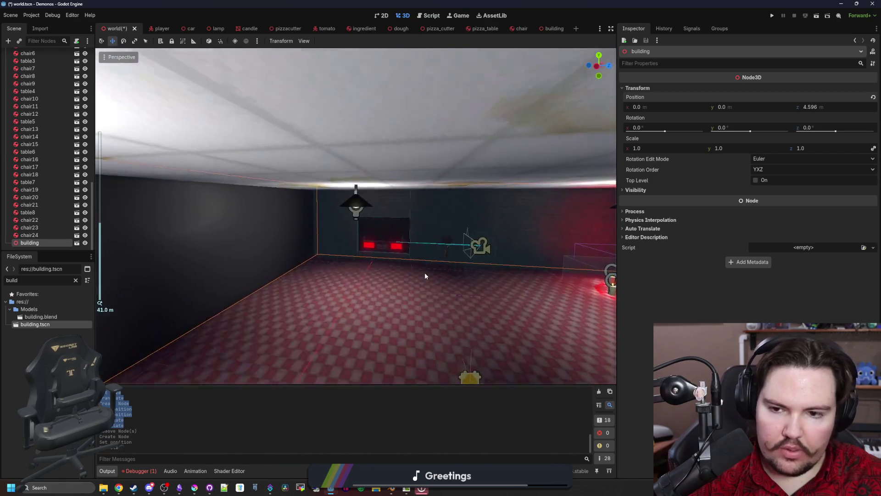
scroll(425, 275, "up", 5)
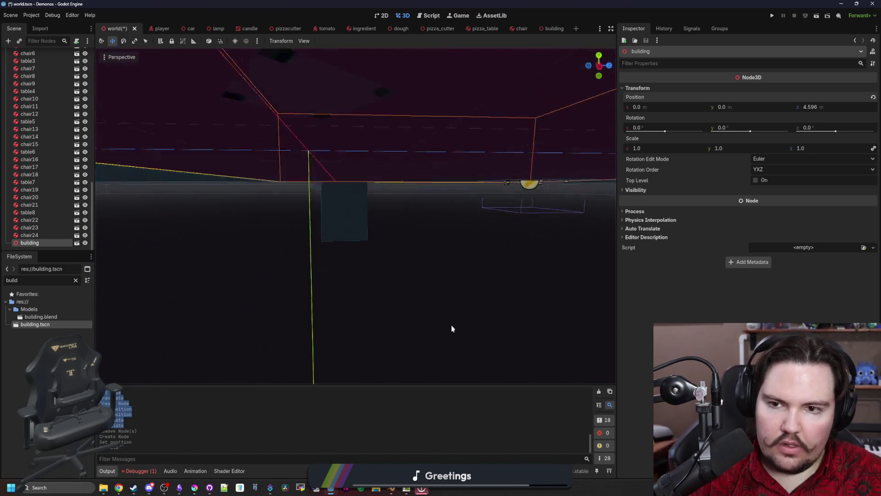
scroll(452, 327, "down", 5)
scroll(383, 280, "down", 3)
Step: Inspect the old room's Wall4 and box meshes against the building, then select the Wall5 slab
left_click(165, 286)
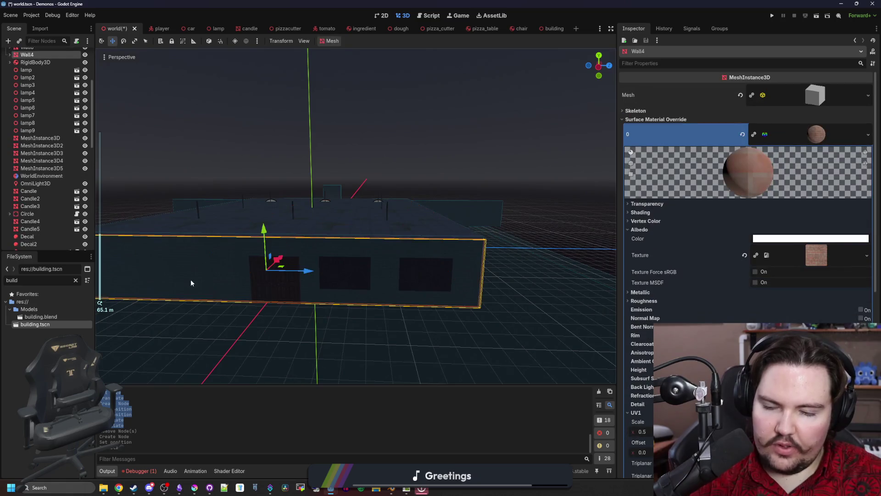
left_click_drag(191, 282, 219, 291)
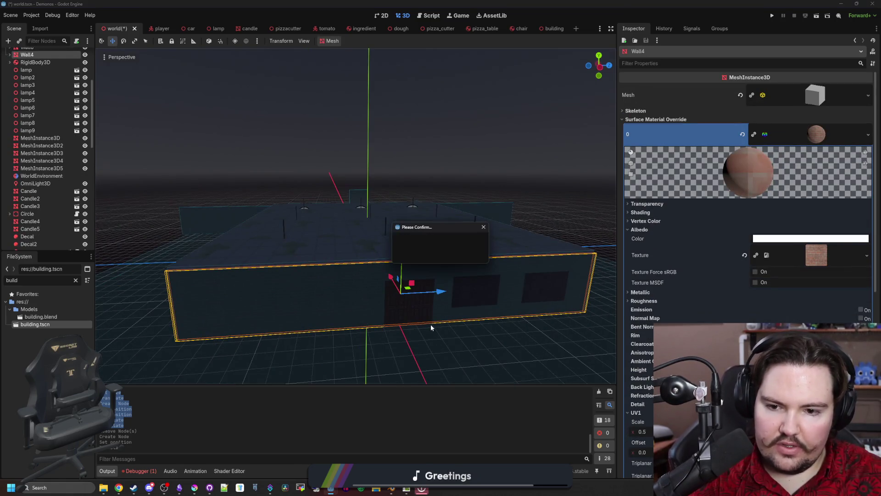
left_click(420, 258)
left_click(413, 306)
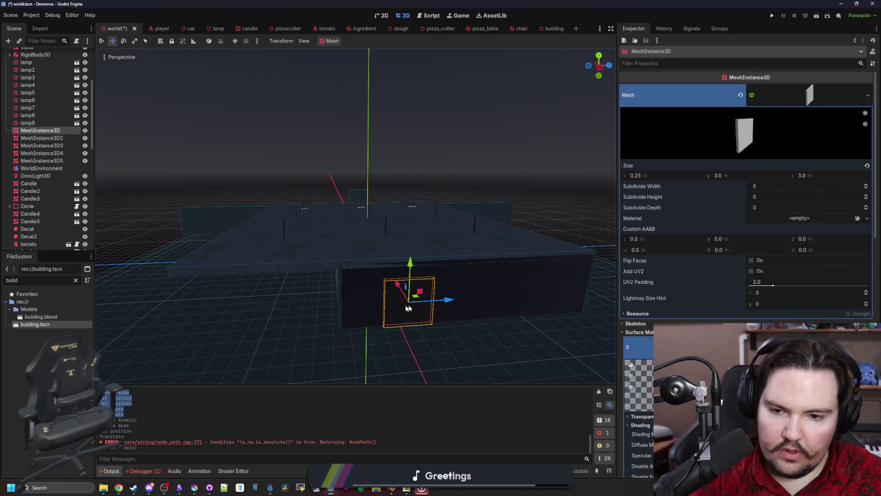
left_click(461, 236)
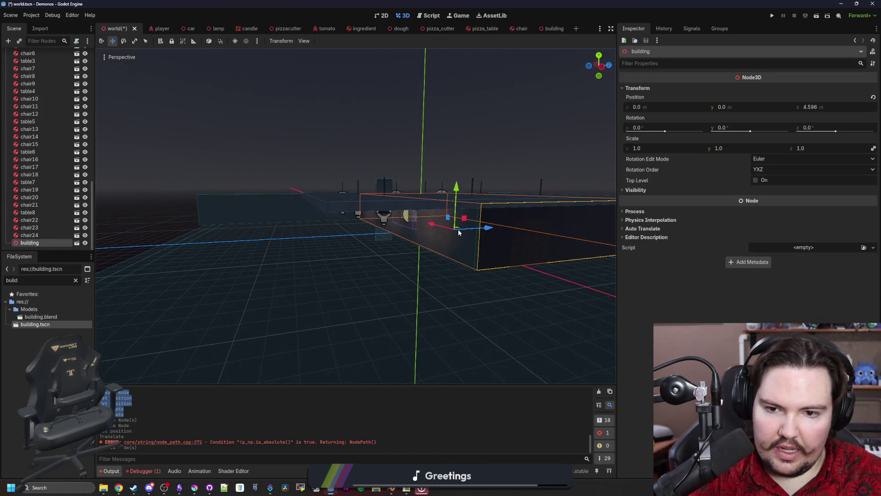
left_click(412, 300)
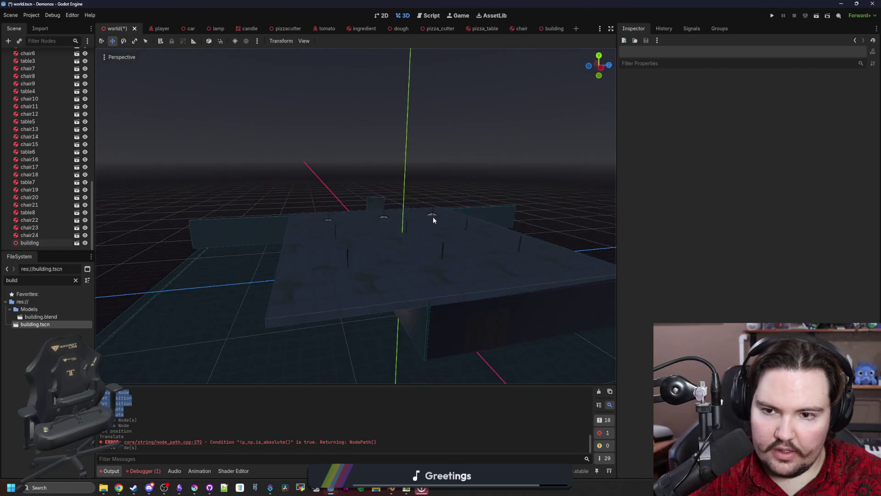
scroll(331, 279, "down", 3)
left_click(330, 278)
scroll(335, 263, "up", 1)
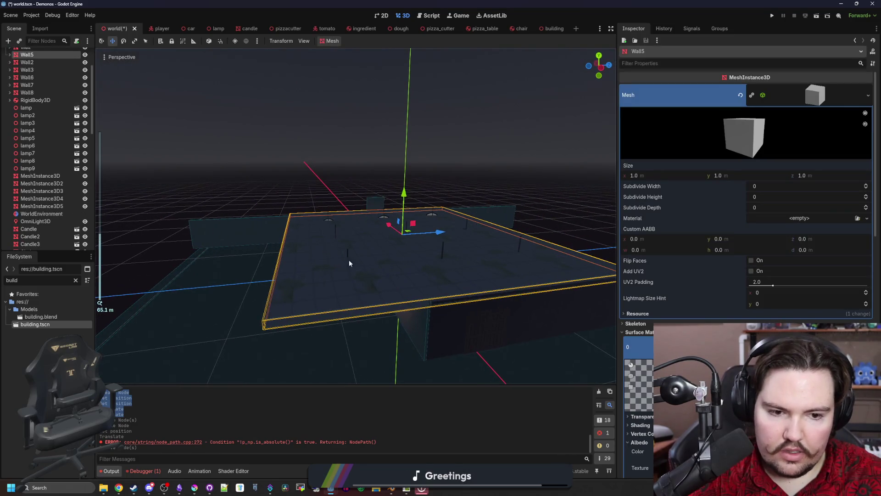
Step: Save Wall5's material as ceiling.tres in res://Textures, then delete the Wall5 slab
left_click(77, 280)
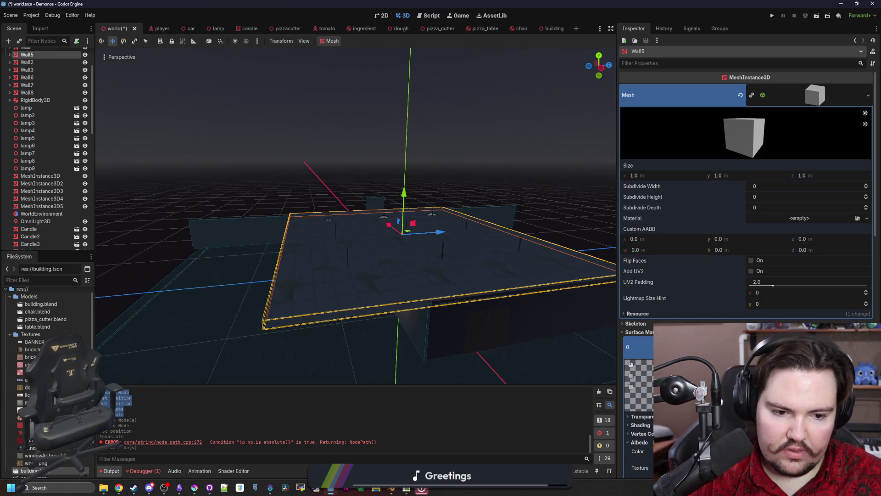
type("ceiling")
double_click(370, 170)
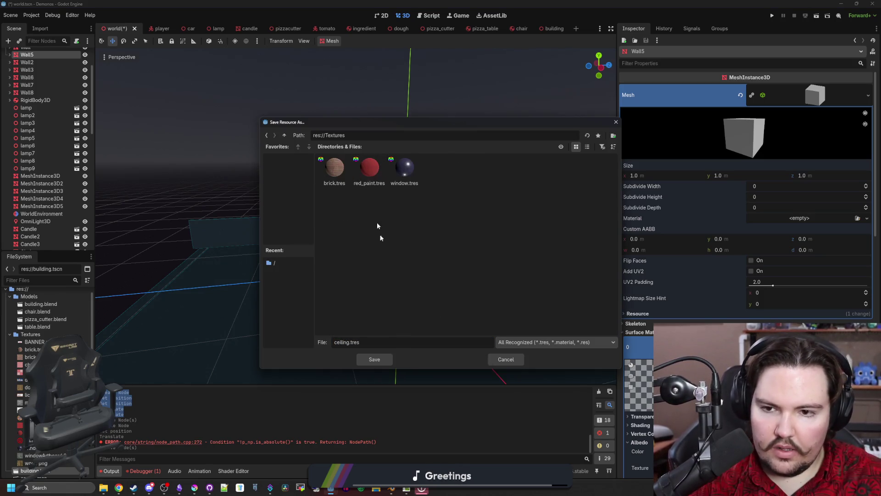
left_click(372, 359)
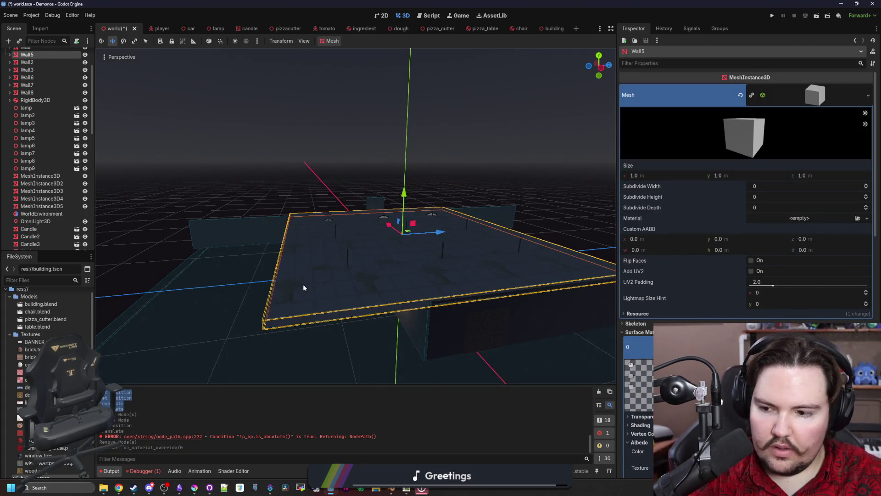
key("Delete")
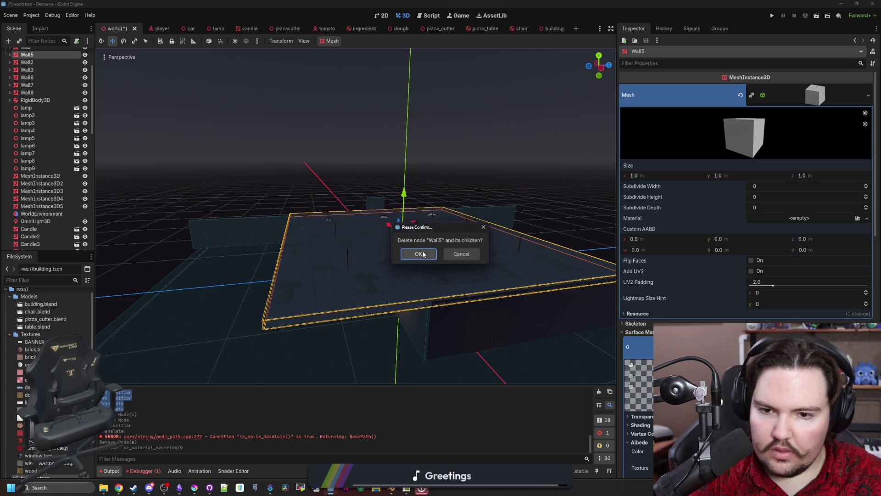
Step: Delete the old Wall5, Wall3, Wall6 and Wall7 nodes from the world scene
left_click(419, 253)
left_click(261, 237)
key("Delete")
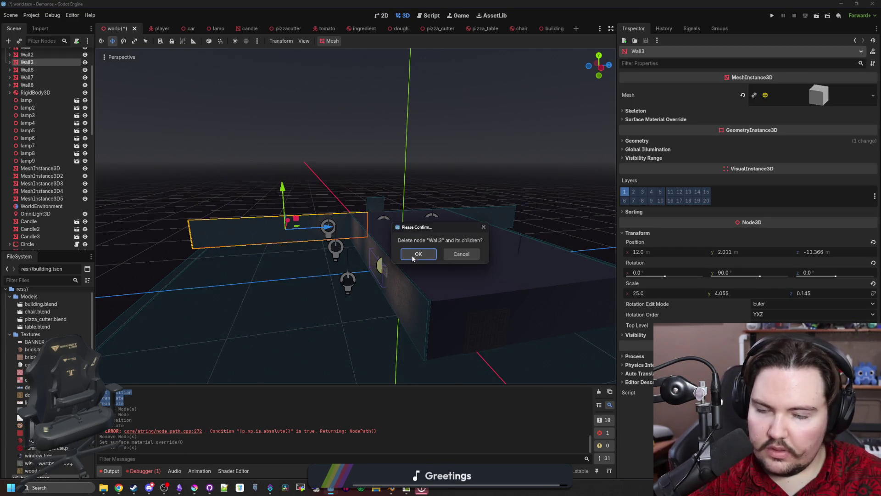
left_click(418, 253)
left_click(411, 237)
key("Delete")
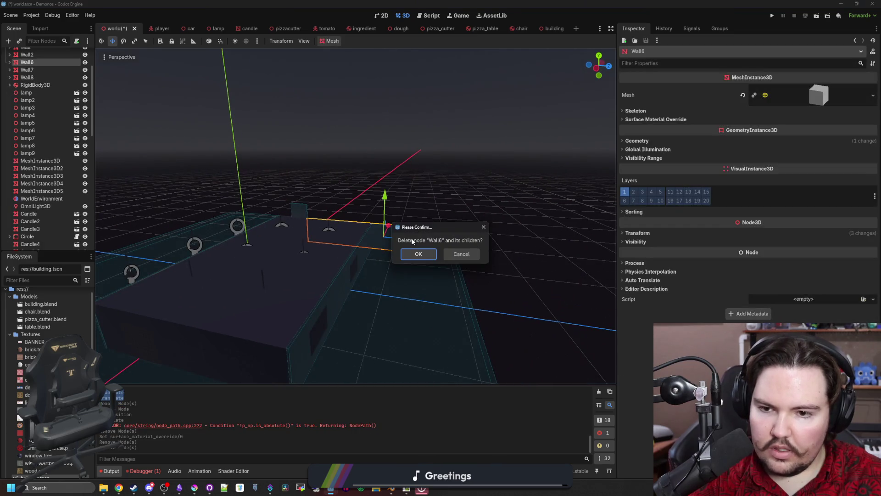
left_click(419, 254)
scroll(309, 193, "up", 3)
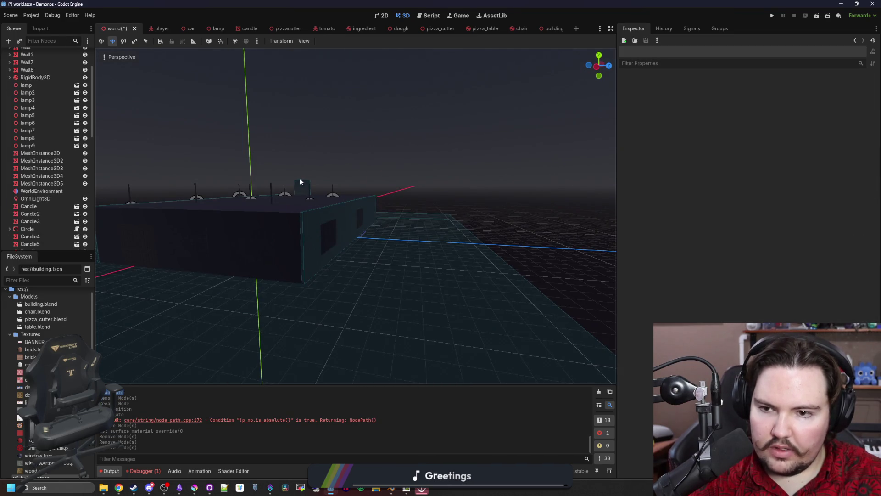
scroll(301, 183, "up", 3)
scroll(301, 186, "up", 3)
left_click(330, 200)
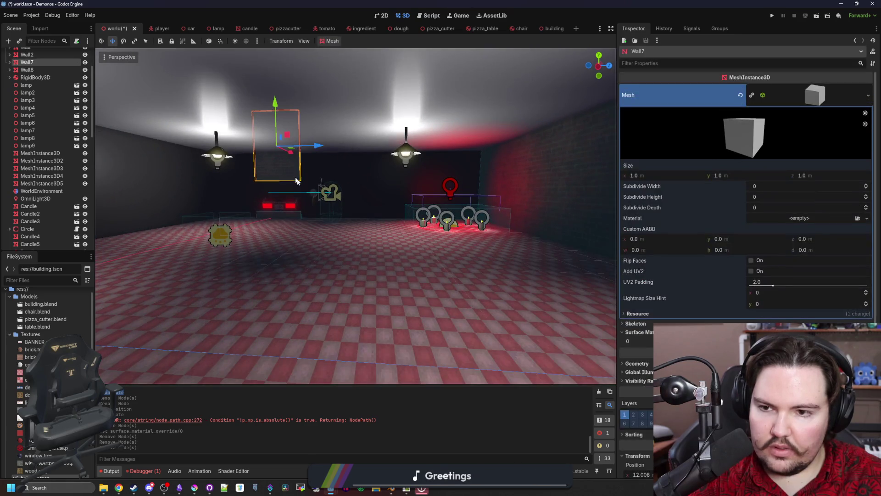
scroll(307, 196, "down", 3)
key("Delete")
left_click(418, 253)
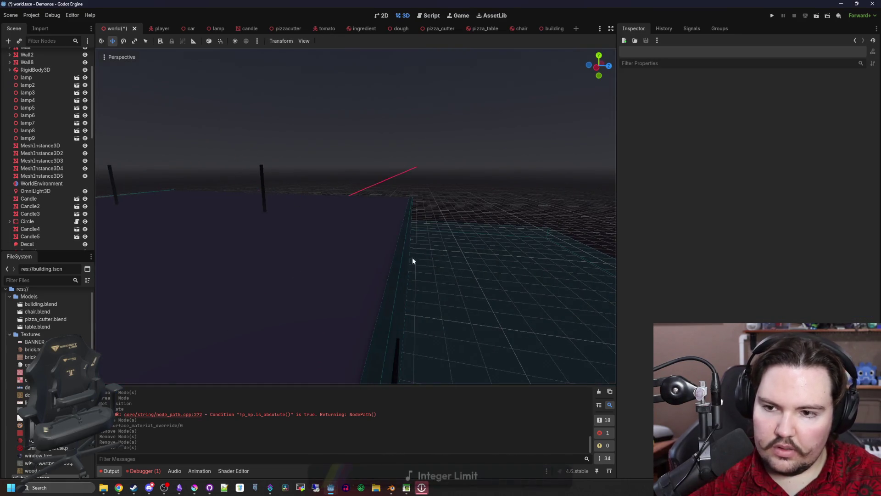
scroll(240, 249, "down", 3)
scroll(275, 234, "up", 3)
Step: Delete Wall2, Wall8 and the original Wall node as well
left_click(388, 243)
scroll(483, 220, "up", 2)
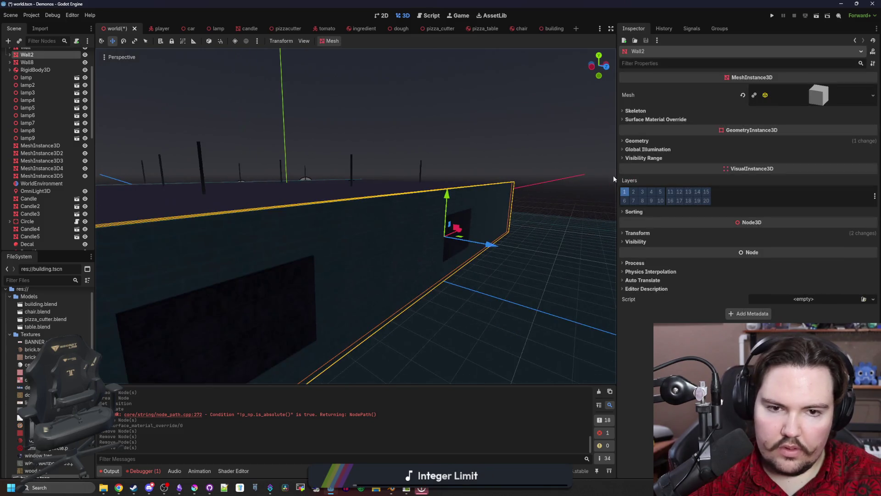
left_click(720, 120)
scroll(394, 270, "down", 3)
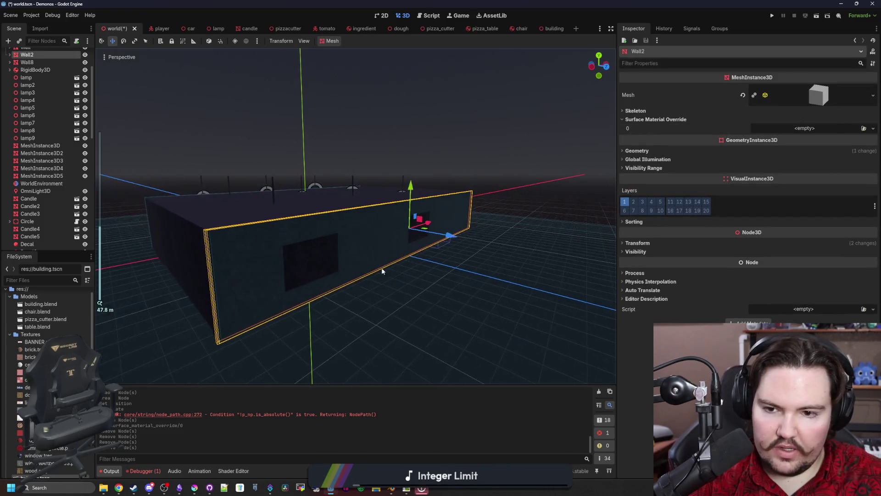
key("Delete")
key("Return")
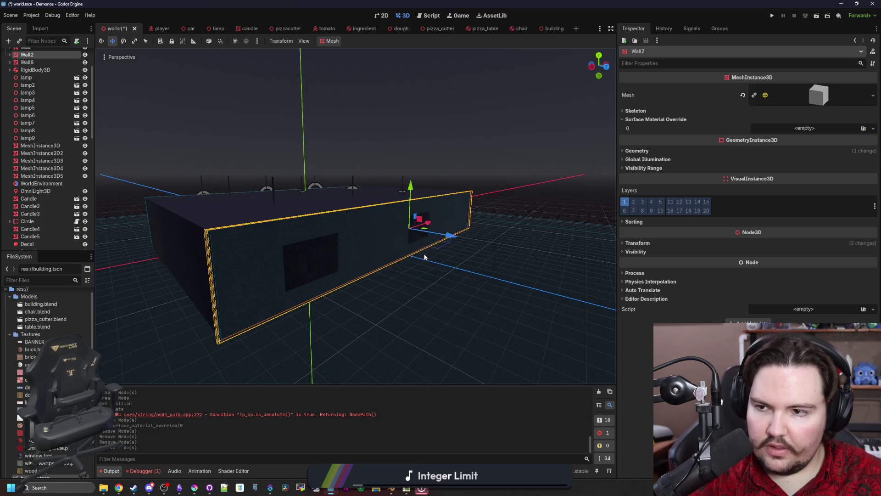
left_click(34, 54)
scroll(262, 201, "up", 3)
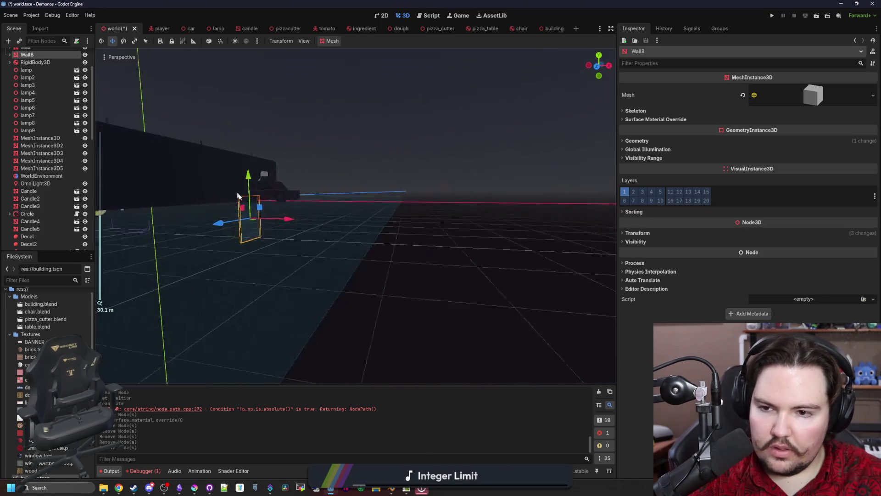
scroll(294, 237, "up", 3)
scroll(312, 239, "up", 3)
key("Delete")
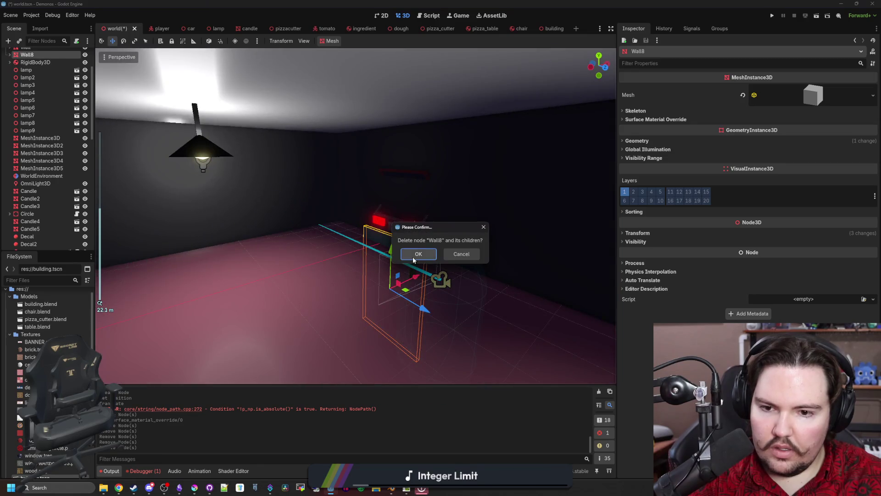
key("Return")
scroll(68, 82, "up", 1)
left_click(37, 70)
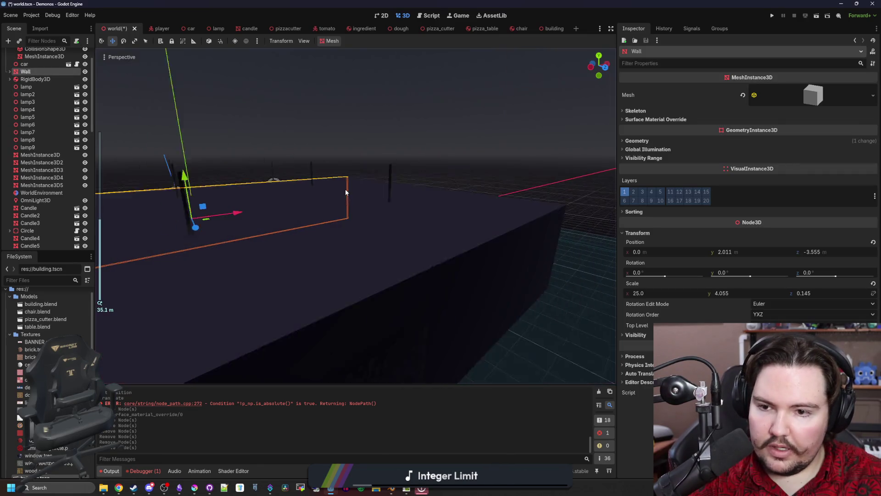
key("f")
key("Delete")
key("Return")
scroll(388, 256, "up", 3)
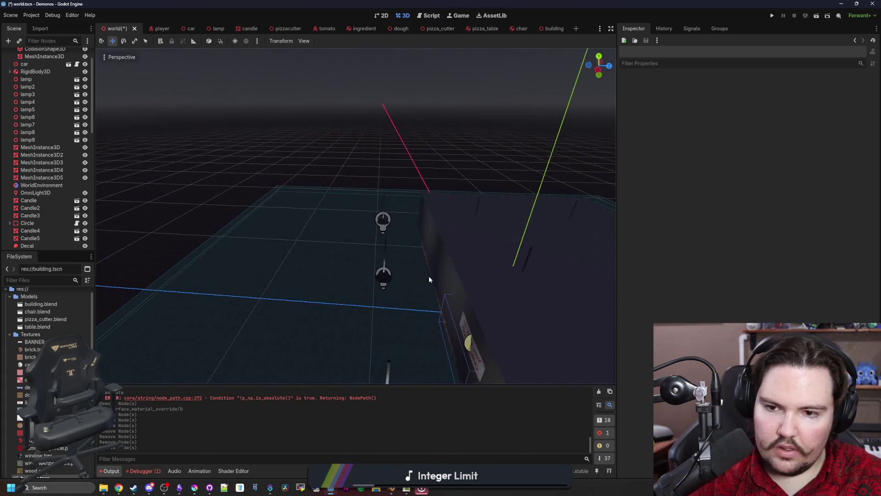
scroll(407, 268, "up", 2)
scroll(407, 267, "down", 3)
scroll(371, 138, "down", 2)
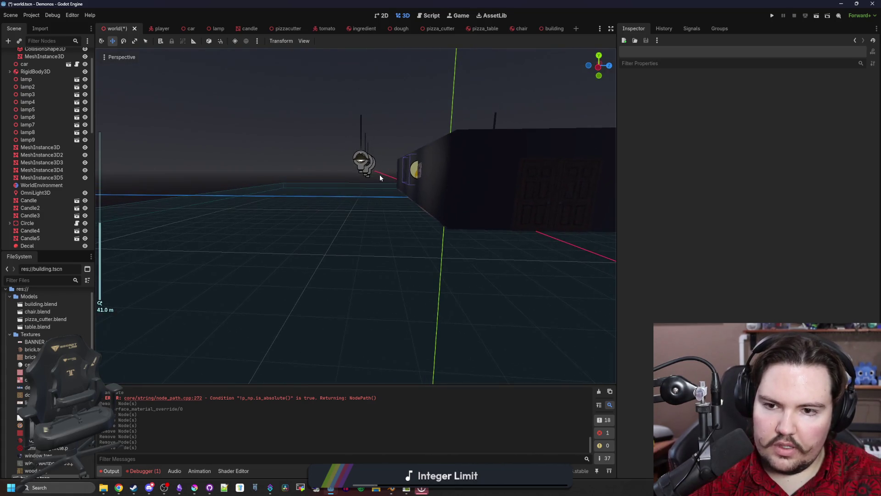
Step: Delete lamp7, lamp8 and lamp9 together and select the building in the world
left_click_drag(342, 129, 379, 175)
scroll(379, 176, "down", 2)
key("Delete")
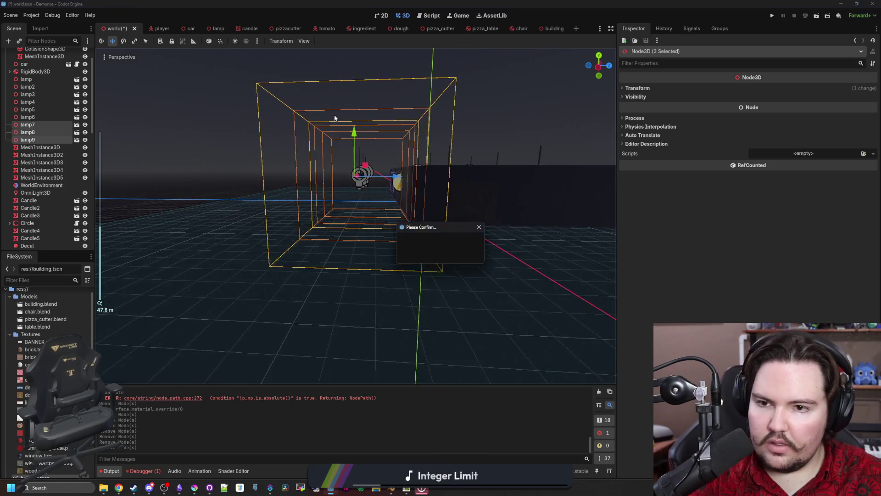
left_click(432, 258)
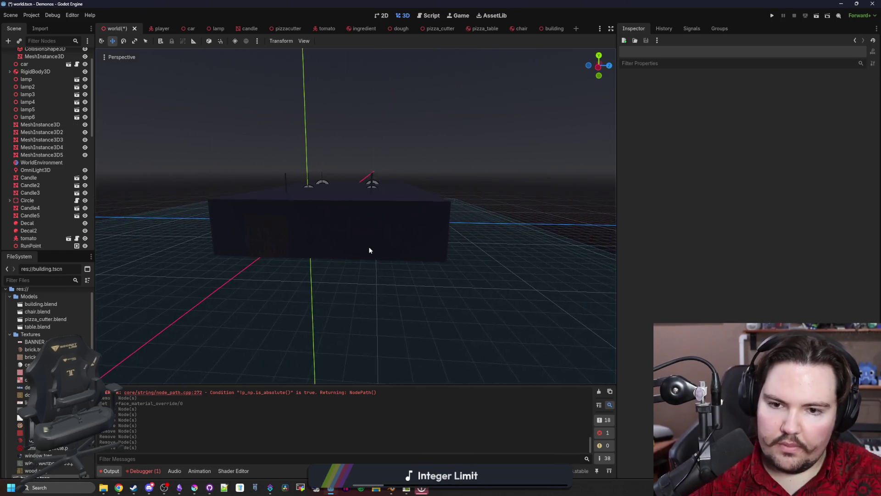
scroll(369, 246, "up", 3)
scroll(393, 255, "down", 2)
scroll(412, 263, "down", 3)
scroll(479, 288, "up", 3)
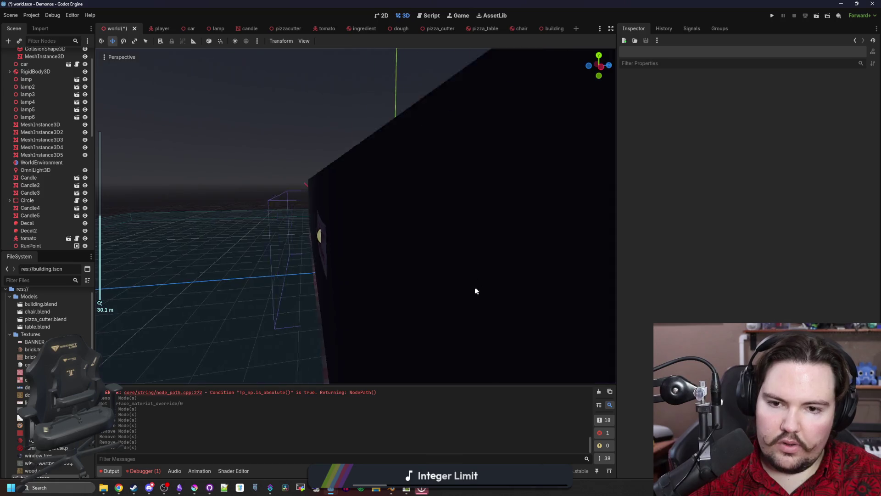
scroll(413, 318, "up", 2)
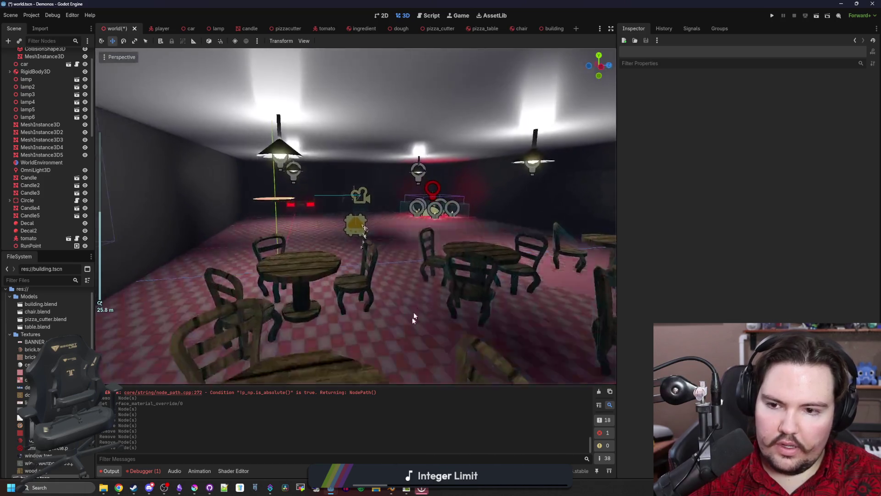
left_click(413, 319)
scroll(389, 326, "down", 5)
scroll(55, 172, "up", 1)
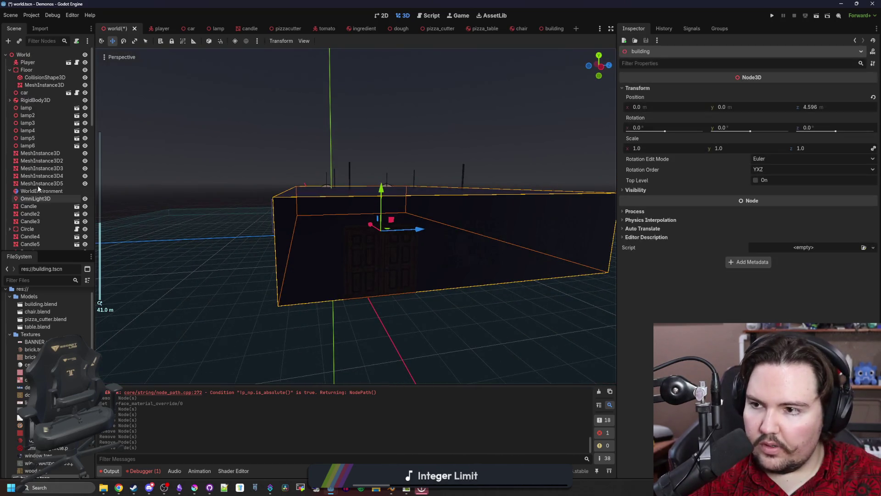
Step: Save the old floor mesh's surface material as floor.tres, then delete that mesh instance
left_click(40, 86)
left_click(38, 72)
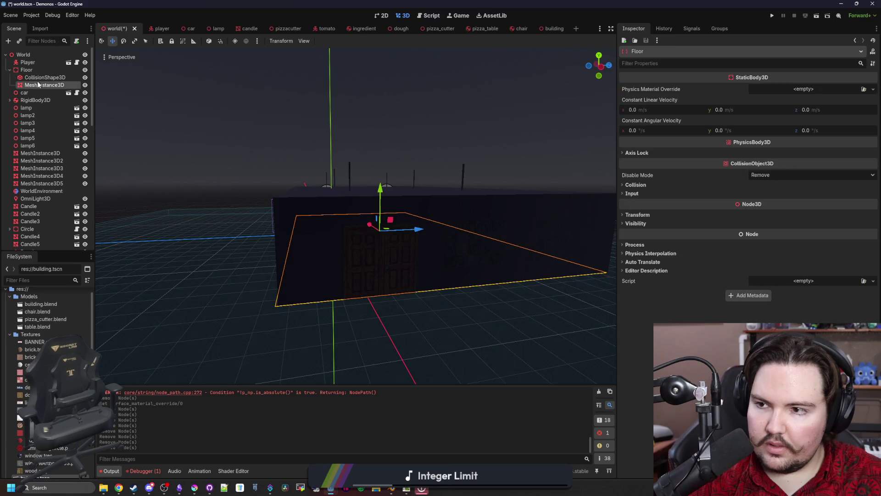
key("Delete")
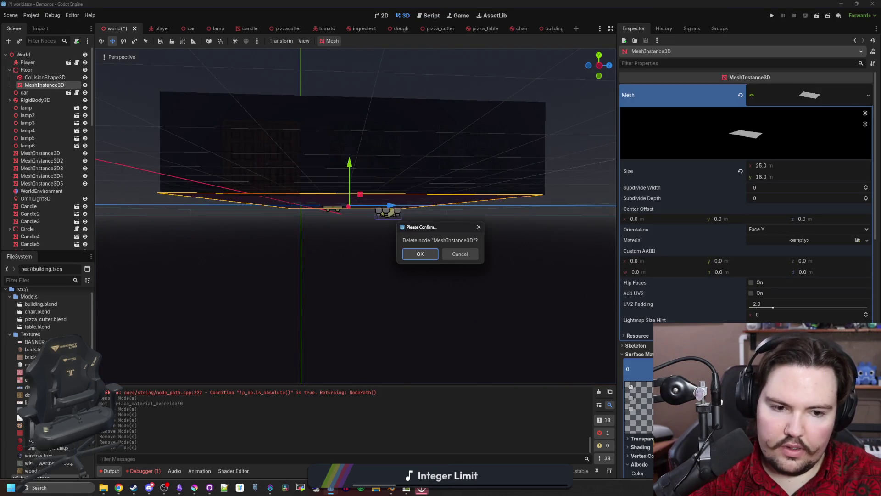
scroll(807, 316, "down", 2)
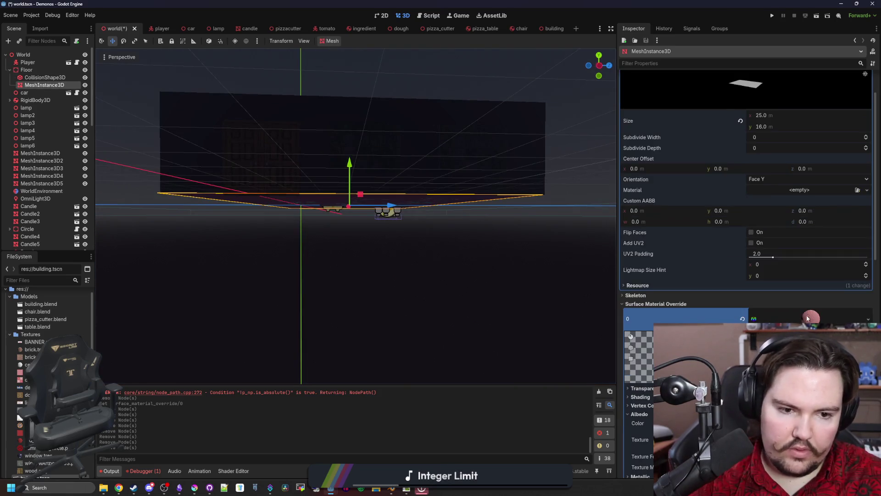
left_click(772, 386)
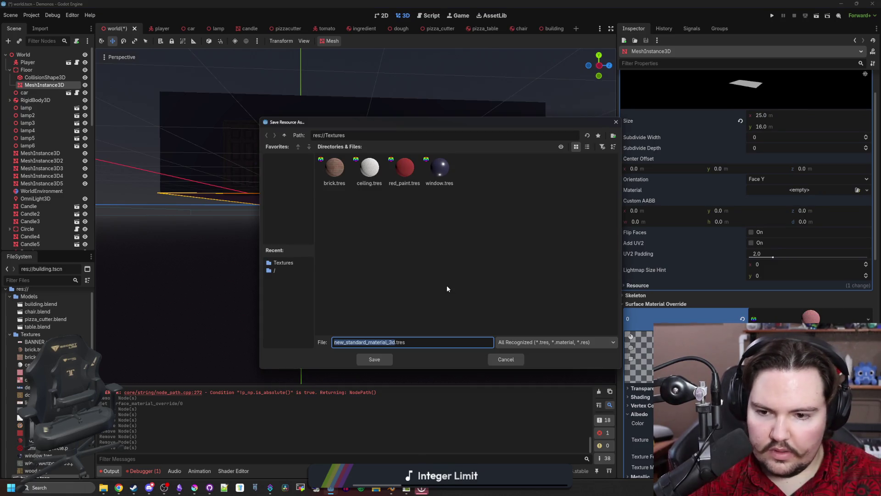
type("floor")
key("Return")
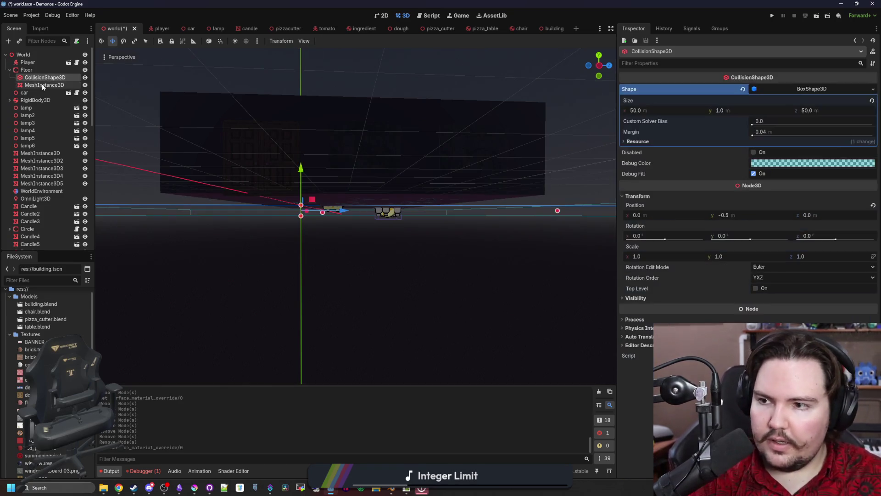
key("Delete")
left_click(421, 252)
scroll(420, 255, "up", 5)
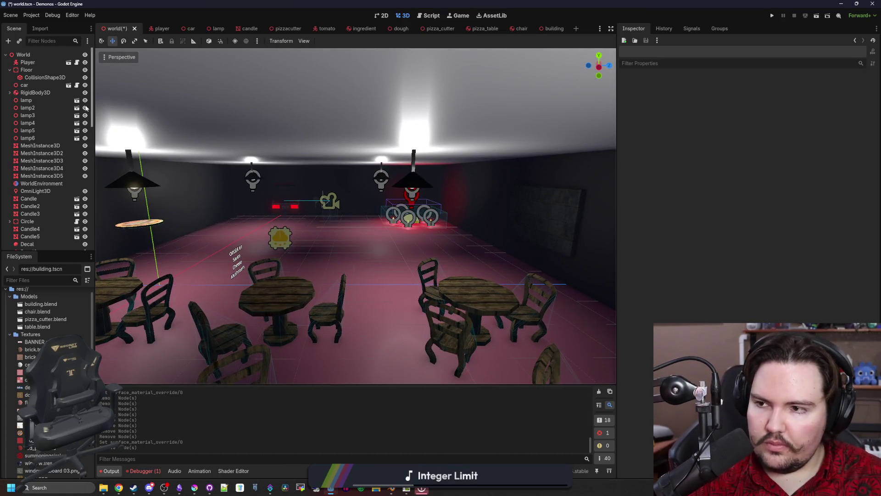
Step: Delete the Floor node with its children and save the world scene
left_click(44, 77)
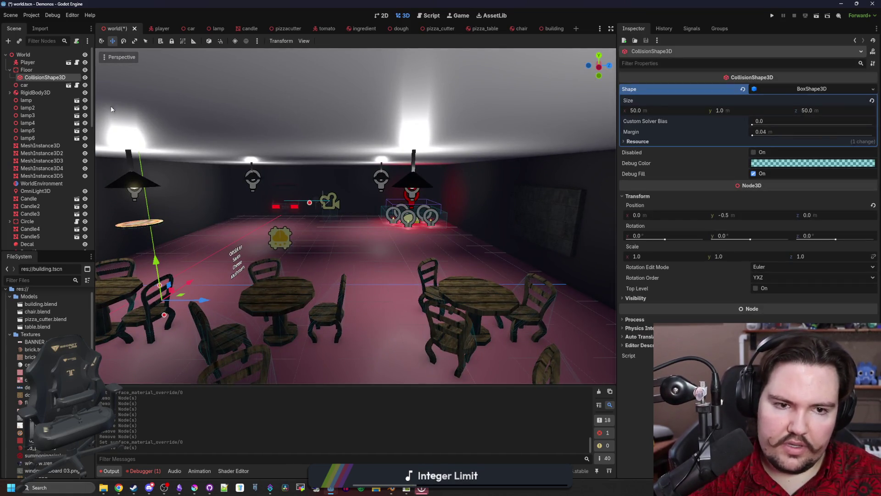
left_click(28, 69)
key("Delete")
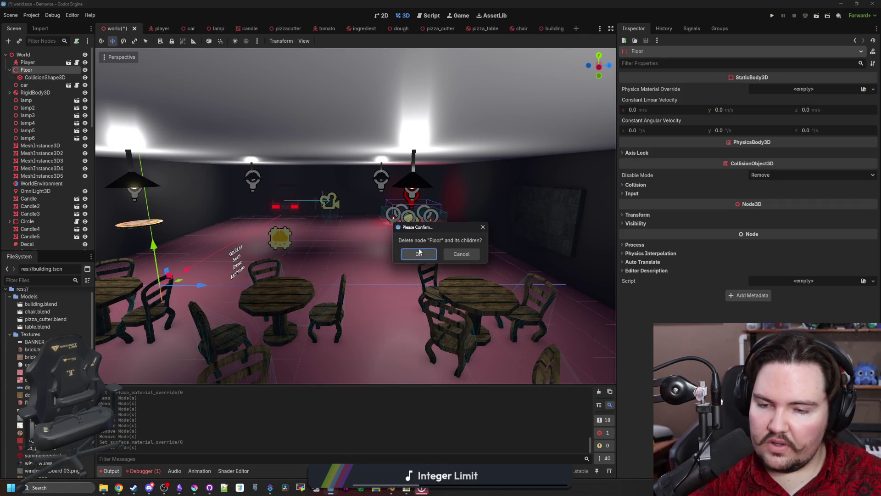
left_click(422, 254)
key("ctrl+s")
scroll(77, 249, "down", 5)
scroll(77, 248, "down", 5)
scroll(76, 248, "down", 5)
Step: Create a sibling trimesh collision shape for the building's Plane mesh
left_click(77, 243)
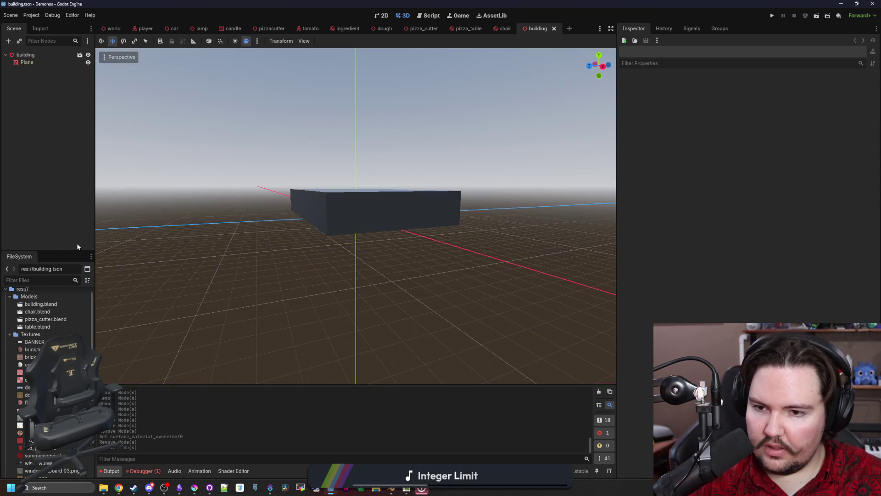
left_click(41, 58)
left_click(29, 65)
left_click(325, 41)
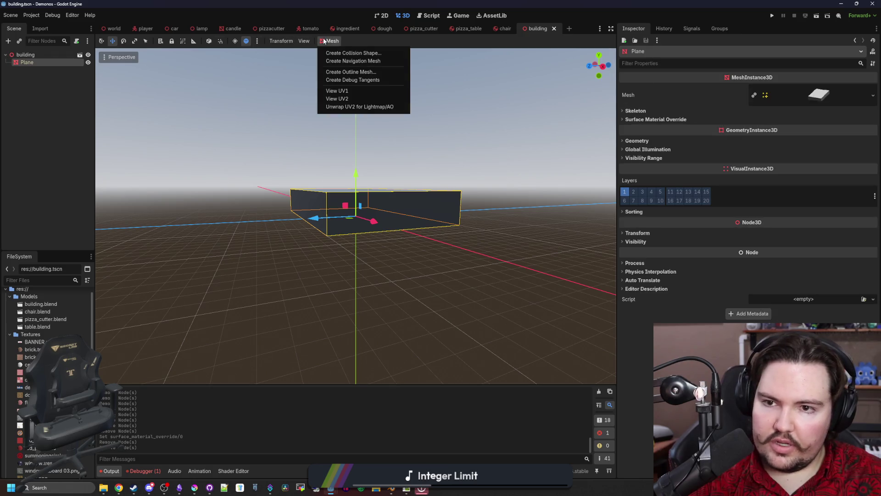
left_click(348, 53)
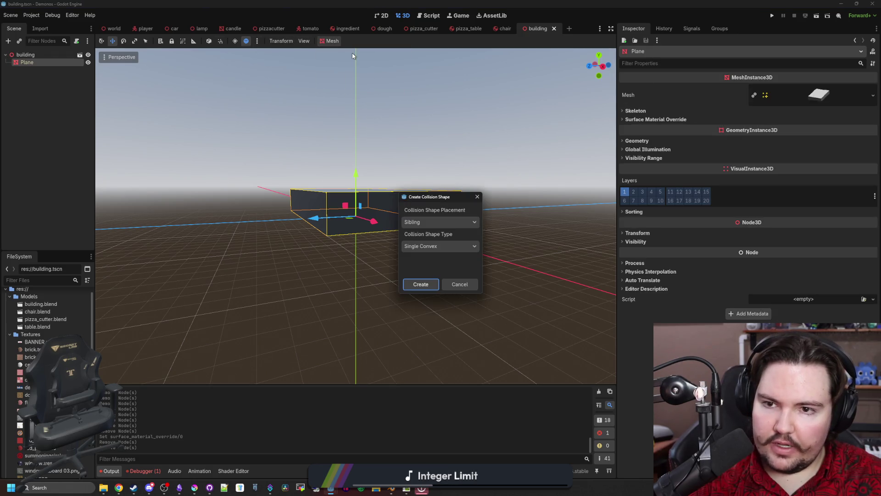
left_click(431, 250)
left_click(428, 260)
left_click(421, 285)
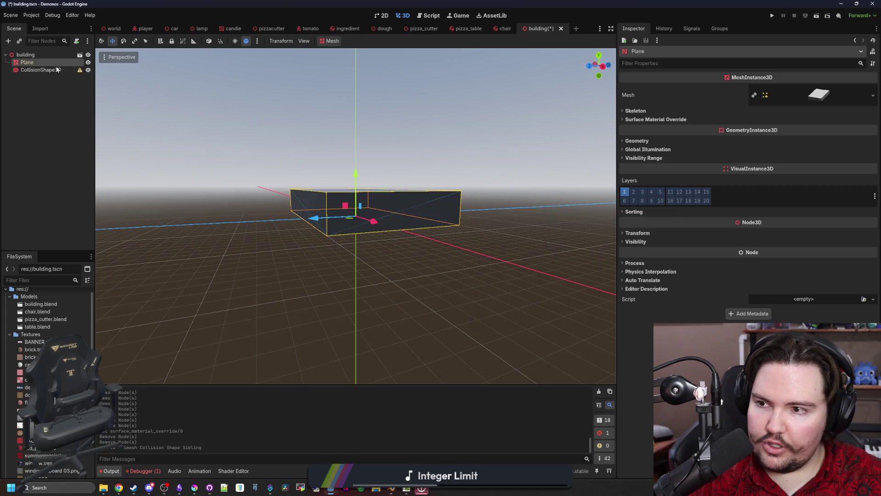
left_click(42, 73)
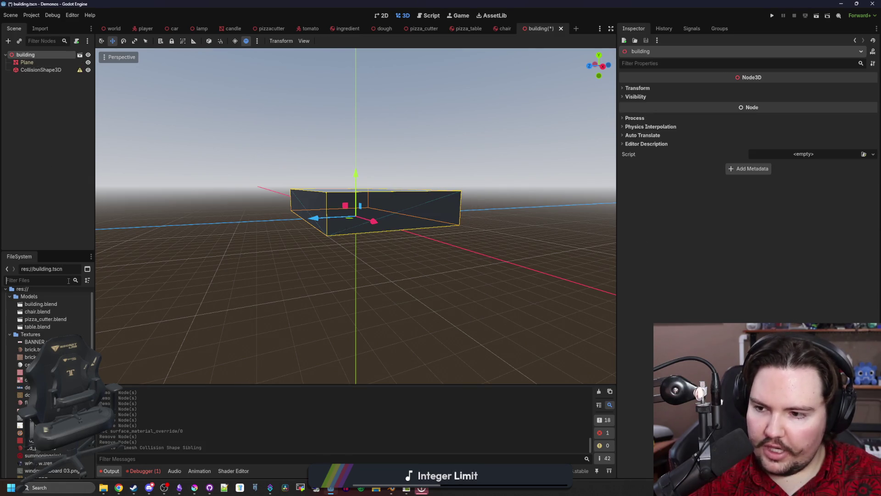
type("build")
Step: Reimport building.blend with its root type set to StaticBody3D
double_click(59, 318)
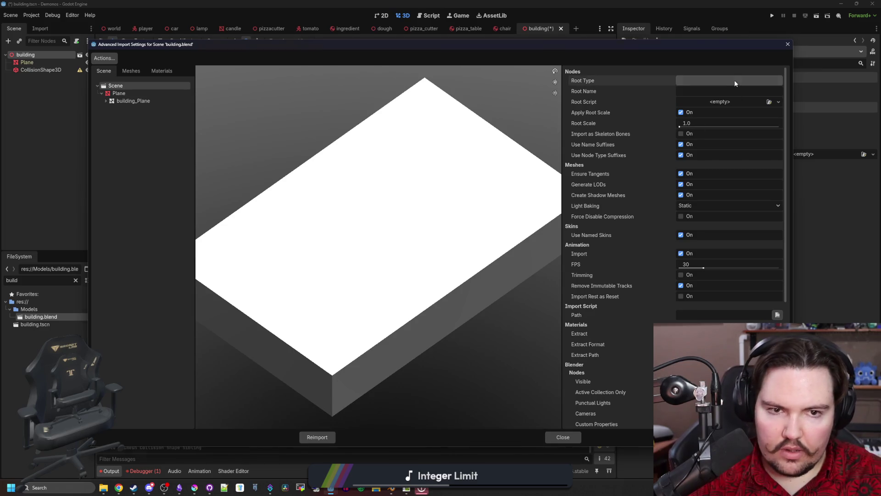
left_click(735, 80)
type("static")
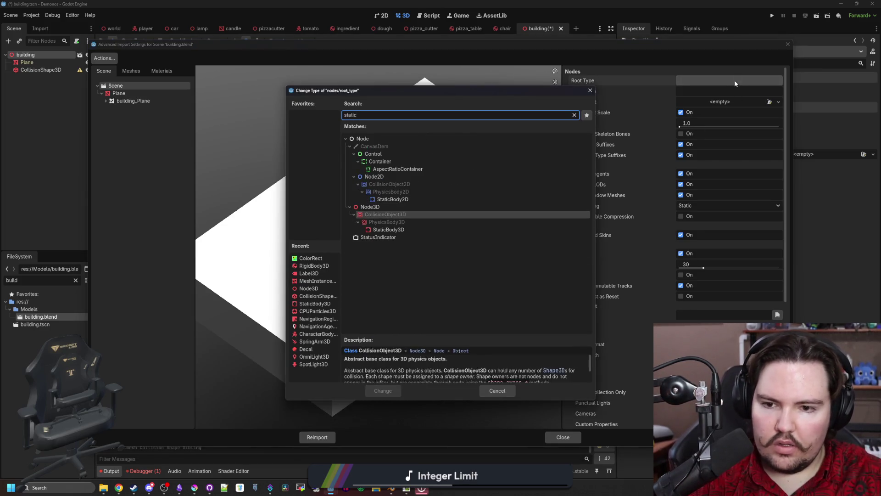
key("Down")
key("Down")
key("Return")
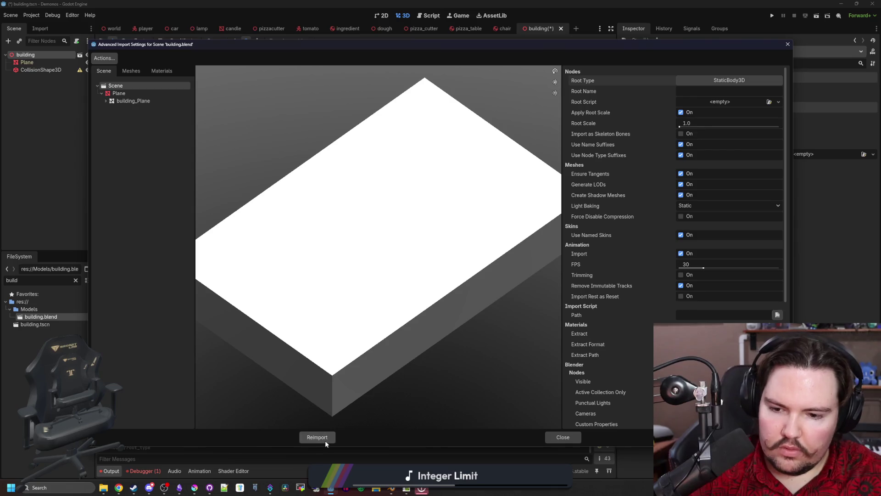
left_click(317, 437)
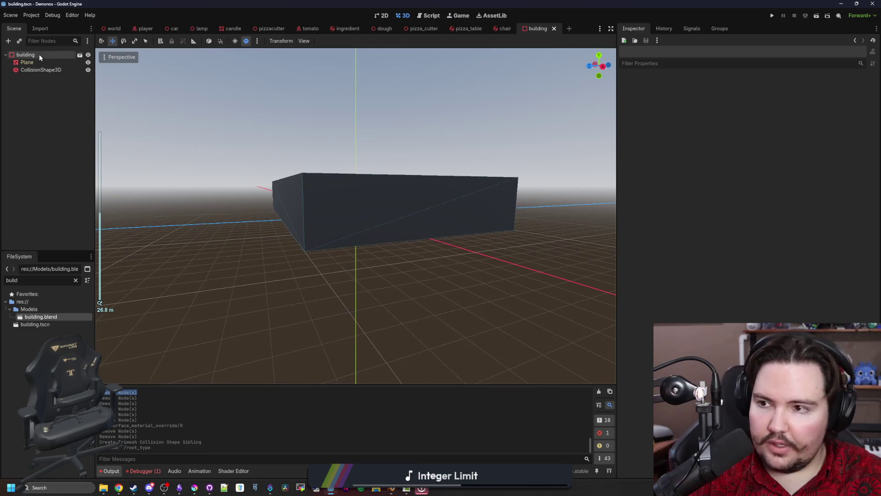
left_click(26, 55)
left_click(636, 185)
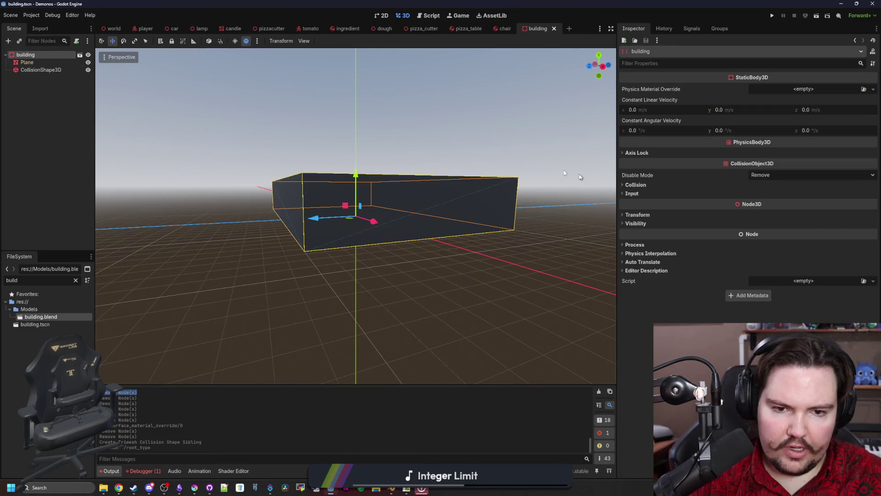
left_click(635, 185)
left_click(382, 16)
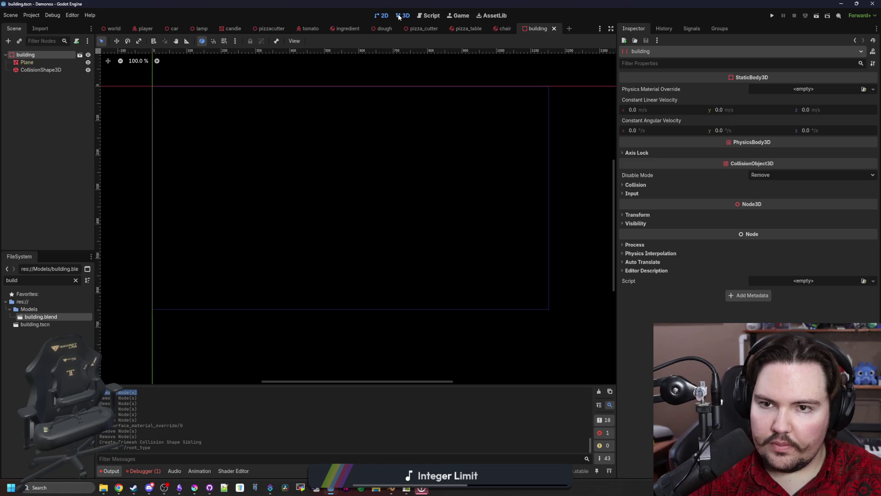
left_click(421, 89)
left_click(114, 28)
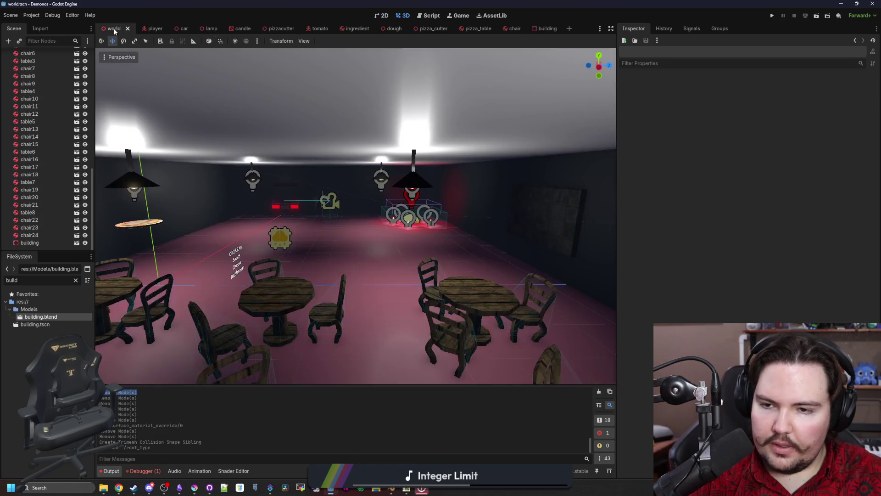
key("w")
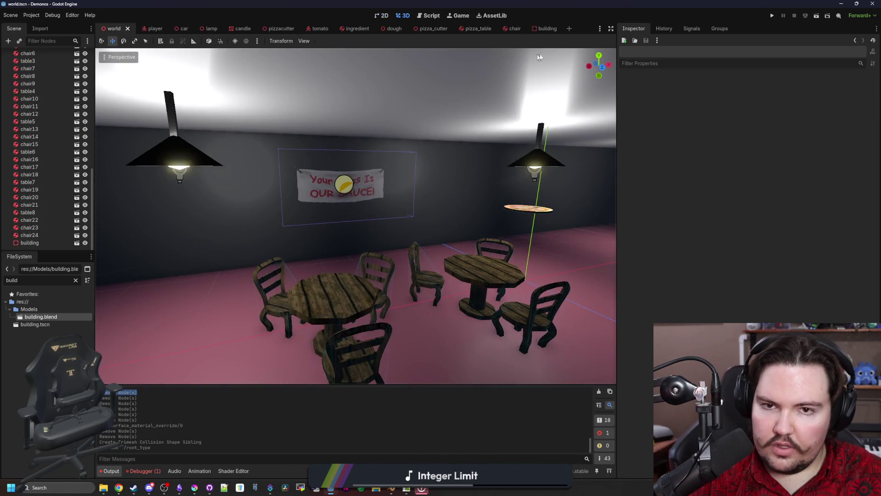
left_click(539, 29)
left_click(28, 62)
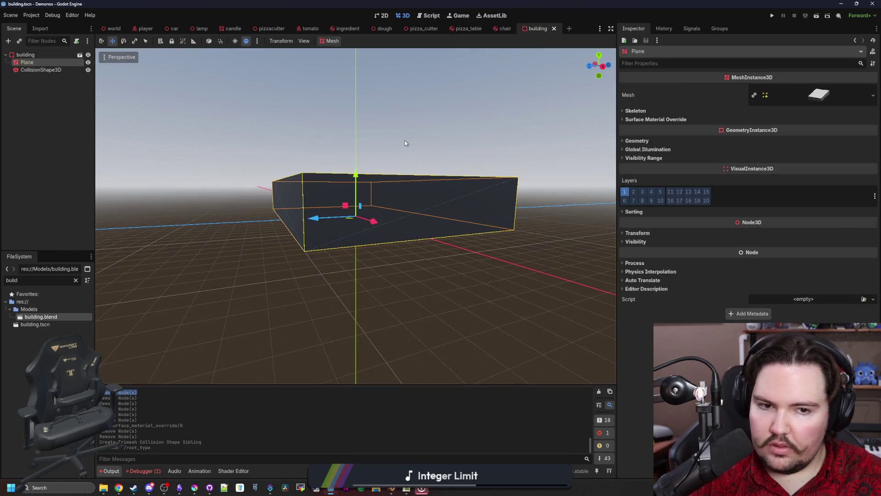
Step: Assign floor.tres, brick.tres and ceiling.tres to the Plane's surface override slots 0, 1 and 2
left_click(671, 118)
left_click(75, 280)
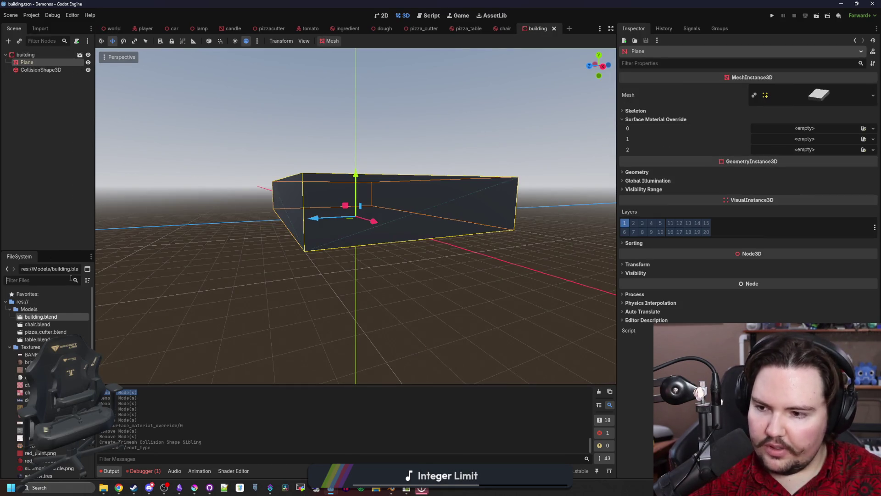
type("floor")
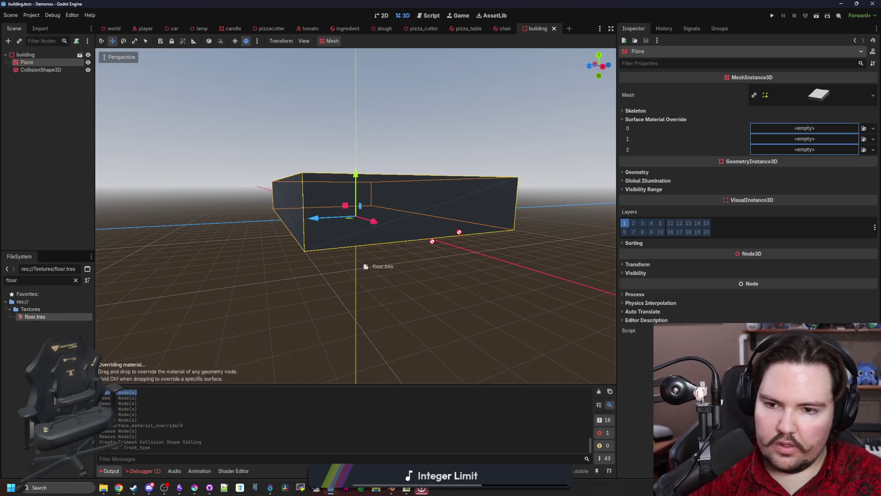
left_click_drag(34, 316, 805, 128)
scroll(475, 176, "up", 5)
scroll(474, 177, "up", 2)
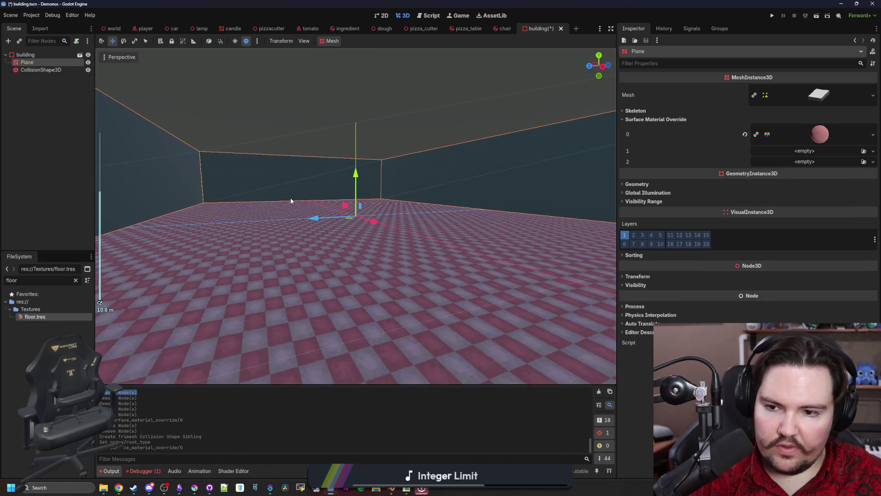
left_click(75, 280)
type("wal")
key("BackSpace")
key("BackSpace")
key("BackSpace")
type("bri")
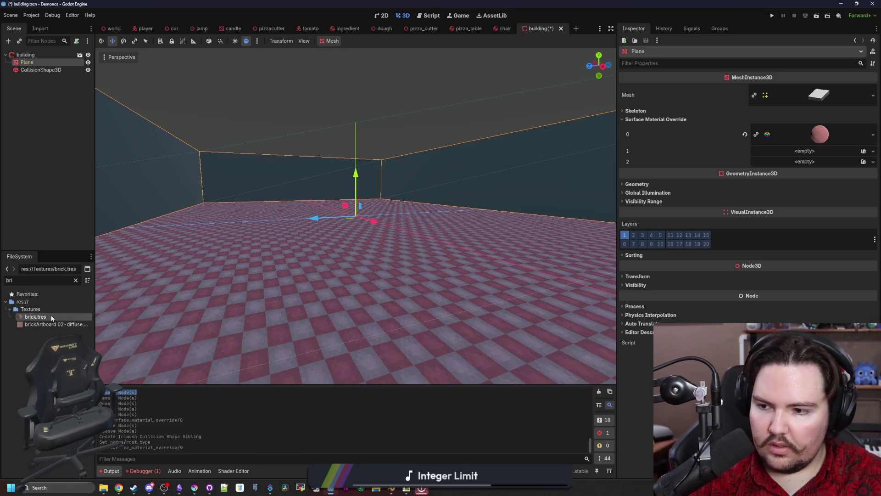
left_click_drag(34, 316, 804, 151)
key("BackSpace")
key("BackSpace")
key("BackSpace")
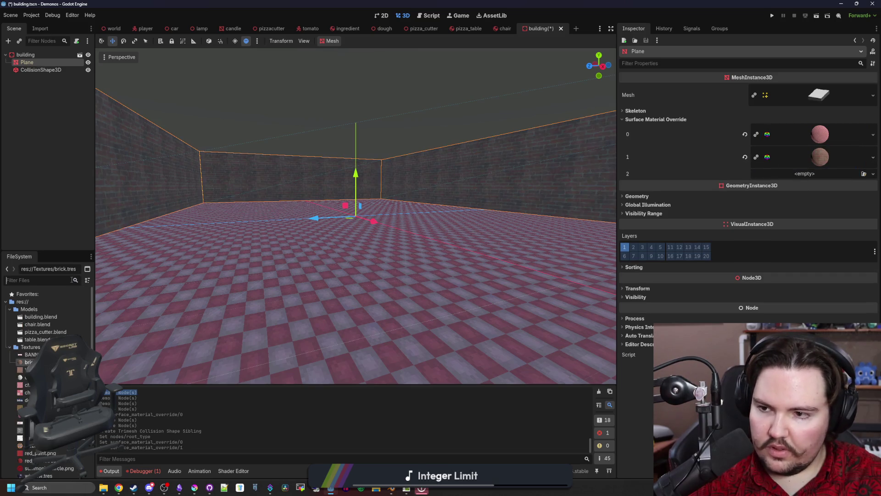
type("ceil")
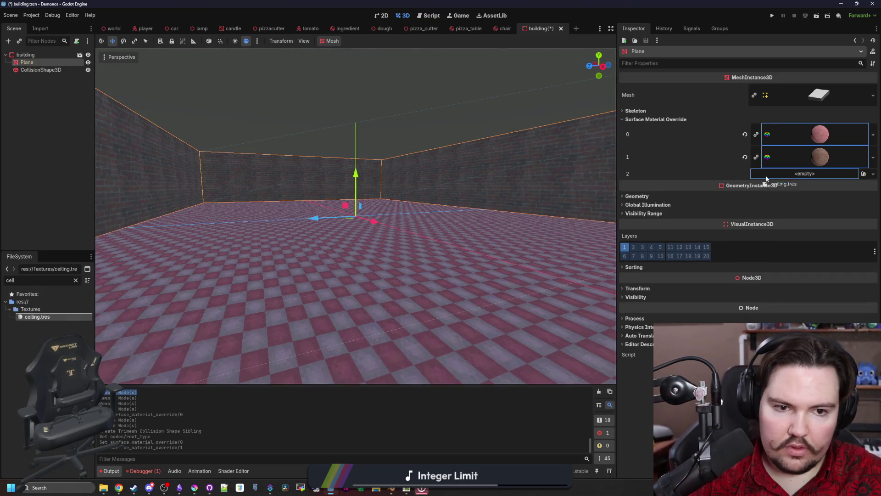
left_click_drag(51, 316, 803, 179)
left_click(50, 316)
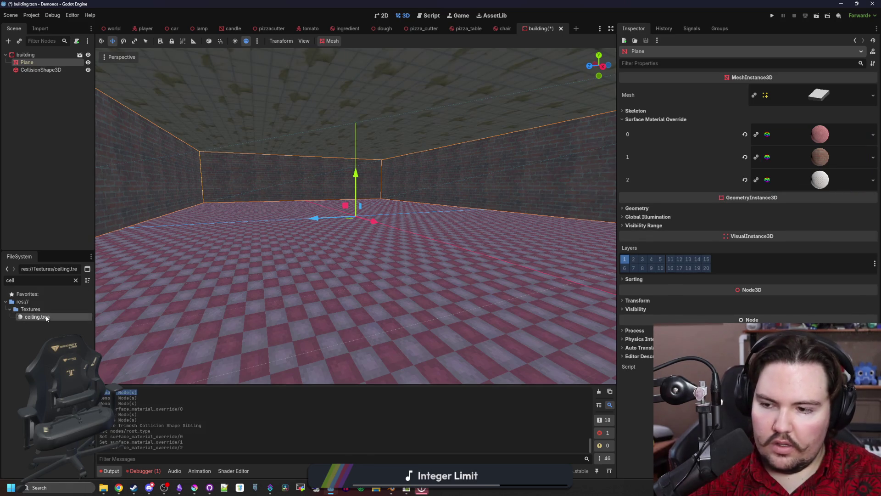
scroll(747, 207, "down", 4)
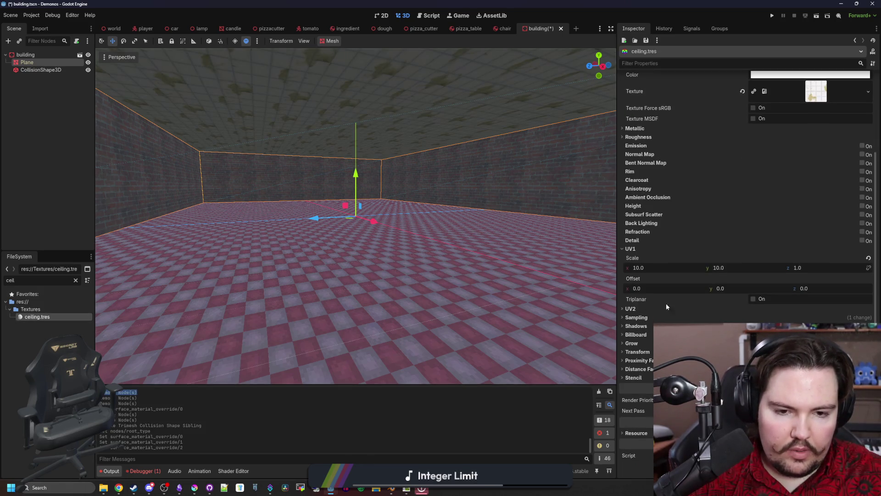
Step: Enable UV1 triplanar on ceiling.tres and settle its UV scale at 0.25 after trying 0.1
left_click(753, 300)
left_click(654, 267)
type("1")
key("Return")
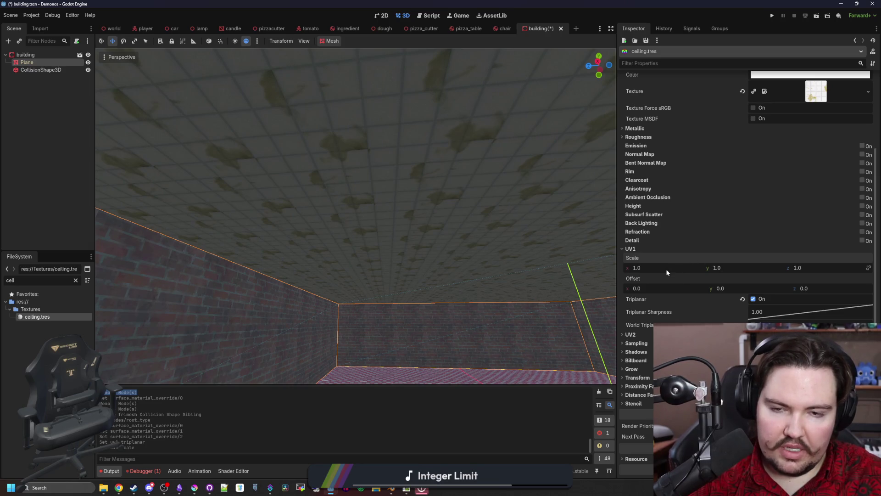
type("0.1")
key("Return")
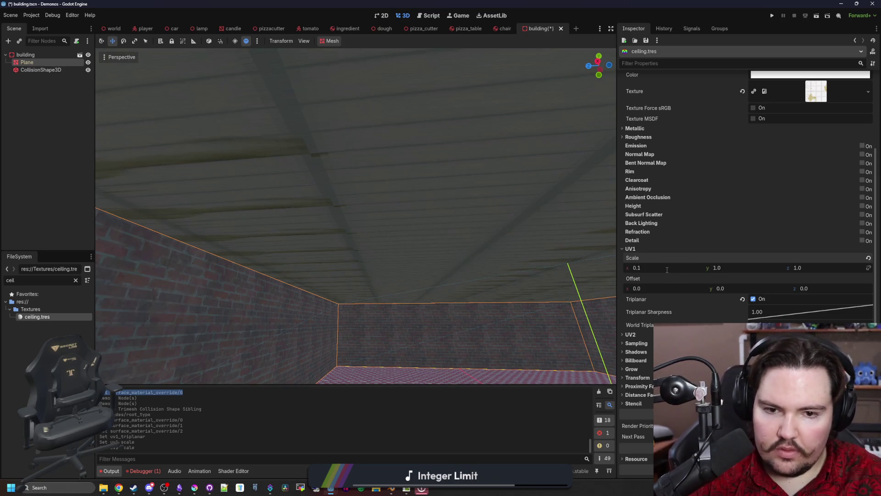
type("0.1")
key("Return")
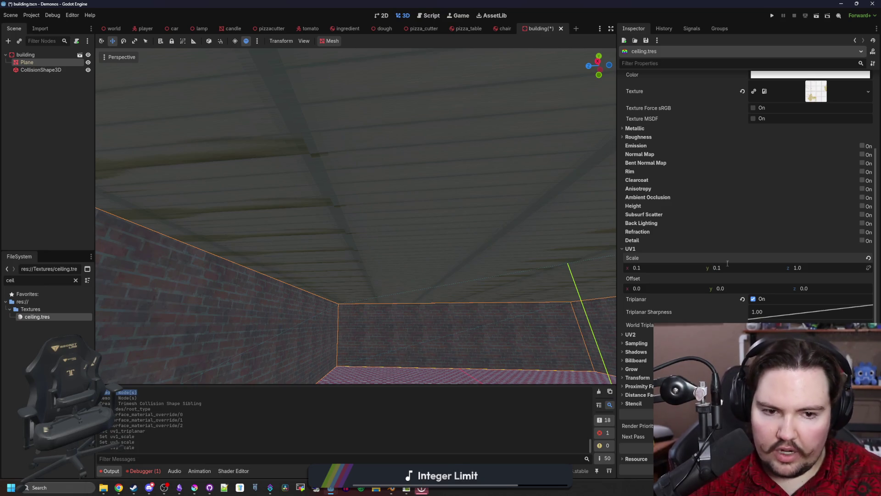
type("0.1")
key("Return")
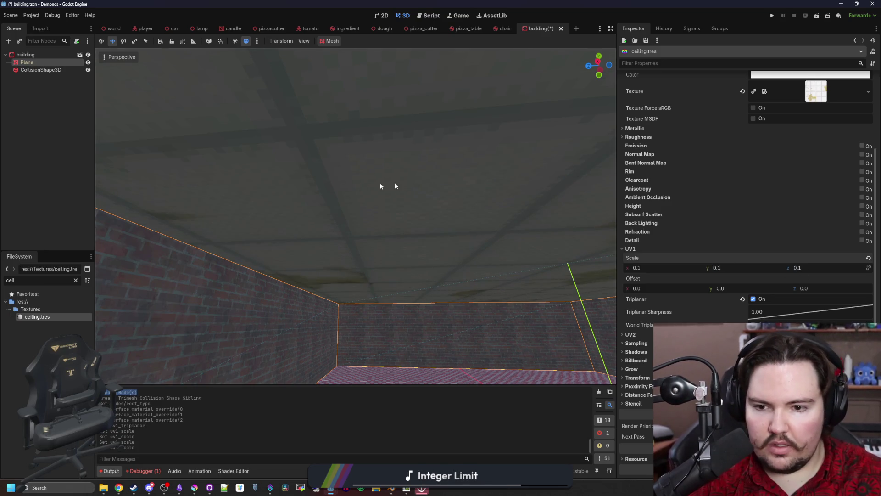
key("s")
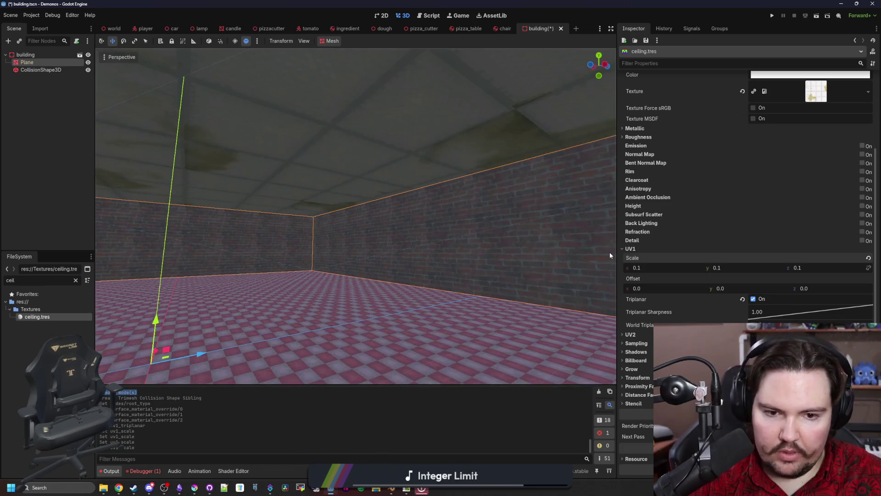
type("0.25")
key("Return")
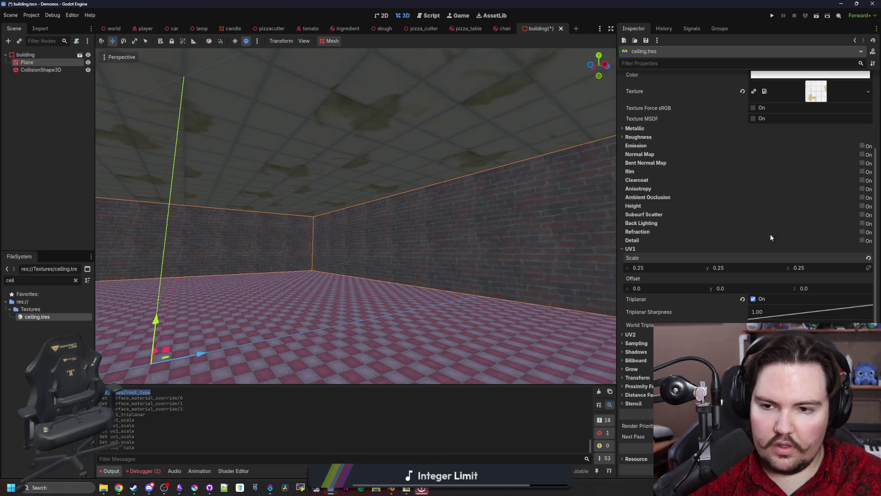
key("ctrl+KP_3")
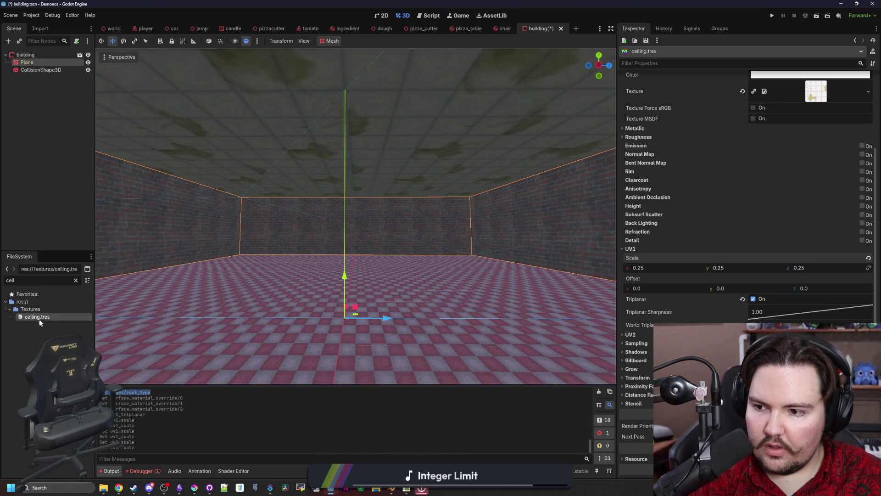
left_click(76, 280)
type("floor")
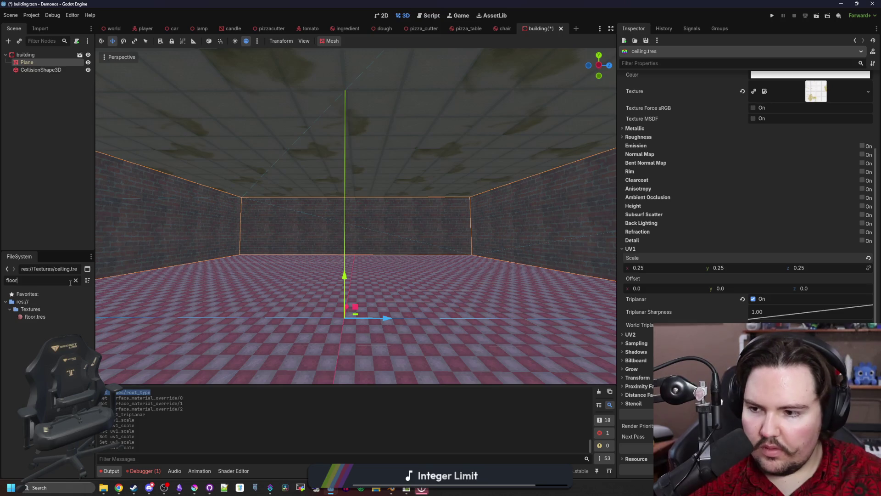
left_click(35, 316)
scroll(708, 301, "down", 5)
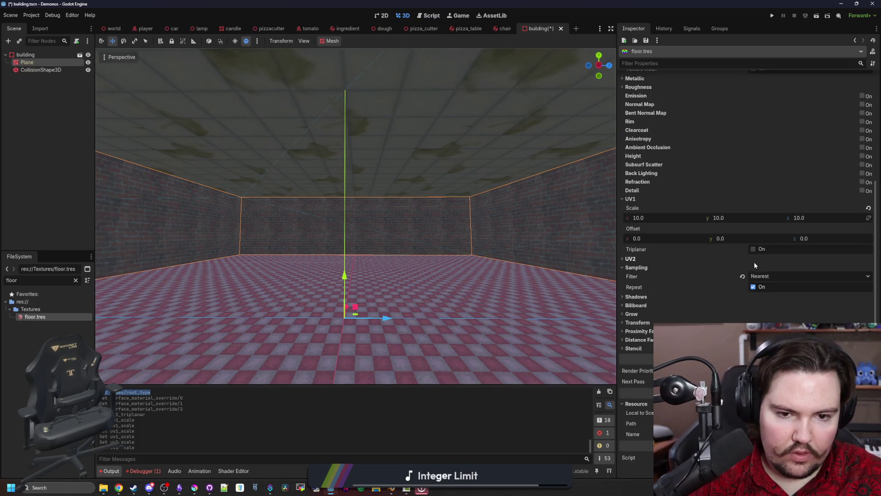
Step: Enable UV1 triplanar on floor.tres with a 0.5 UV scale on x, y and z
left_click(755, 249)
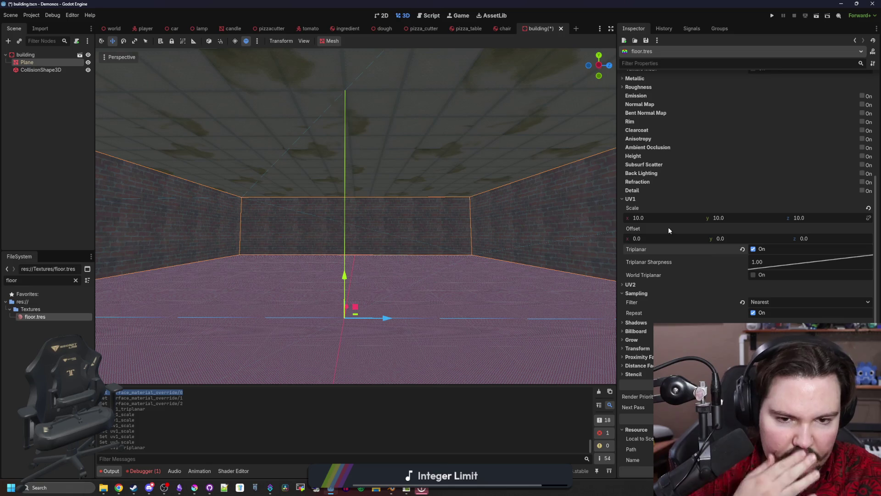
left_click(691, 217)
type("1")
key("Tab")
type("11")
key("Return")
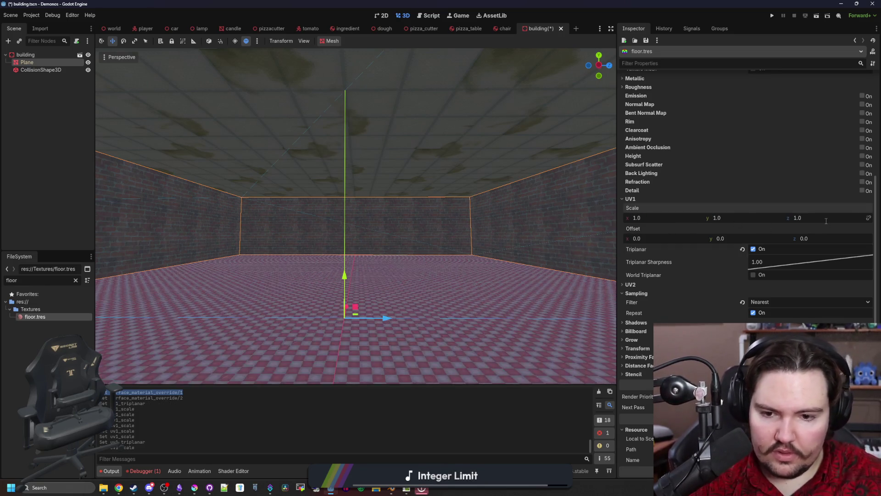
key("shift+f")
type("0.")
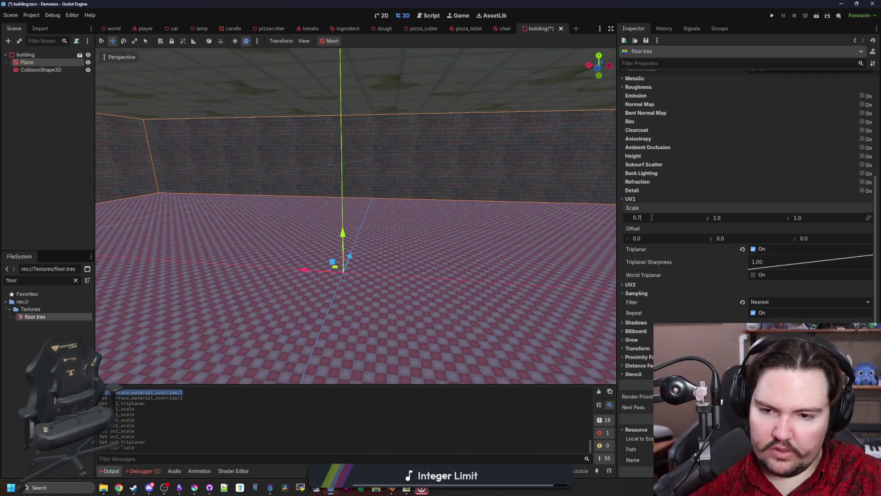
type("5")
key("Tab")
type("0.5")
key("Tab")
type("0.5")
key("Return")
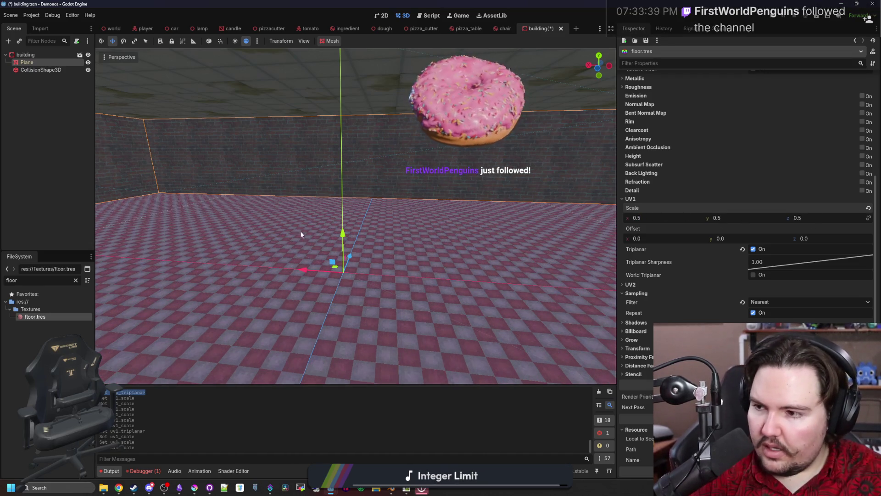
Step: Save the building scene while looking over the textured room
left_click_drag(301, 232, 440, 243)
key("ctrl+s")
key("ctrl+s")
left_click_drag(315, 211, 413, 207)
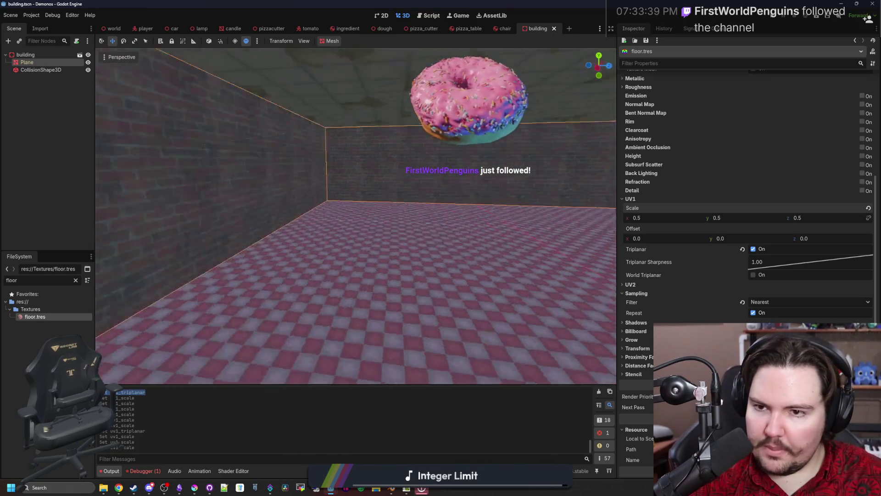
key("ctrl+s")
left_click_drag(285, 233, 335, 240)
key("ctrl+s")
Step: Return to the pizzeria world scene, save it and run the project
left_click(114, 28)
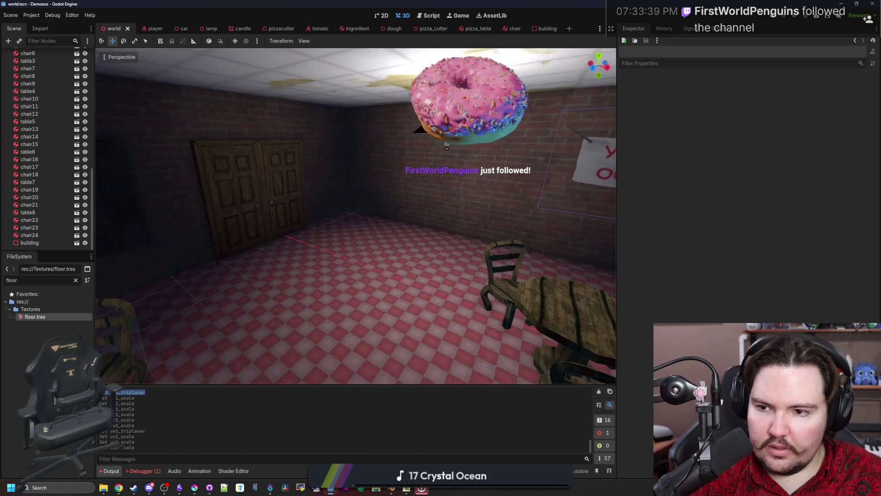
left_click_drag(446, 146, 413, 227)
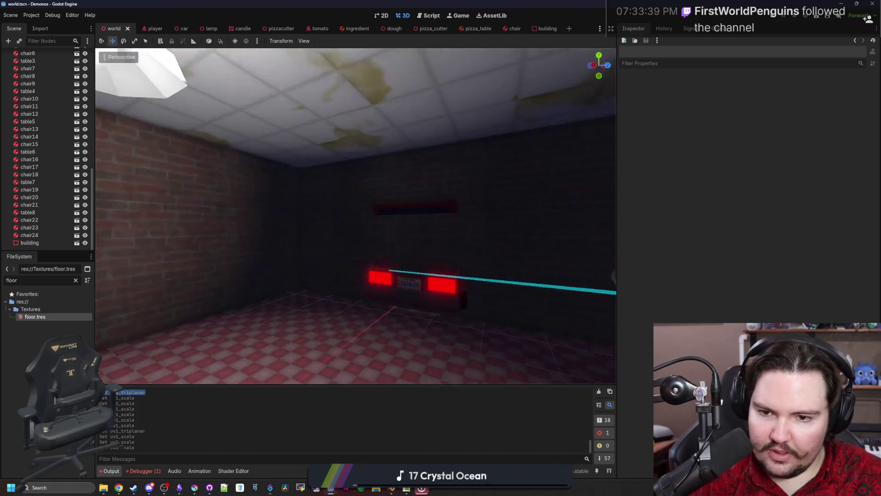
left_click(397, 274)
scroll(397, 273, "down", 10)
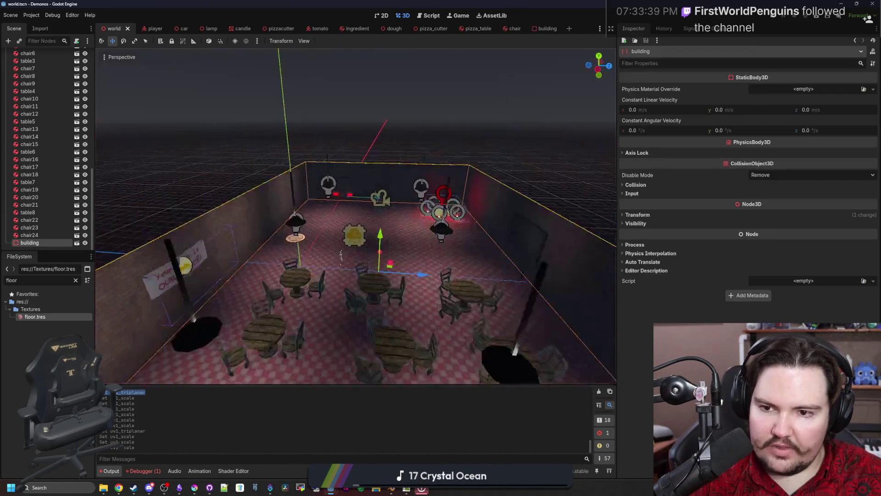
key("ctrl+s")
left_click(777, 15)
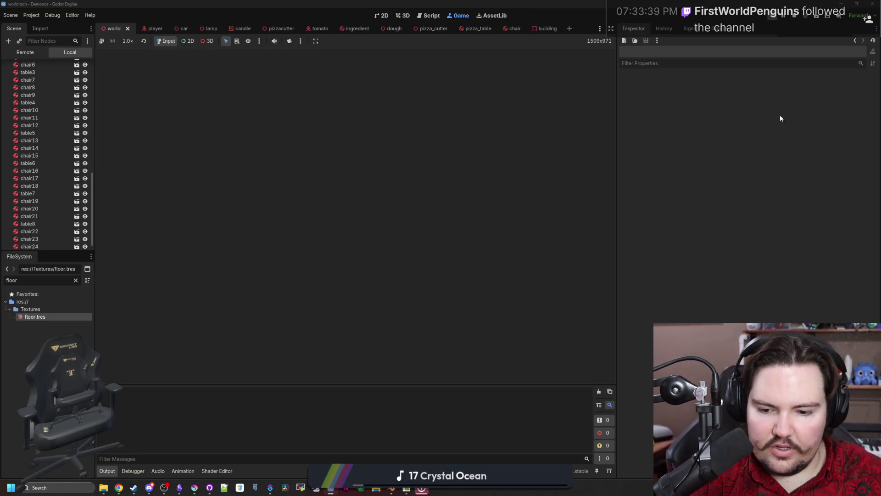
Step: Walk the player around the room past the brick walls and chairs to check the textures
mouse_move(358, 374)
left_mouse_down()
mouse_move(359, 215)
mouse_move(341, 382)
left_mouse_up()
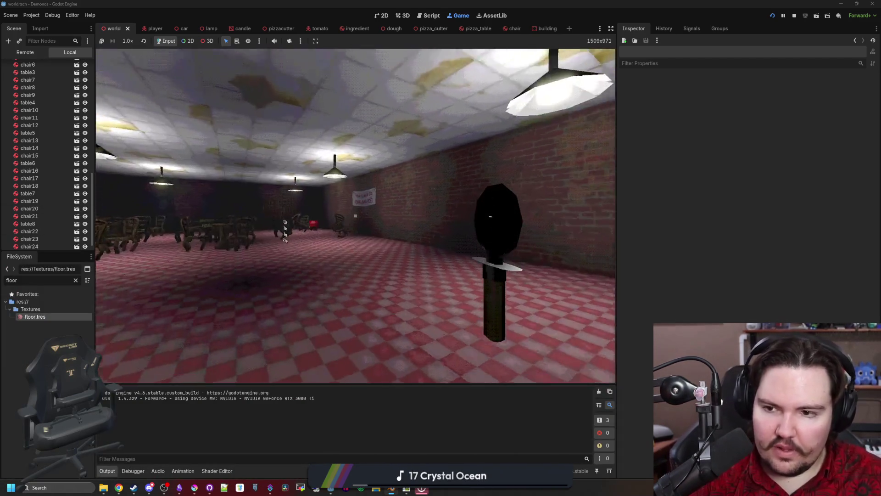
key("w")
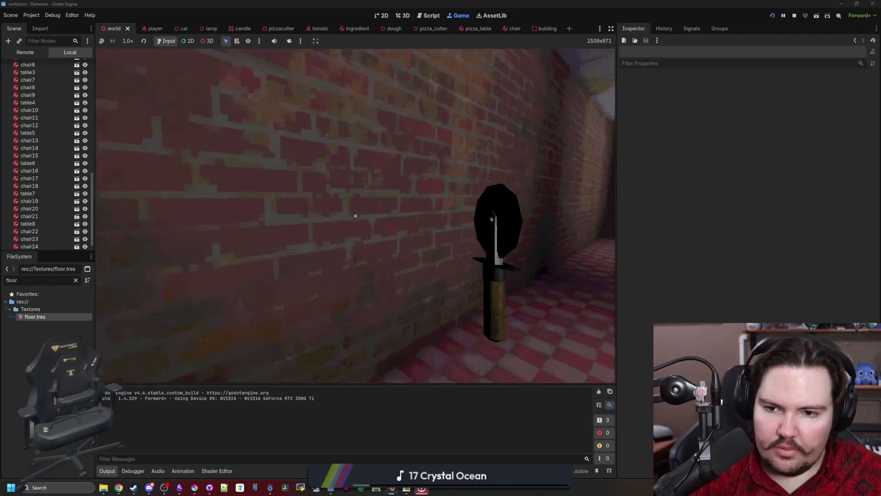
key("w")
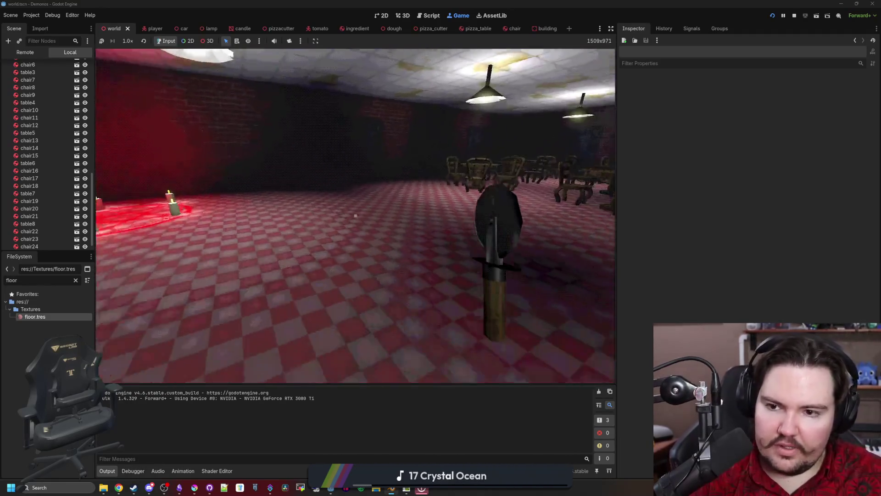
key("w")
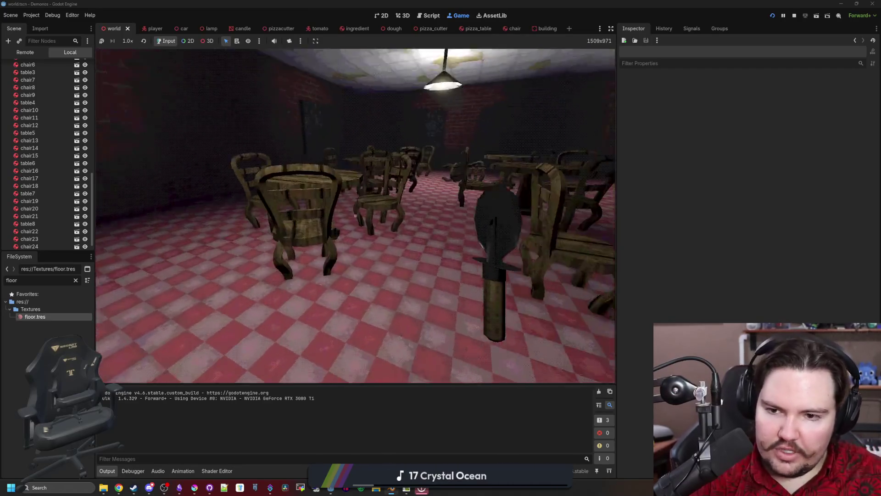
key("w")
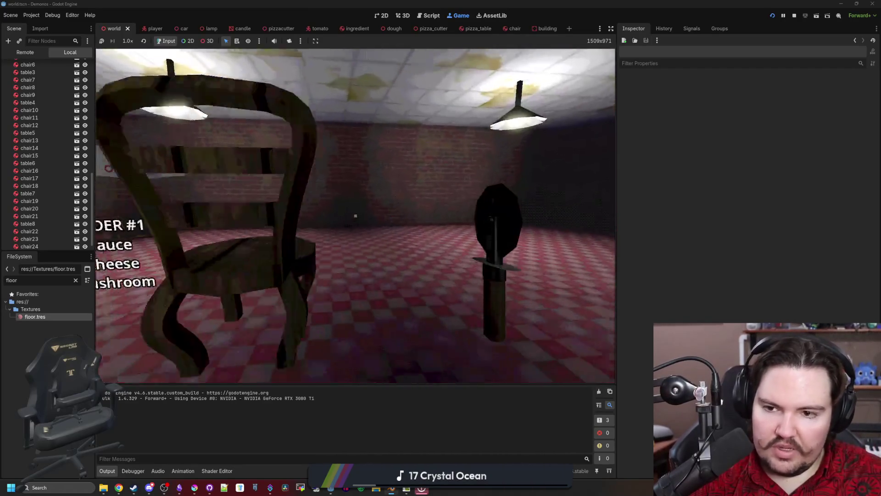
key("w")
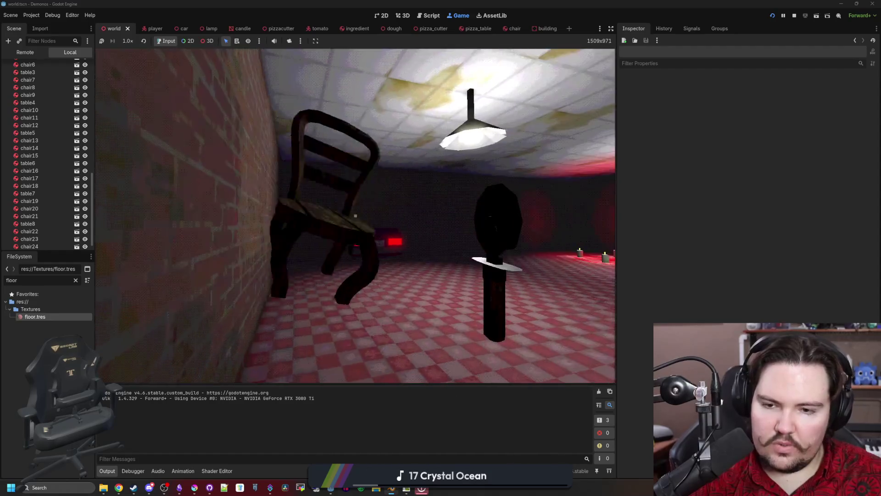
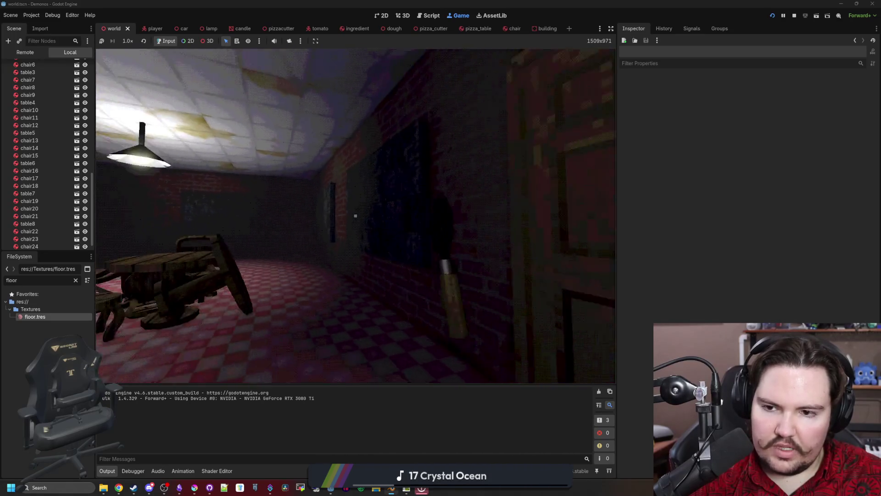
Step: Walk through the running game, then stop the test run and save the scene
key("2")
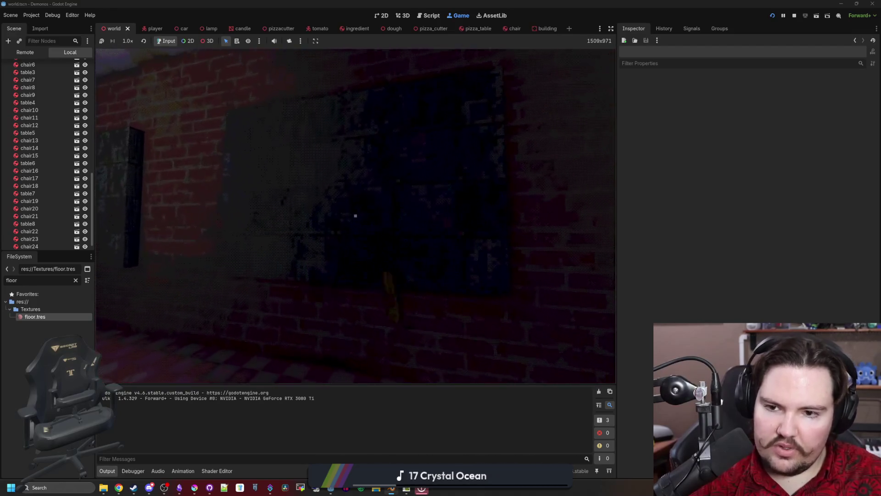
key("w")
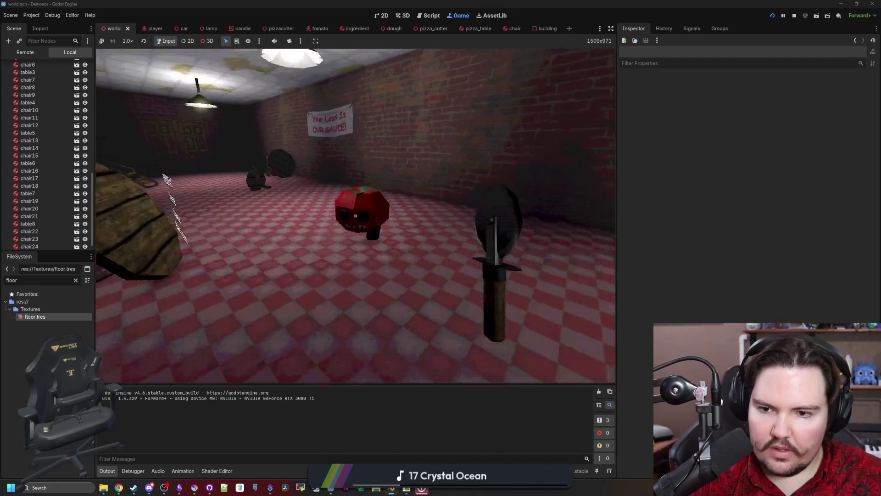
key("e")
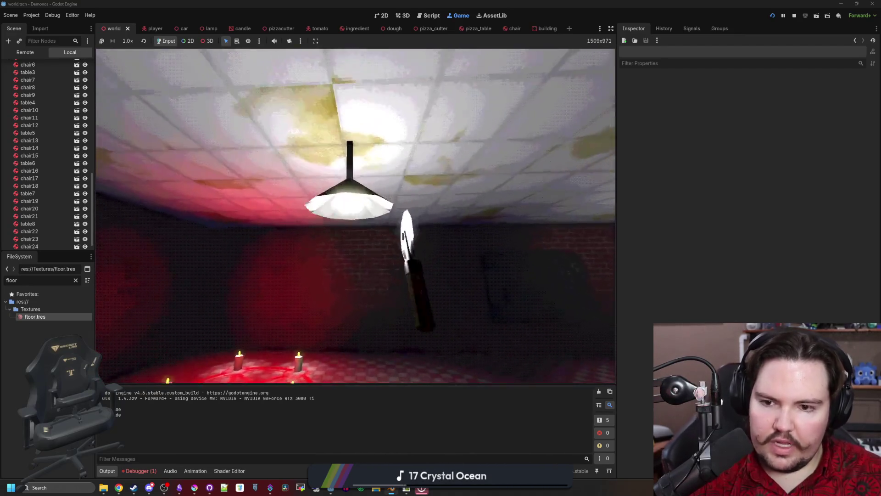
key("F8")
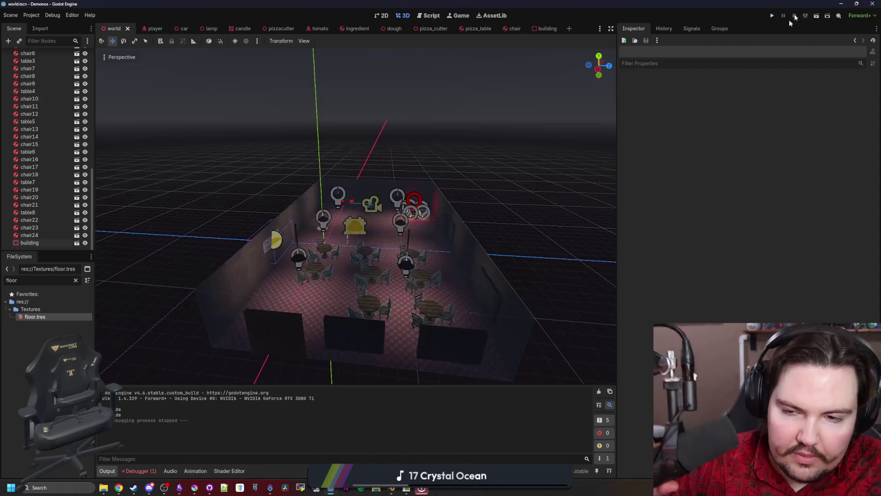
key("ctrl+s")
Step: Find and load lamp.tscn from the FileSystem, then bring Blender up full screen
left_click(76, 280)
type("lamp")
double_click(41, 318)
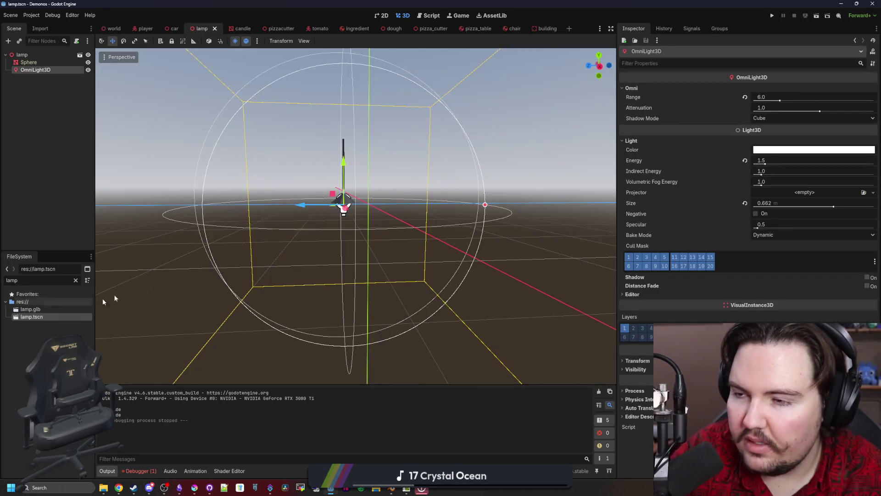
left_click(318, 235)
scroll(337, 208, "up", 5)
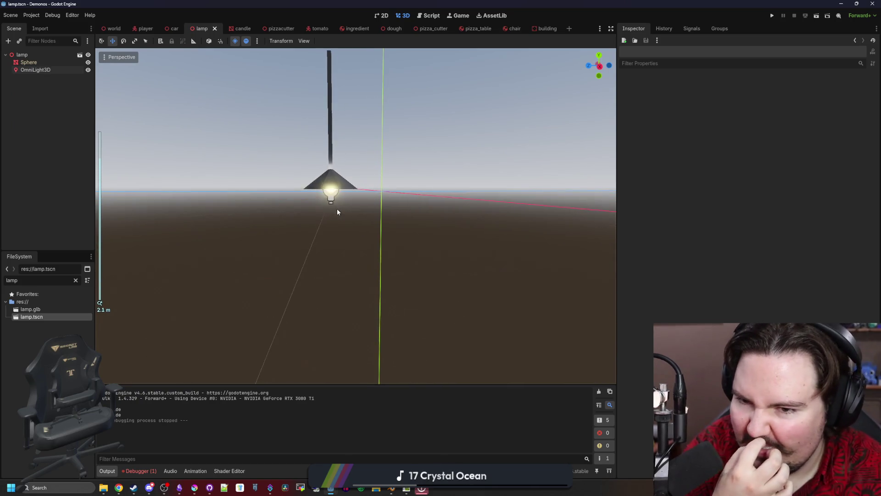
left_click(392, 489)
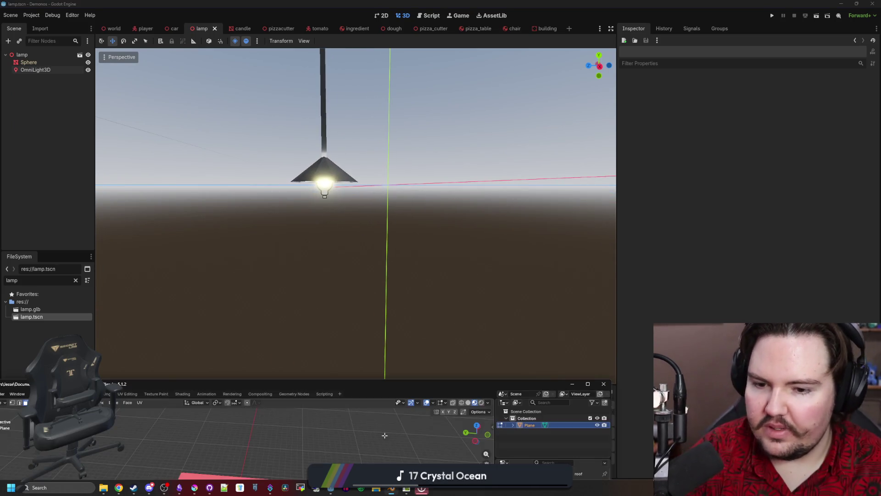
double_click(367, 384)
Step: Start a new General scene and cancel an accidental file-open in the Models folder
left_click(14, 12)
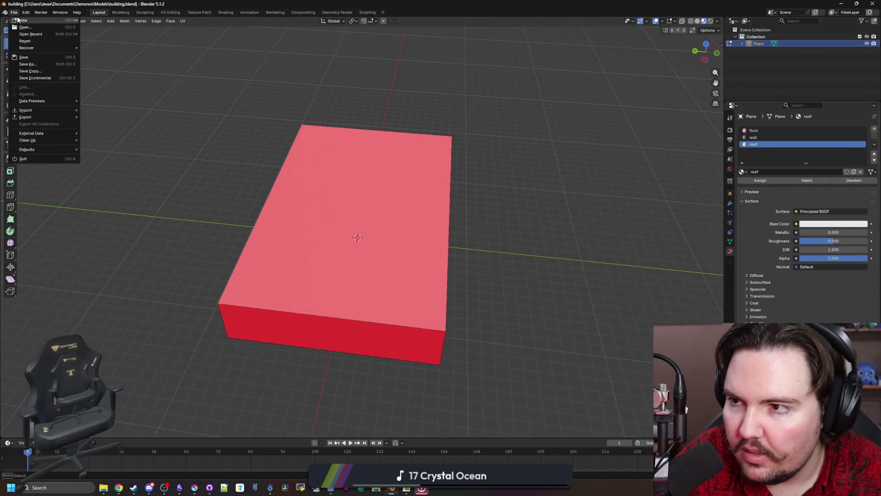
left_click(95, 20)
left_click(14, 12)
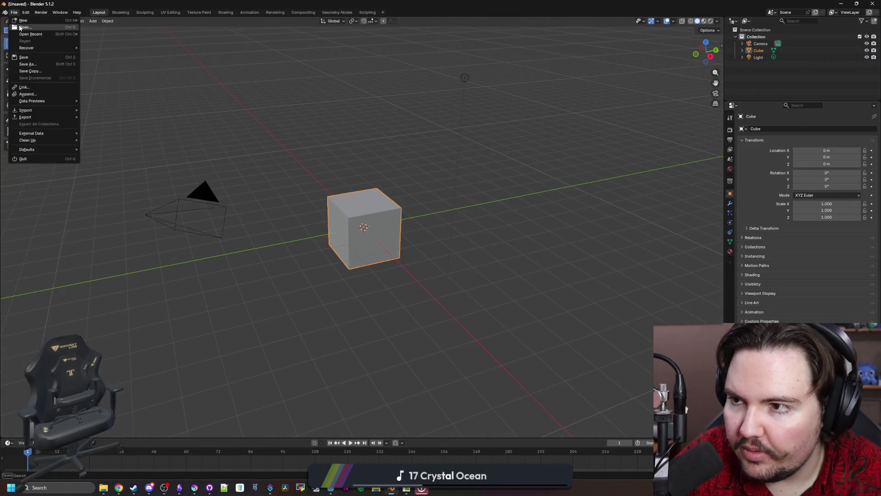
left_click(21, 28)
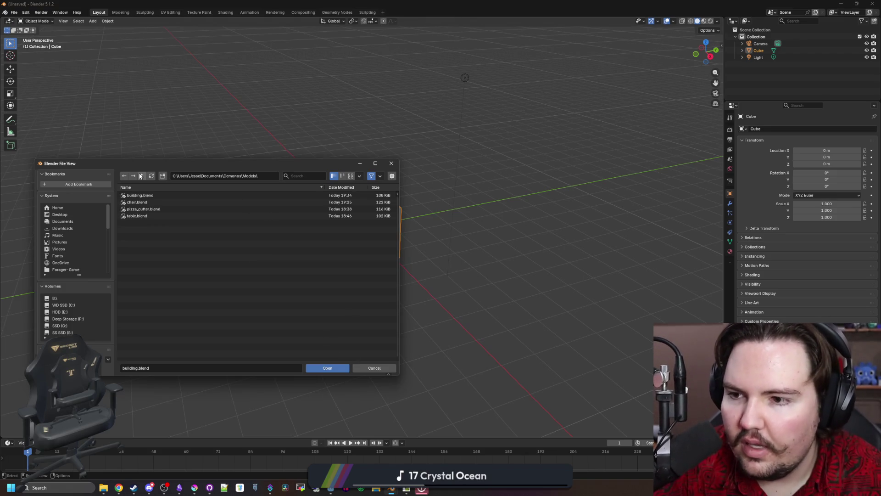
double_click(138, 203)
left_click(374, 368)
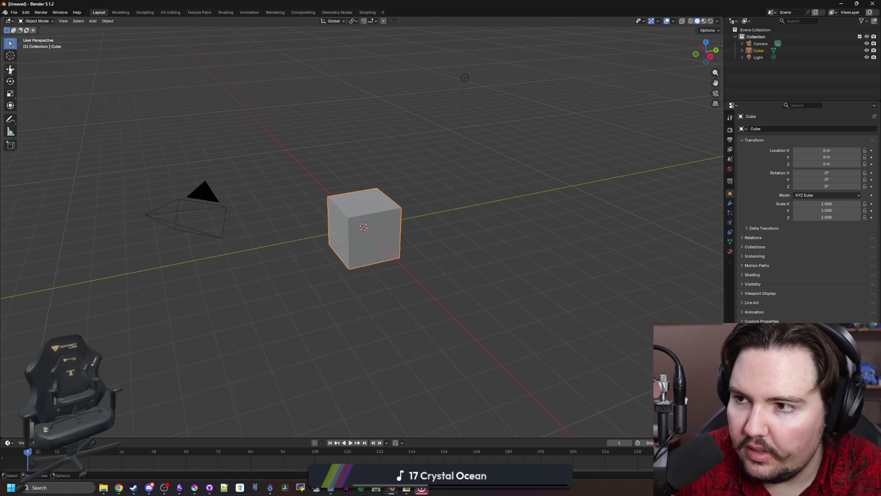
Step: Import lamp.glb as glTF 2.0 from the Documents\Demonos folder
left_click(13, 12)
mouse_move(27, 110)
left_click(114, 179)
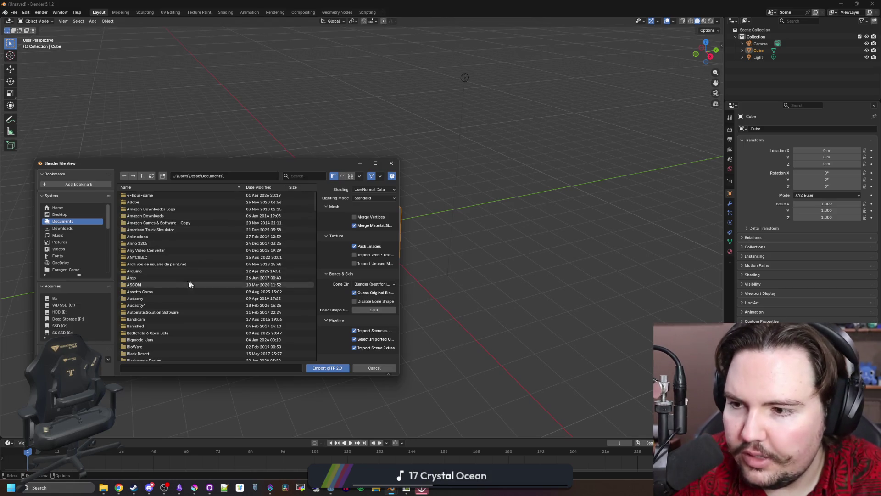
scroll(133, 227, "up", 1)
scroll(152, 236, "down", 10)
scroll(148, 276, "down", 5)
double_click(148, 291)
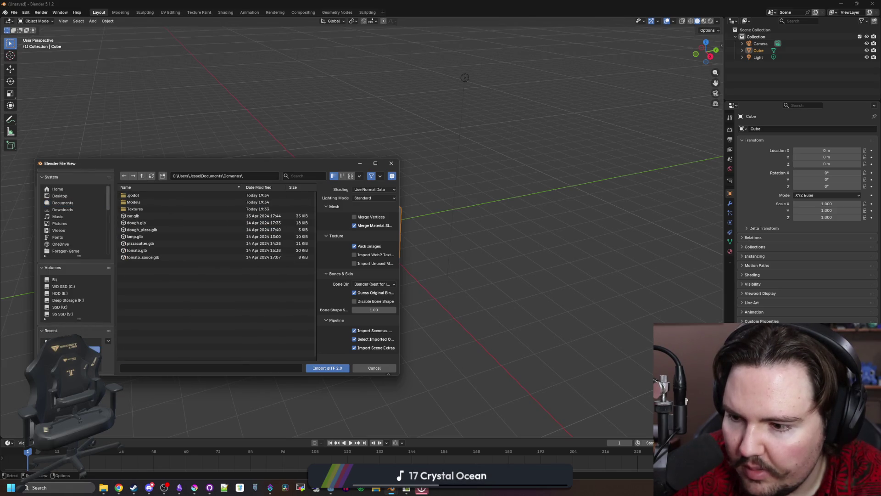
double_click(144, 236)
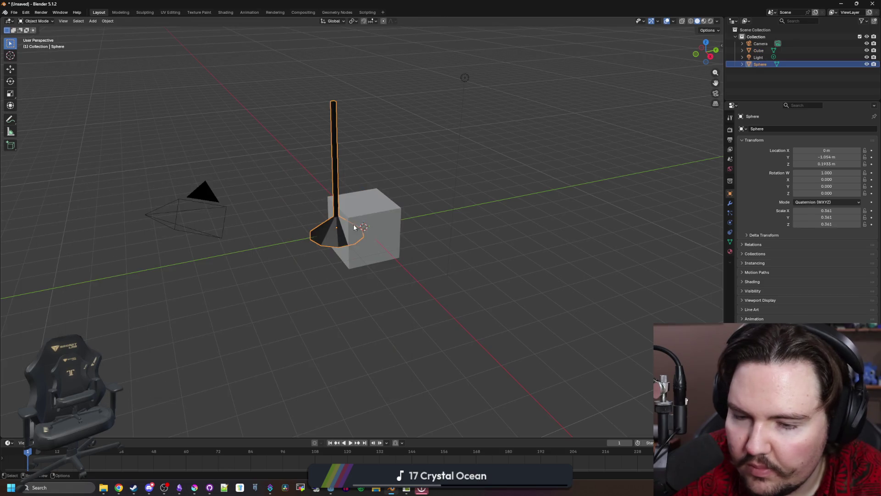
Step: Delete the default cube and give the imported lamp Shade Auto Smooth
left_click(336, 226)
key("Delete")
left_click(336, 226)
scroll(358, 276, "up", 3)
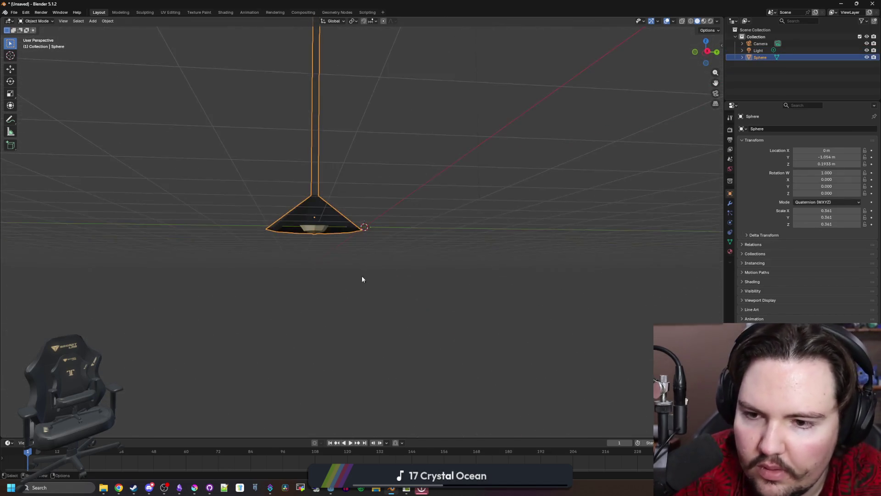
scroll(381, 255, "up", 2)
scroll(381, 248, "up", 2)
key("Tab")
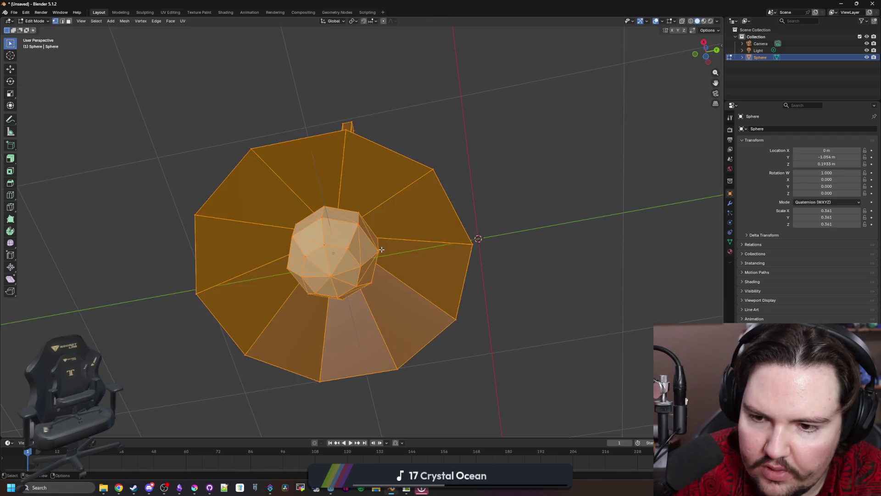
key("Tab")
right_click(330, 229)
left_click(330, 229)
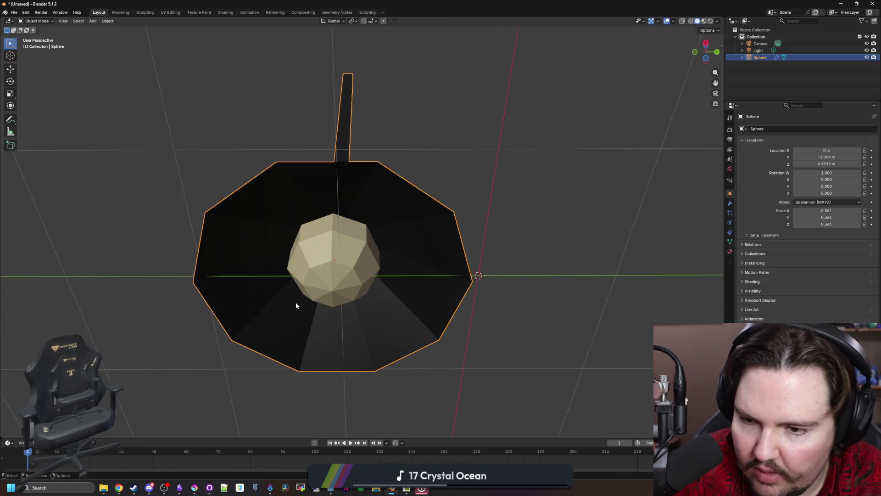
Step: Merge the lamp's overlapping vertices by distance via Mesh > Clean Up
key("Tab")
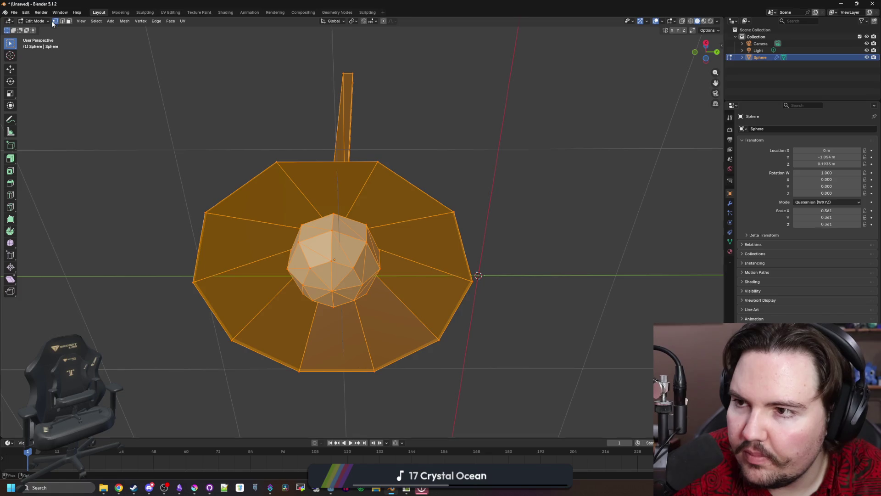
left_click(129, 22)
mouse_move(149, 182)
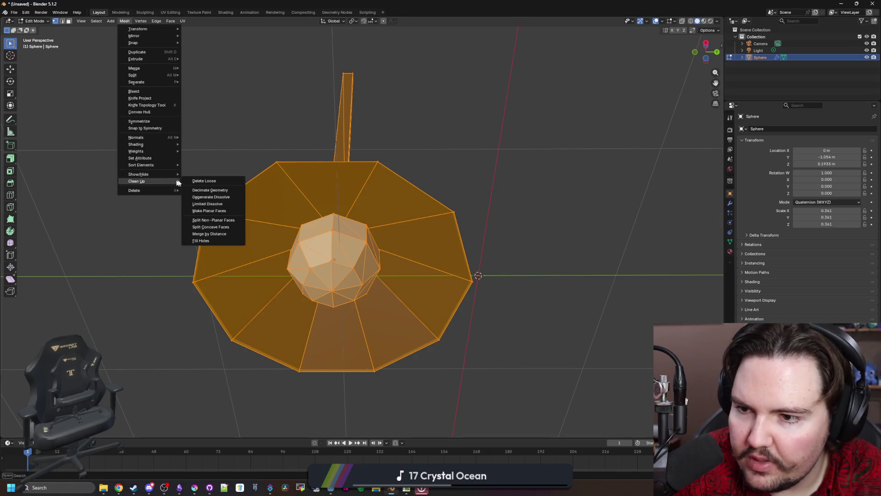
left_click(213, 238)
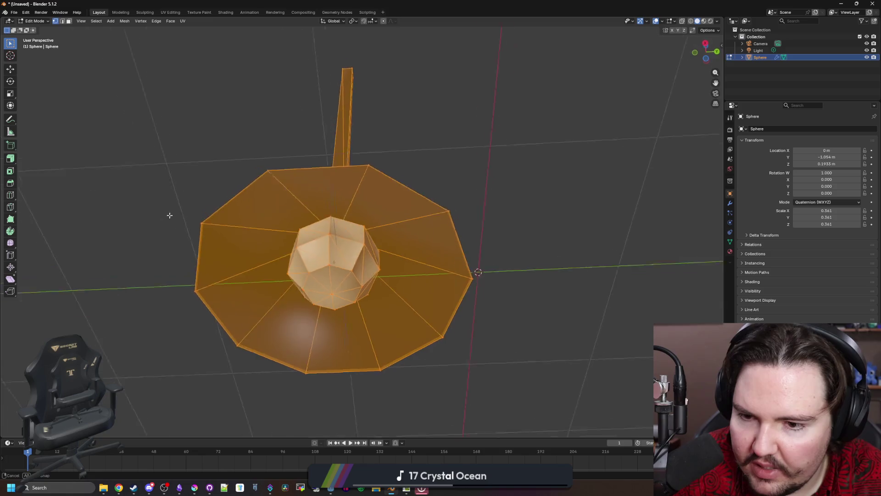
left_click(127, 22)
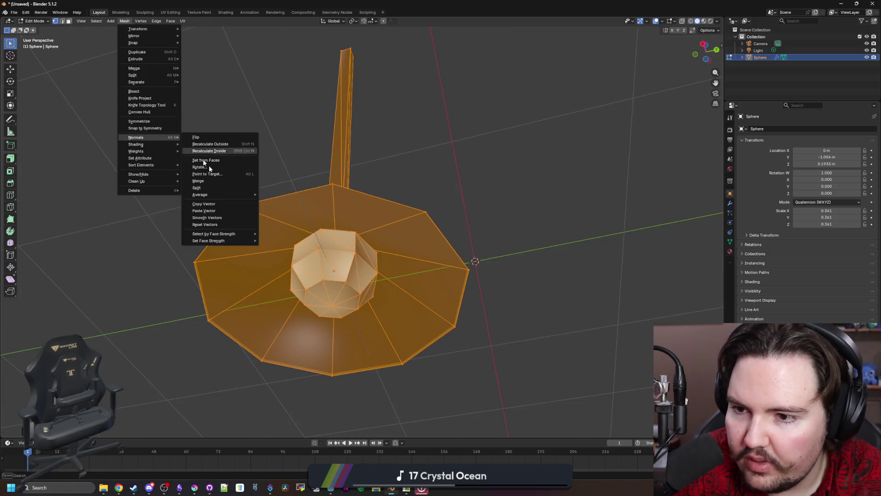
mouse_move(138, 181)
left_click(207, 226)
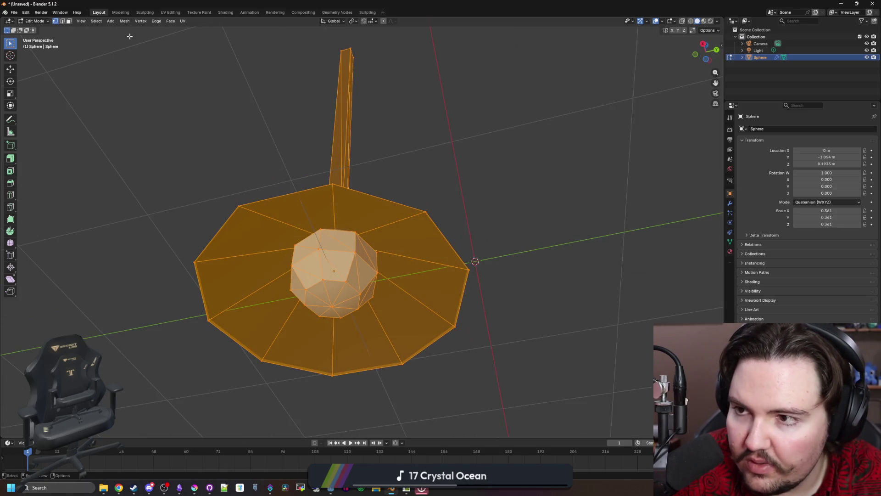
left_click(141, 21)
left_click(200, 142)
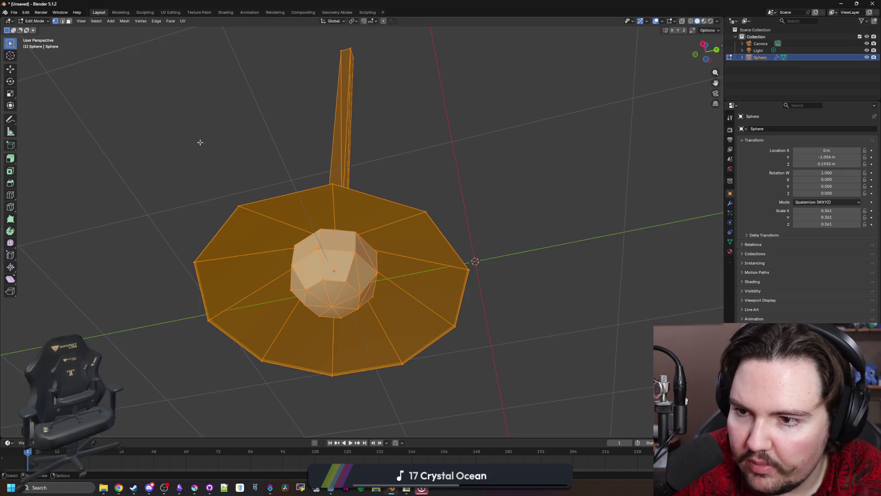
key("Tab")
Step: Inspect the lamp's rod and shade geometry from low and side-on angles
right_click(303, 210)
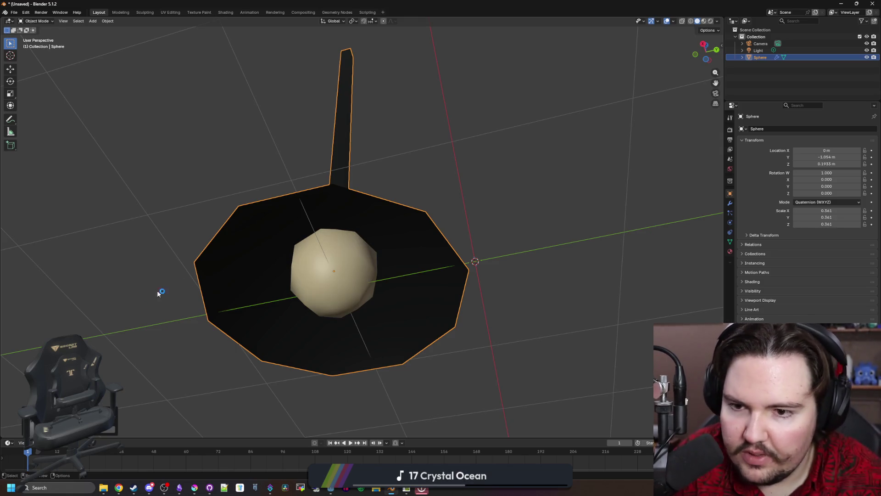
key("Tab")
left_click_drag(138, 306, 305, 345)
mouse_move(515, 229)
left_mouse_down()
mouse_move(361, 201)
mouse_move(380, 218)
left_mouse_up()
key("Tab")
scroll(381, 222, "up", 3)
left_click(380, 223)
key("Tab")
scroll(369, 218, "down", 5)
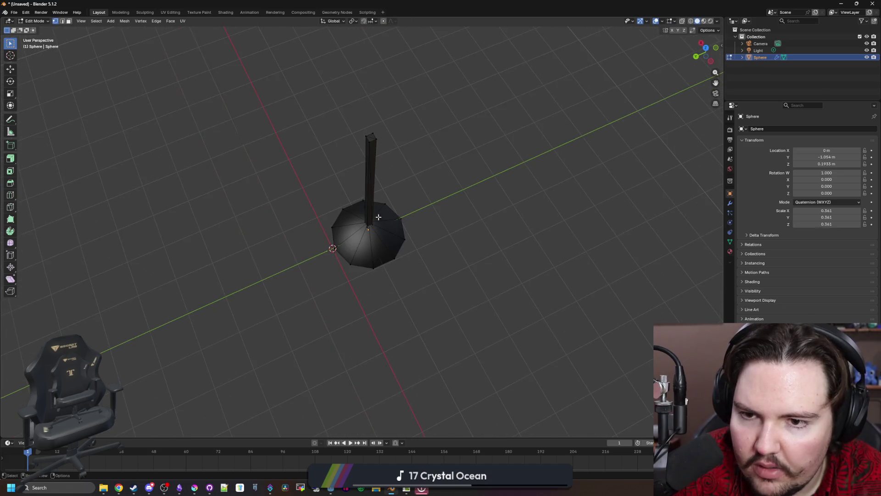
scroll(385, 116, "up", 2)
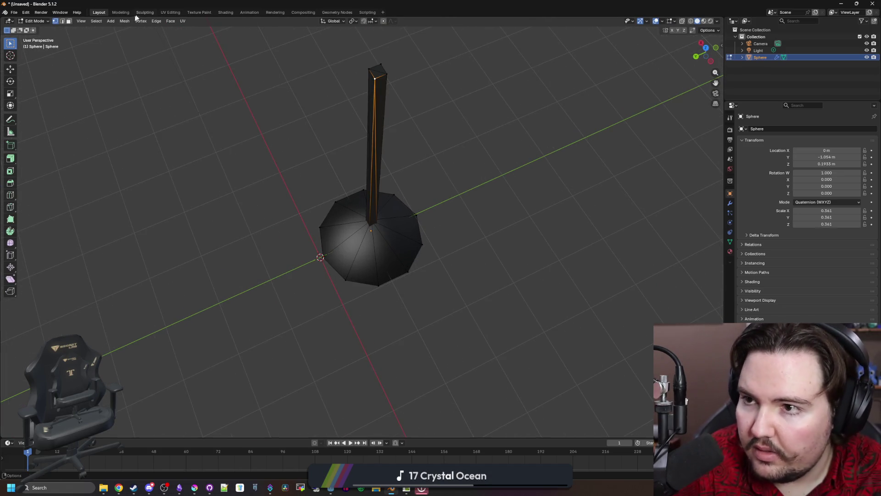
Step: Select the whole hanging pole with Select Linked and delete its vertices
left_click(97, 21)
mouse_move(115, 114)
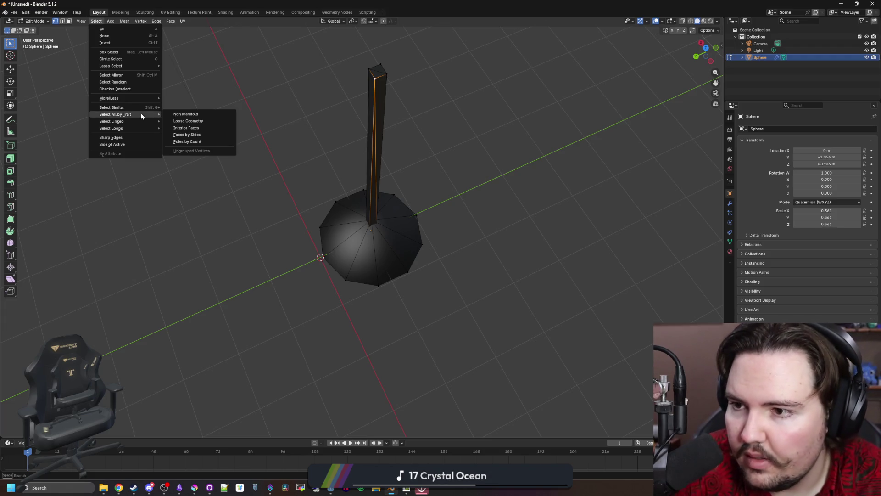
left_click(186, 122)
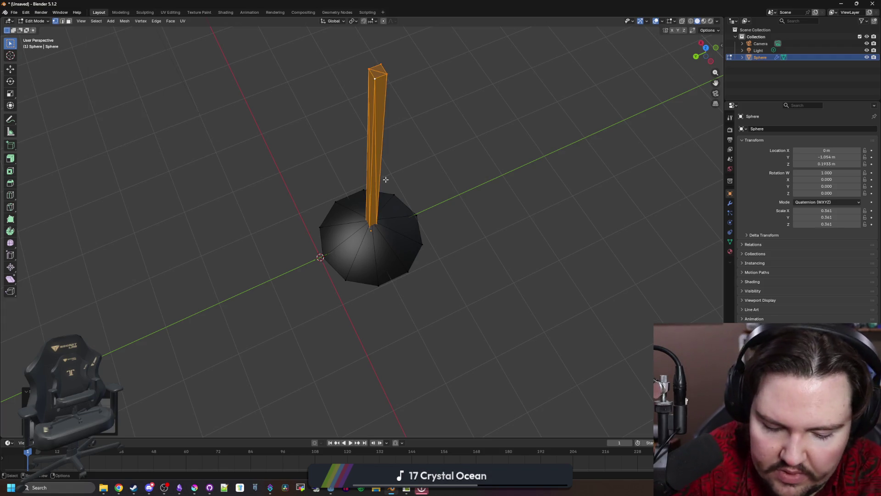
key("x")
left_click(383, 164)
key("Tab")
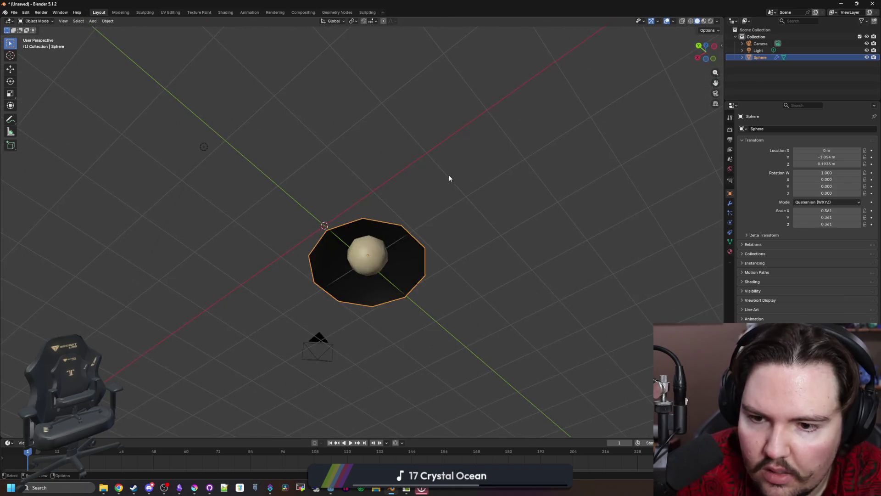
Step: Add a cylinder and scale it into a thin rod for the lamp
left_click(449, 178)
key("shift+a")
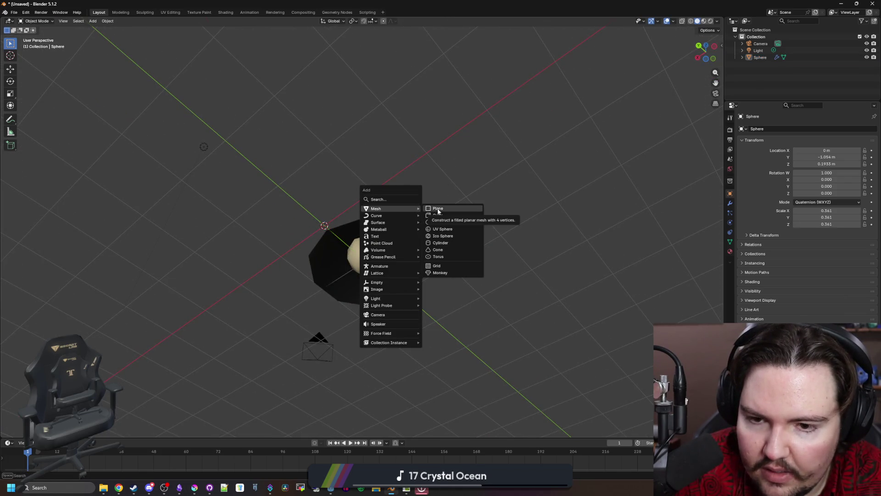
left_click(452, 242)
key("r")
mouse_move(180, 220)
left_mouse_down()
mouse_move(133, 314)
mouse_move(310, 286)
left_mouse_up()
left_click_drag(326, 354, 377, 326)
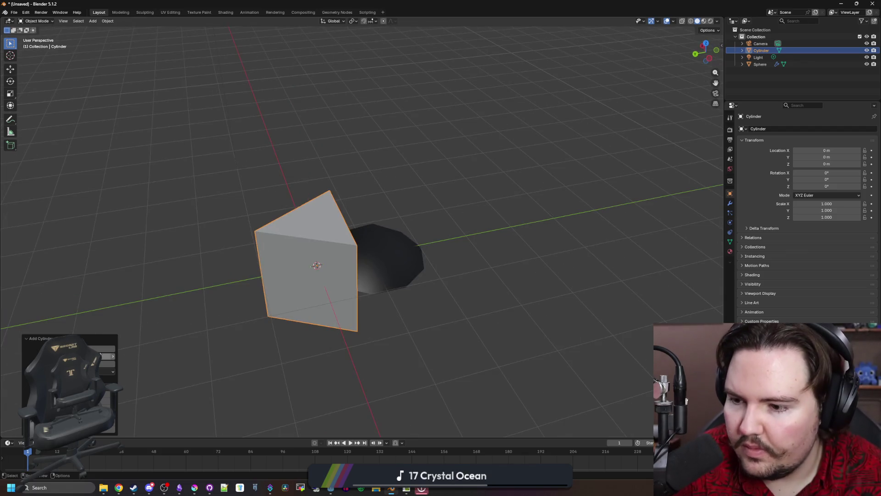
key("s")
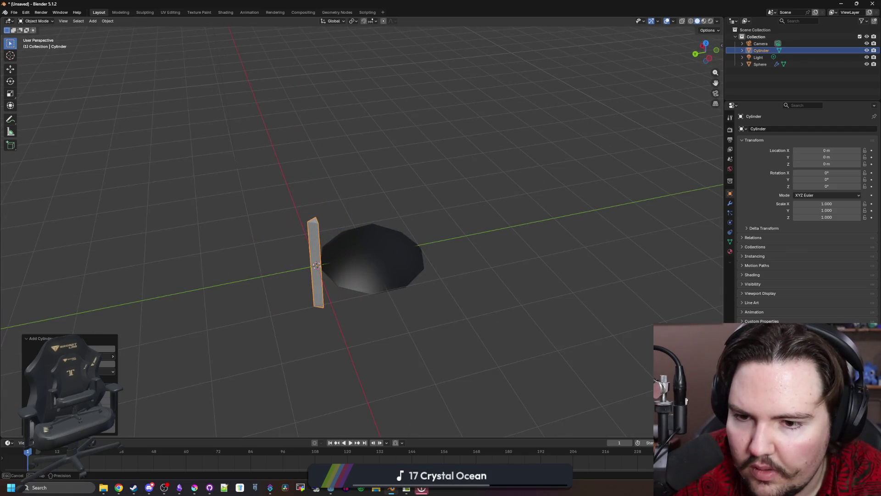
key("Return")
left_click_drag(317, 265, 387, 290)
left_click(399, 281)
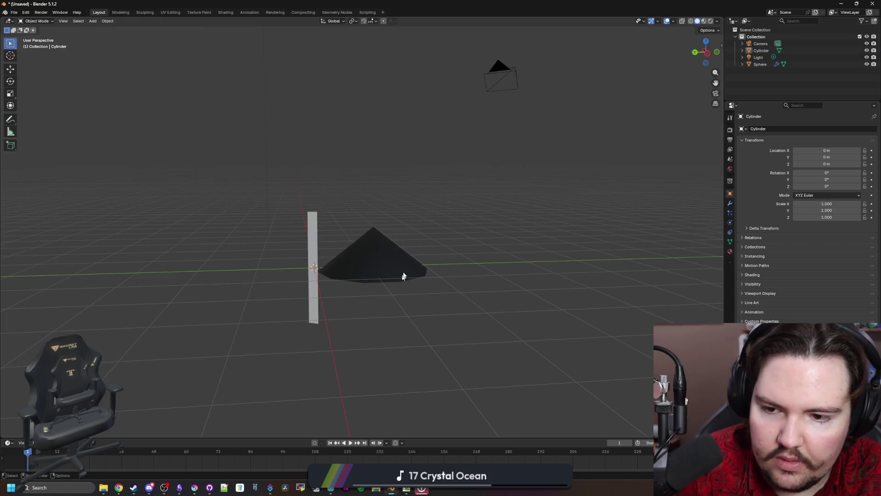
Step: Zero the Sphere shade's Y and Z location so it sits at the origin
double_click(846, 157)
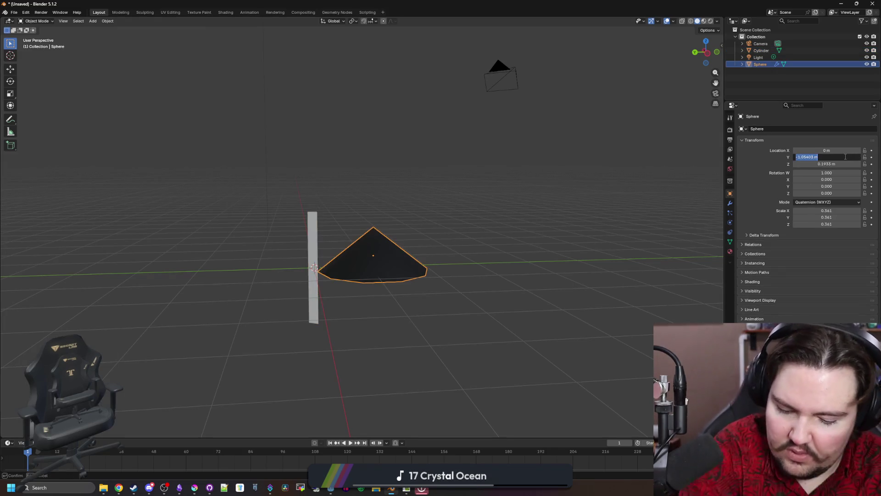
key("Tab")
type("0")
key("Return")
left_click_drag(475, 253, 448, 301)
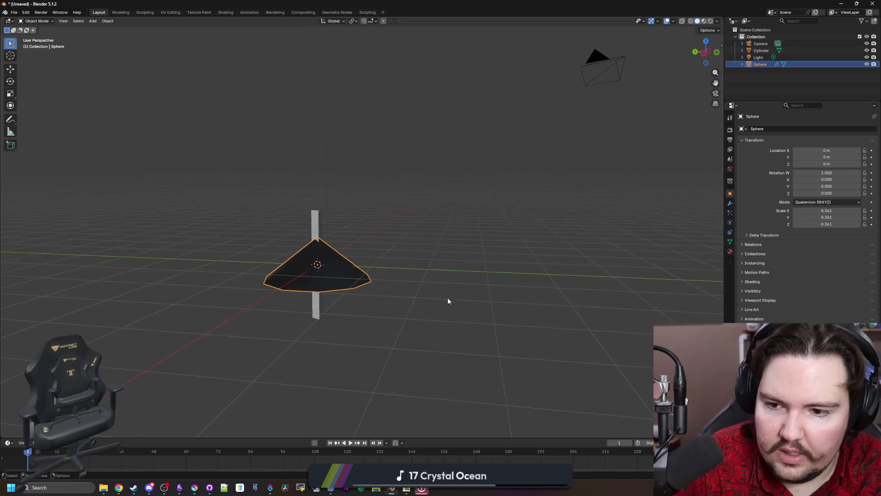
left_click(448, 301)
Step: Raise the rod's top along Z in edit mode to lengthen it upward
left_click(318, 233)
left_click_drag(399, 238, 400, 254)
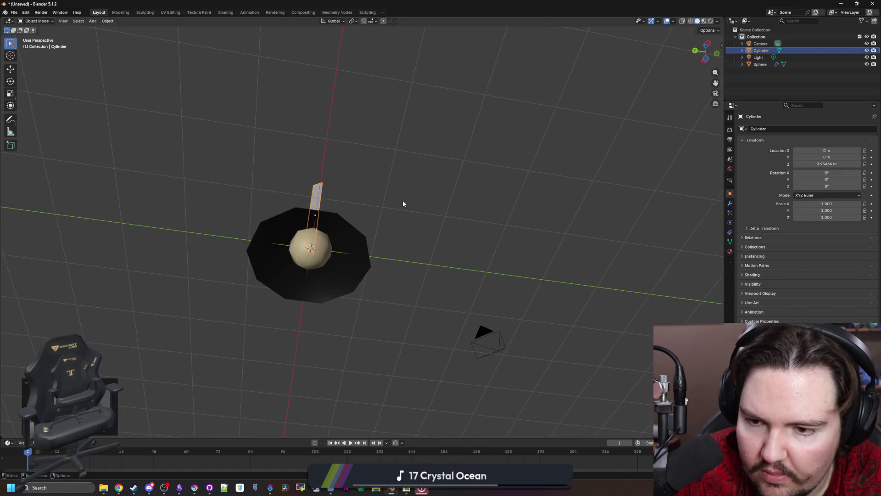
key("Tab")
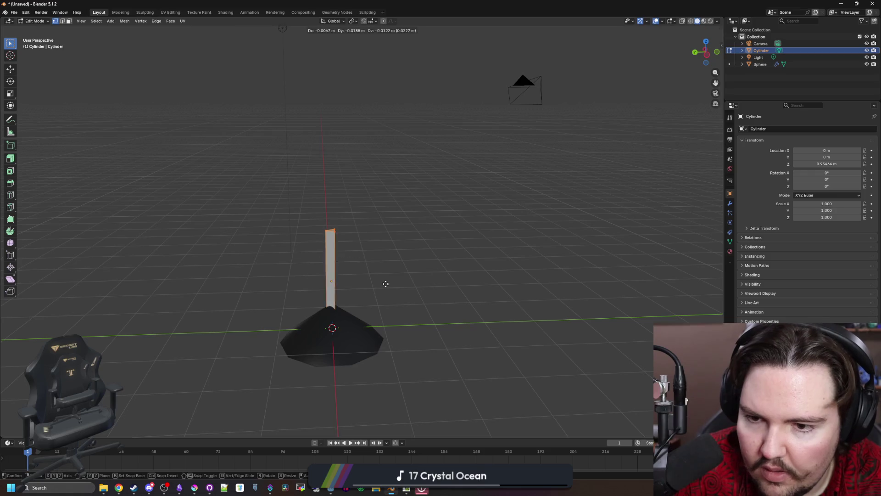
key("g")
key("z")
left_click(372, 137)
left_click_drag(417, 228, 516, 321)
key("Tab")
Step: Assign the dark Material.007 to the rod and name it metal
left_click_drag(397, 326, 415, 283)
left_click(730, 251)
left_click(743, 158)
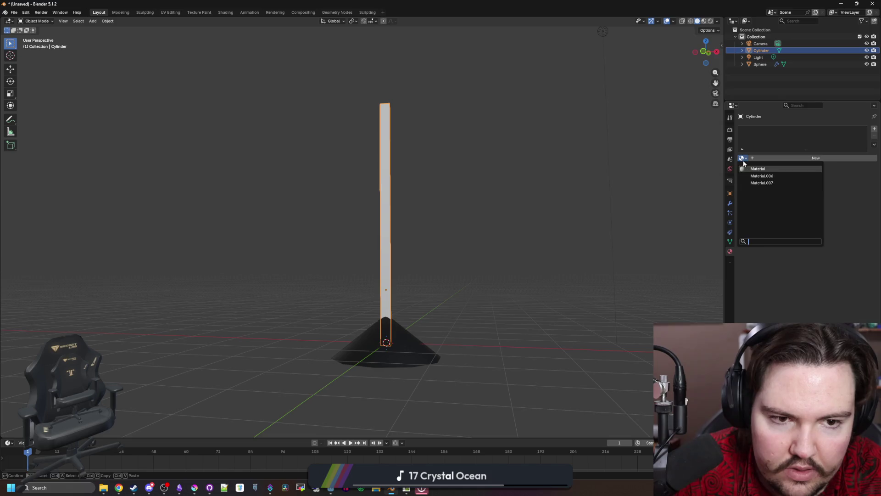
left_click(742, 158)
left_click(764, 177)
Step: Rename the Sphere's material to bulb and bring up the save dialog
left_click_drag(419, 330, 496, 317)
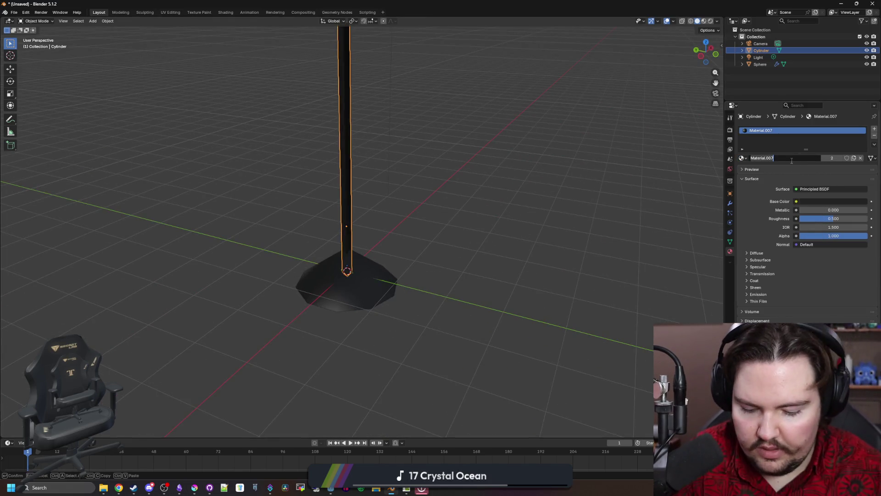
left_click(347, 286)
mouse_move(347, 287)
left_mouse_down()
mouse_move(446, 256)
mouse_move(454, 264)
left_mouse_up()
scroll(454, 265, "up", 2)
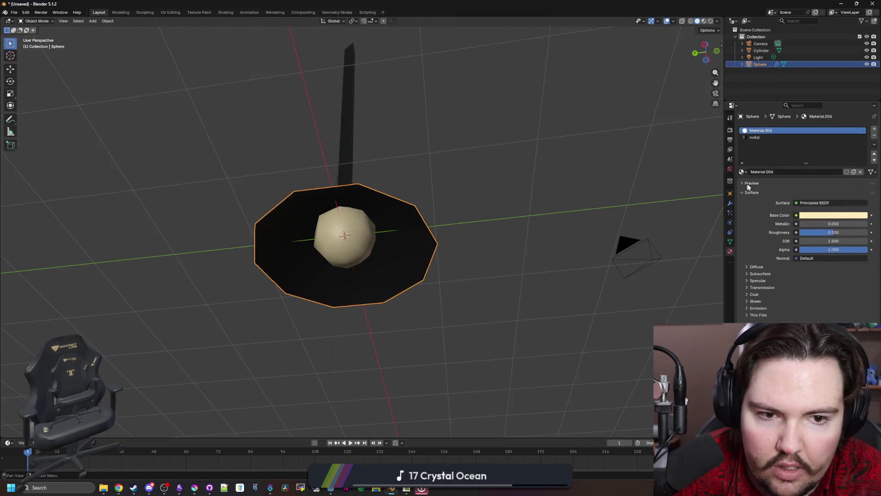
type("bulb")
key("Return")
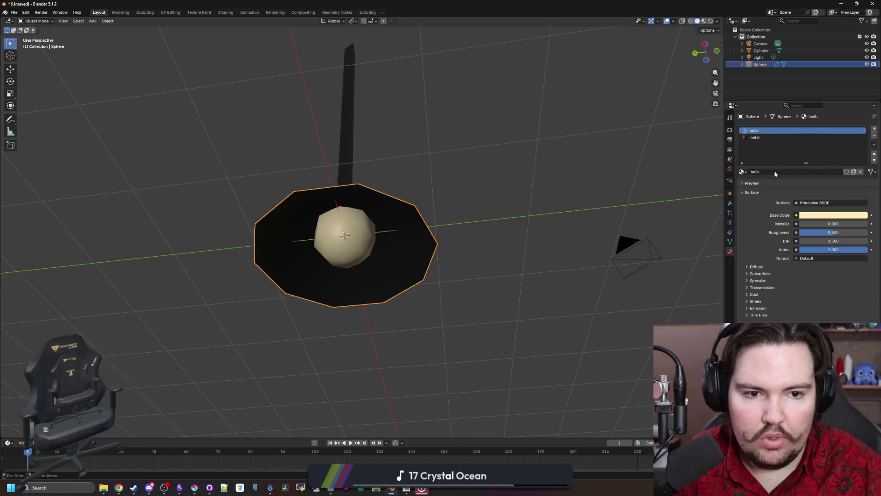
key("ctrl+s")
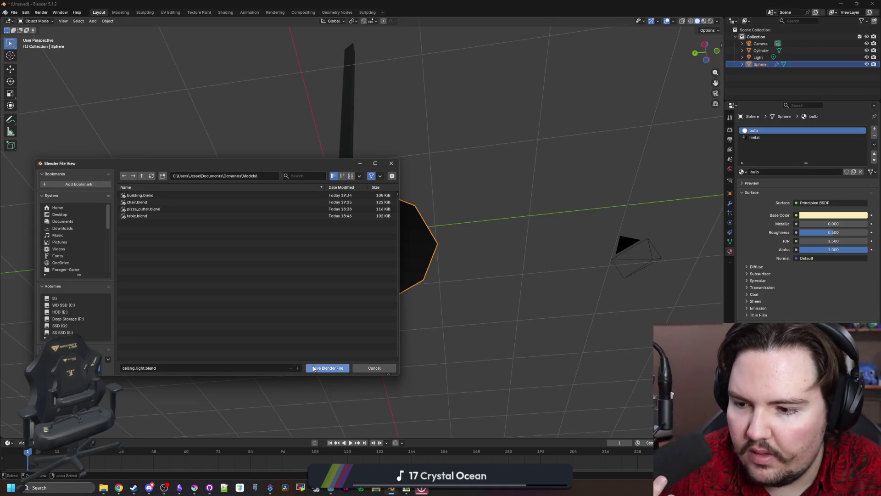
Step: Save the file as ceiling_light.blend in the Models folder
left_click(327, 367)
scroll(399, 305, "up", 2)
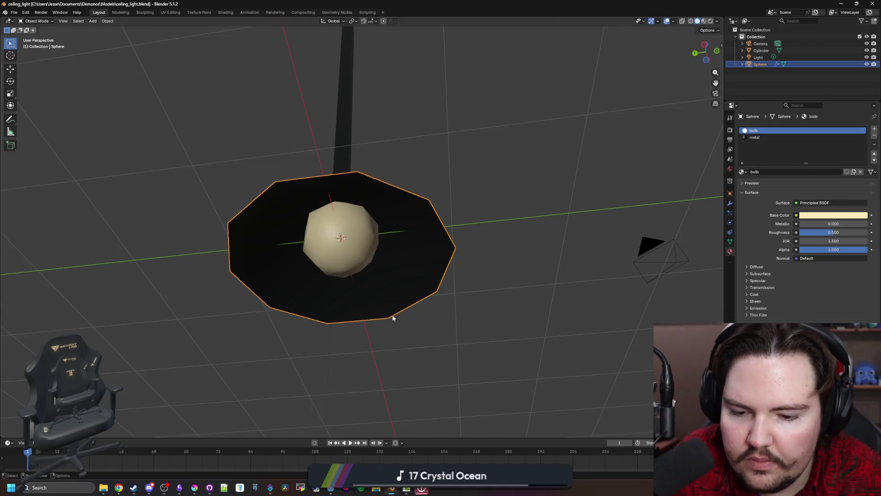
scroll(399, 313, "up", 2)
left_click(519, 385)
scroll(523, 385, "down", 3)
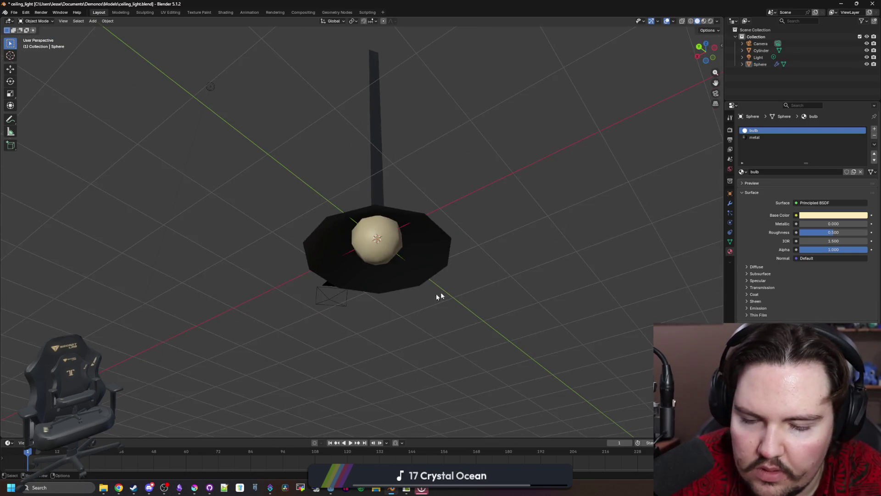
Step: Inspect the bulb geometry under the shade and return to object mode
left_click_drag(432, 295, 383, 294)
mouse_move(420, 271)
left_mouse_down()
mouse_move(469, 241)
mouse_move(405, 295)
mouse_move(365, 269)
left_mouse_up()
scroll(456, 258, "up", 4)
scroll(456, 259, "down", 4)
key("Tab")
left_click_drag(294, 265, 331, 248)
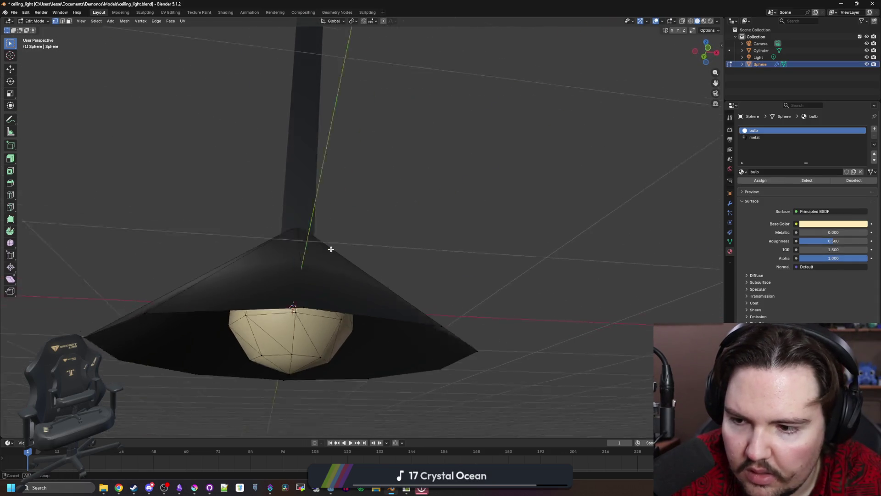
scroll(330, 248, "down", 3)
mouse_move(305, 315)
left_mouse_down()
mouse_move(291, 213)
mouse_move(366, 265)
mouse_move(507, 283)
mouse_move(538, 260)
mouse_move(573, 268)
mouse_move(577, 281)
left_mouse_up()
key("Tab")
left_click(455, 258)
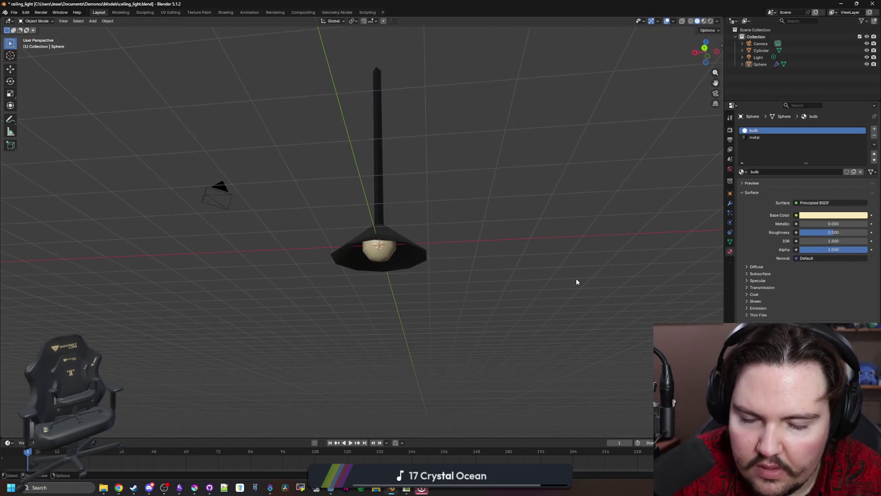
left_click(379, 206)
scroll(425, 221, "down", 3)
Step: Delete the Light and Camera, resave ceiling_light.blend and switch to Godot
left_click(275, 208)
key("Delete")
left_click(278, 116)
key("Delete")
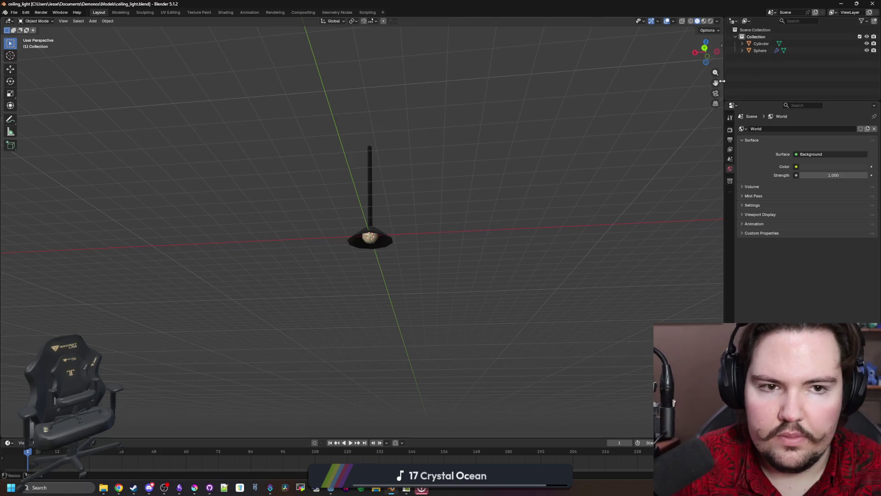
key("ctrl+s")
key("alt+Tab")
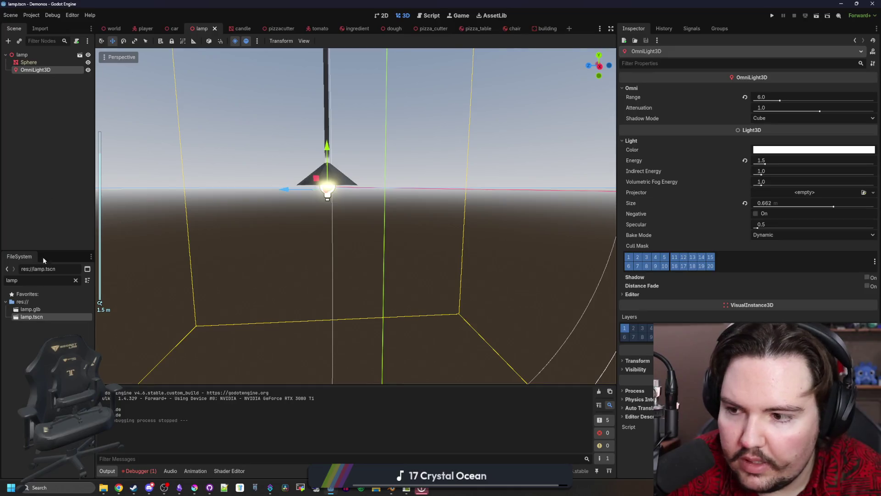
Step: Drag ceiling_light.blend from the FileSystem into the world scene viewport
left_click(75, 279)
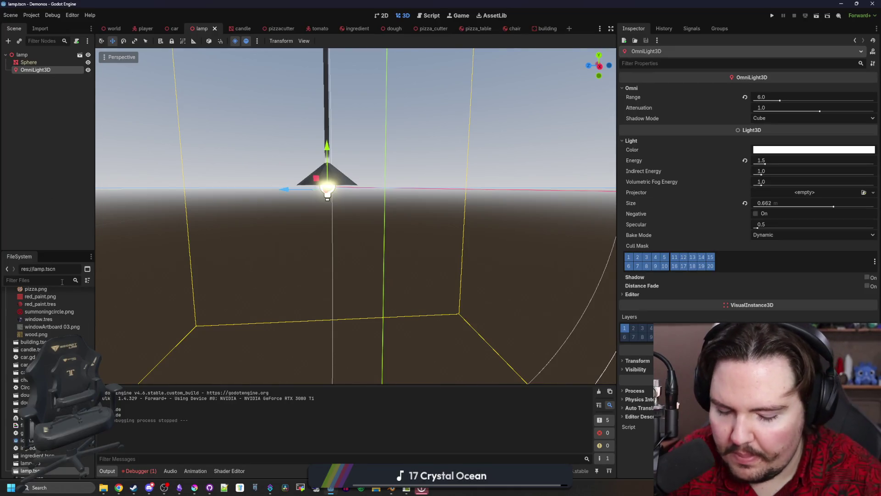
type("lamp")
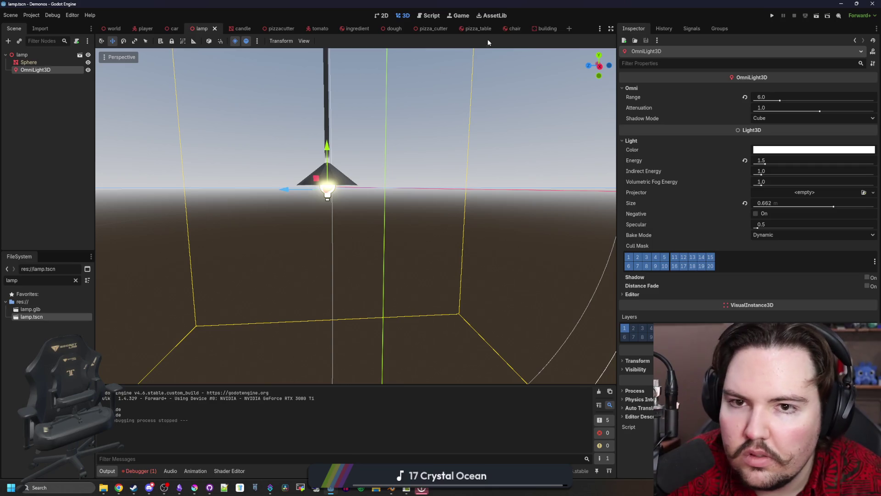
left_click(113, 28)
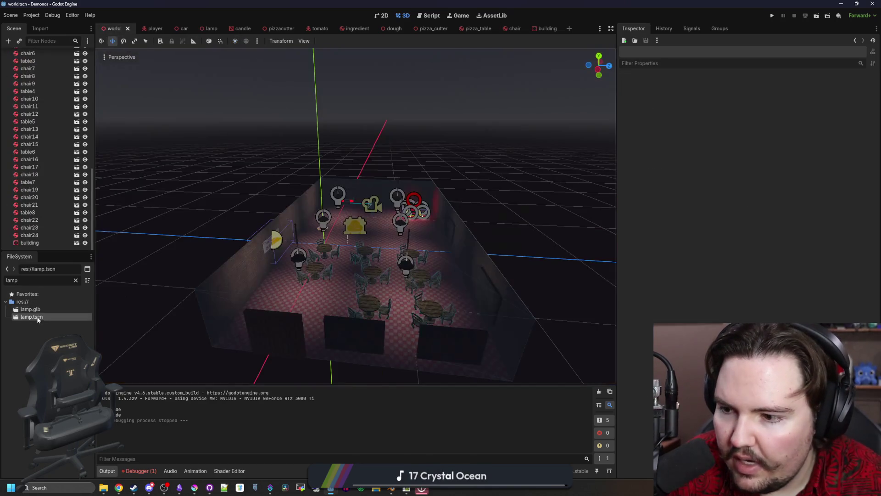
left_click(66, 283)
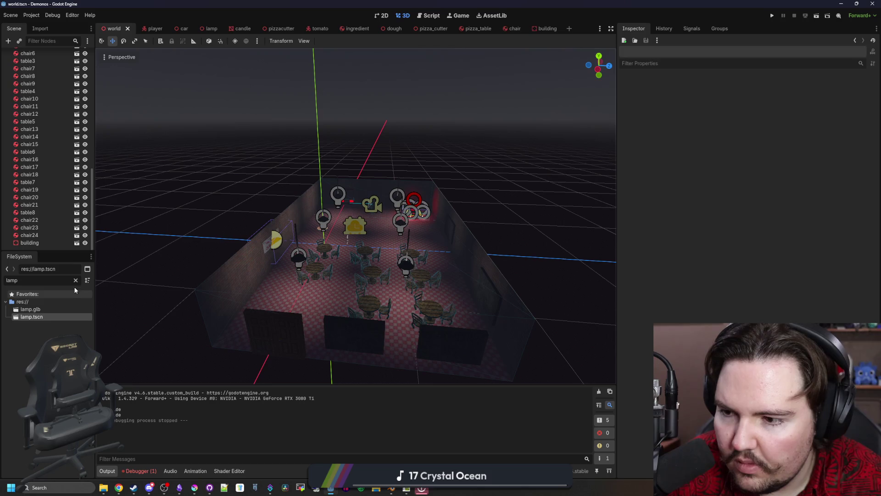
key("ctrl+a")
type("ceil")
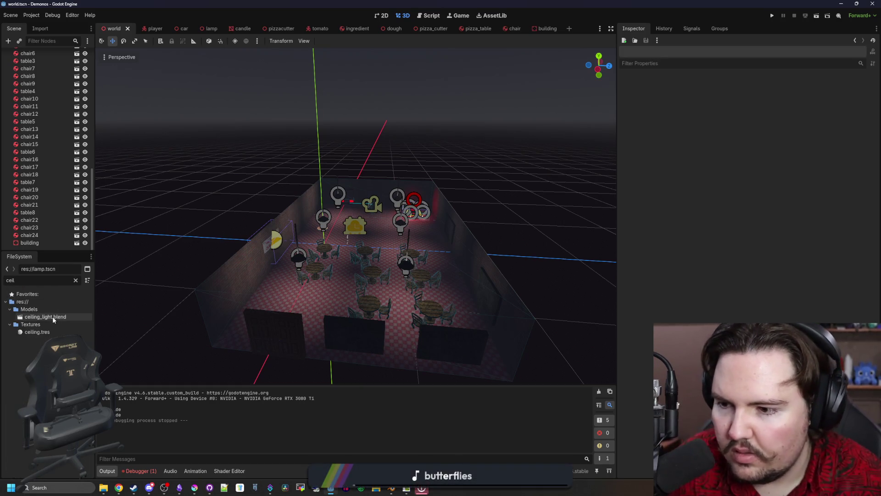
left_click_drag(56, 319, 318, 295)
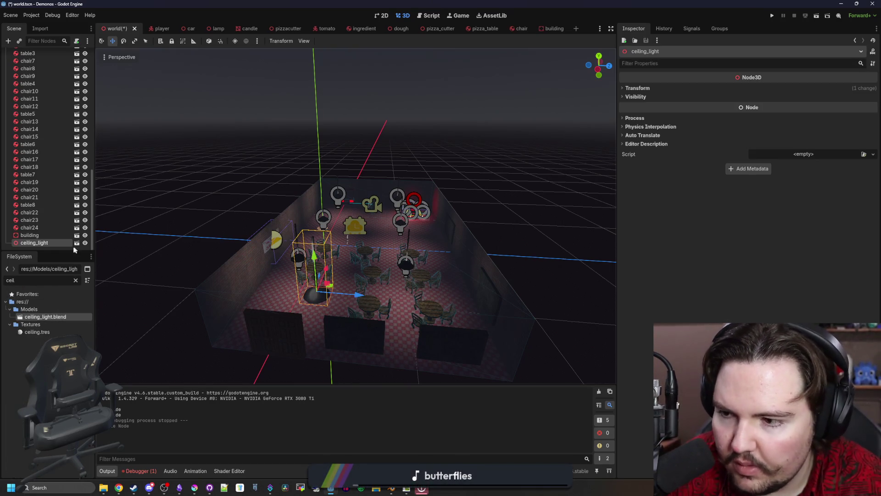
Step: Create a New Inherited scene from ceiling_light.blend
left_click(76, 243)
left_click(387, 258)
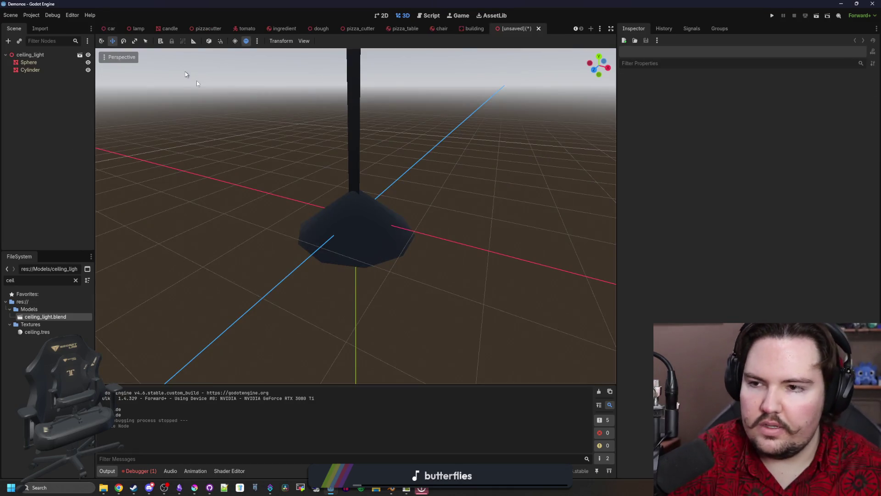
Step: Save the new scene as ceiling_light.tscn in the project root
key("ctrl+s")
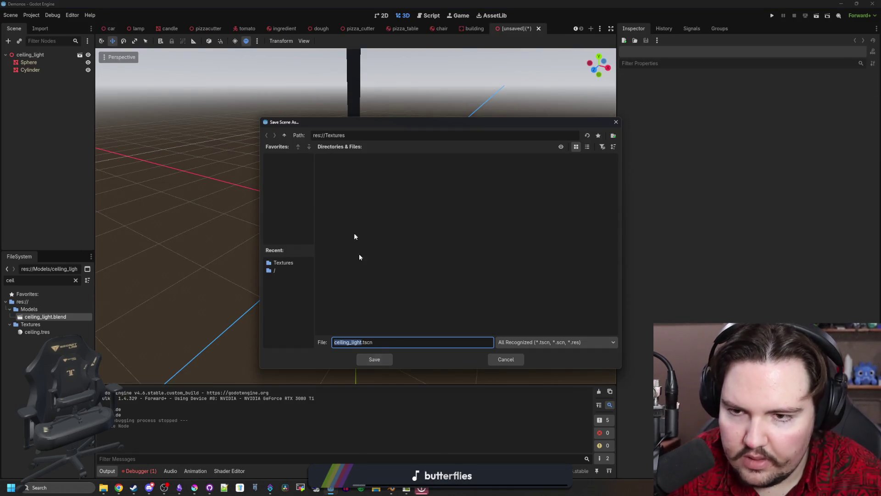
left_click(284, 135)
left_click(374, 358)
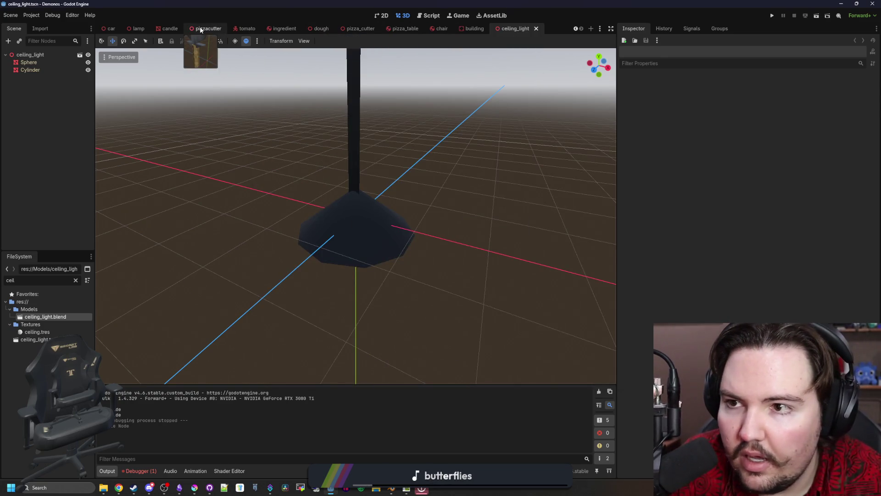
left_click_drag(288, 142, 138, 309)
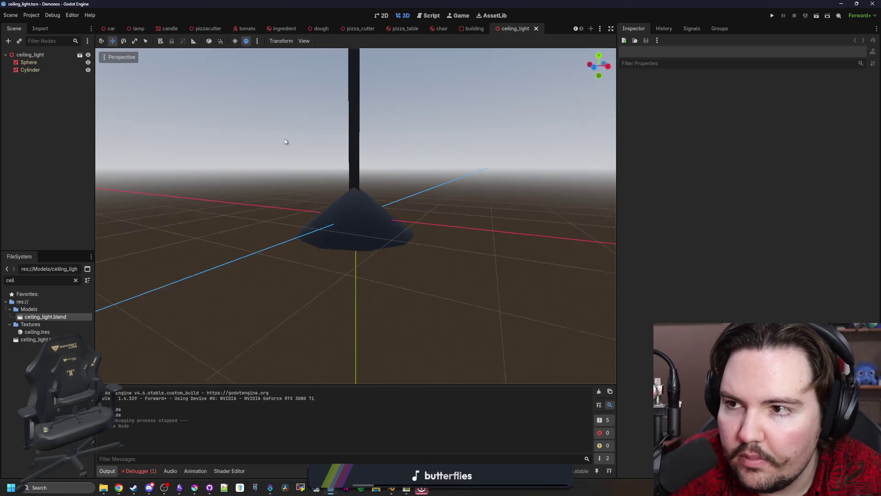
Step: Reopen lamp.tscn and select its OmniLight3D node
left_click(76, 280)
type("lamp")
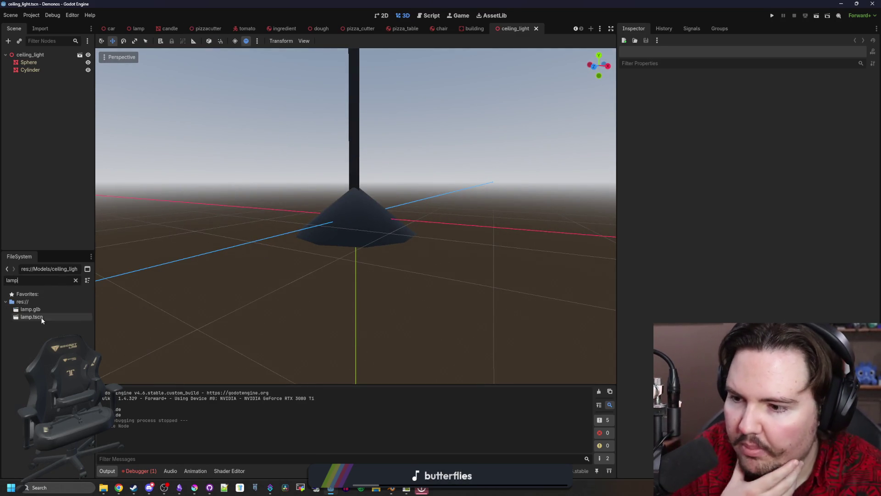
double_click(42, 318)
left_click(39, 70)
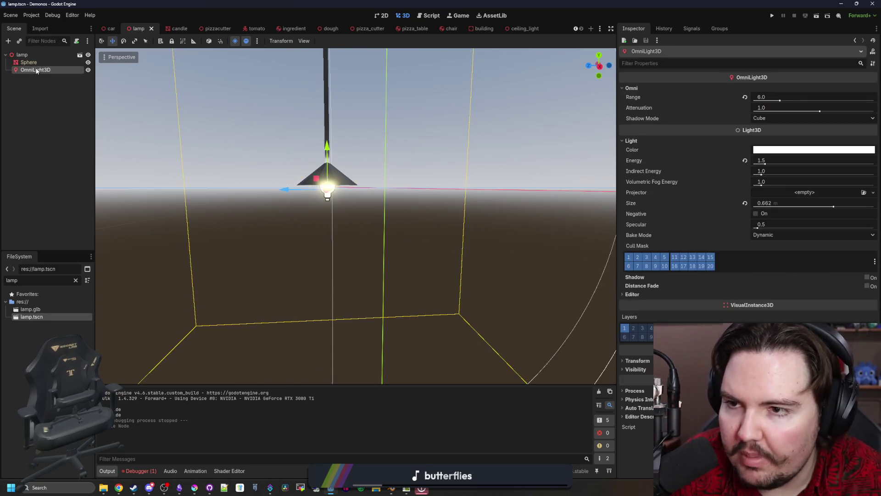
Step: Paste the OmniLight3D into the ceiling_light scene and frame it
left_click(520, 28)
key("ctrl+v")
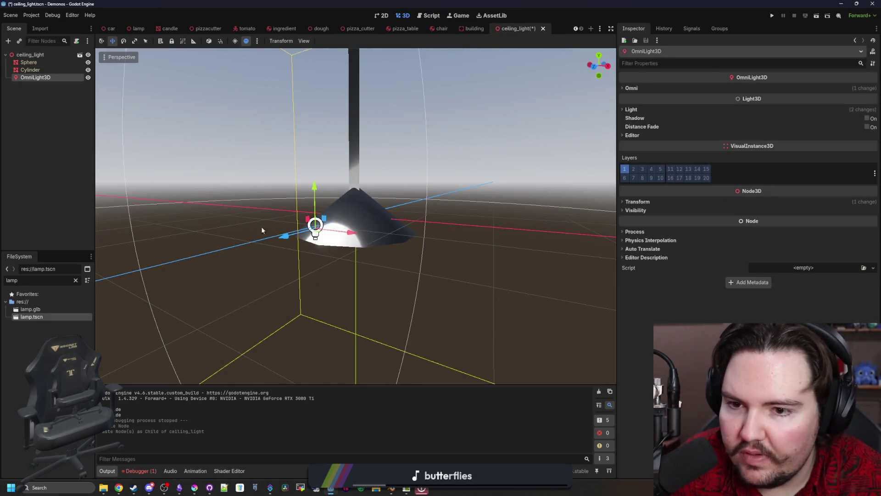
key("f")
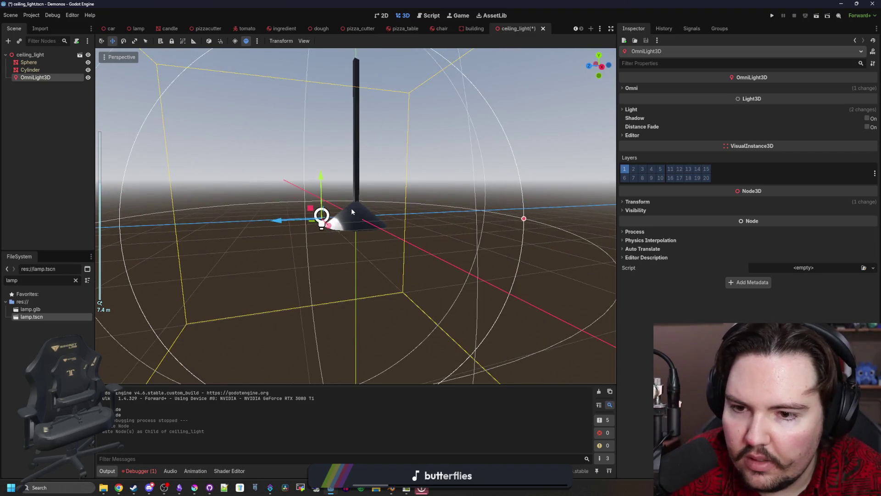
left_click_drag(352, 208, 637, 118)
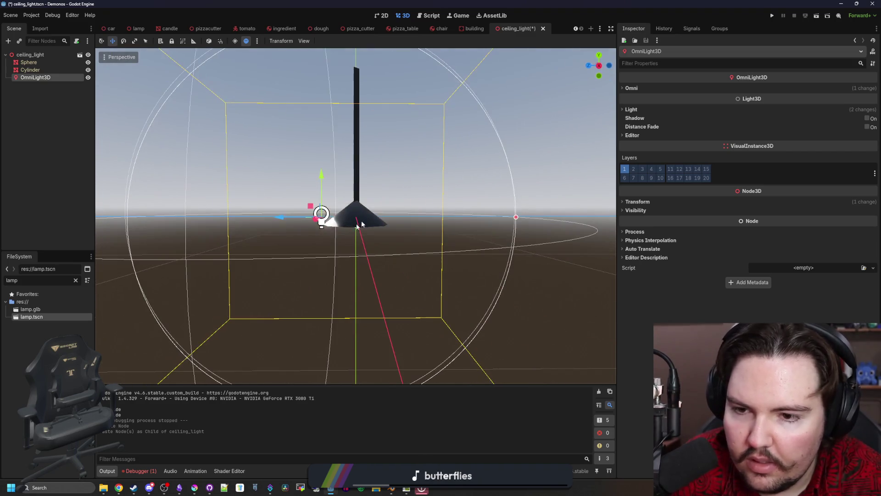
Step: Set the light's Transform Position z to 0 to centre it in the shade
left_click(662, 201)
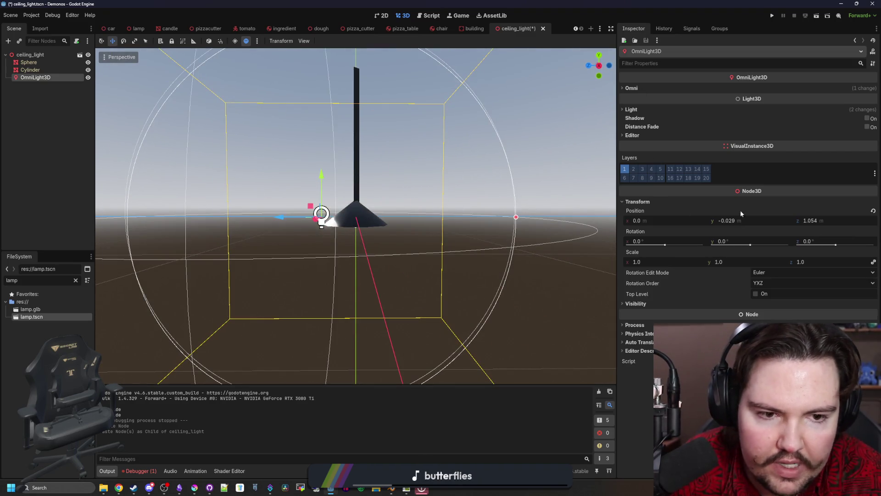
left_click(810, 220)
type("0")
key("Return")
left_click(452, 250)
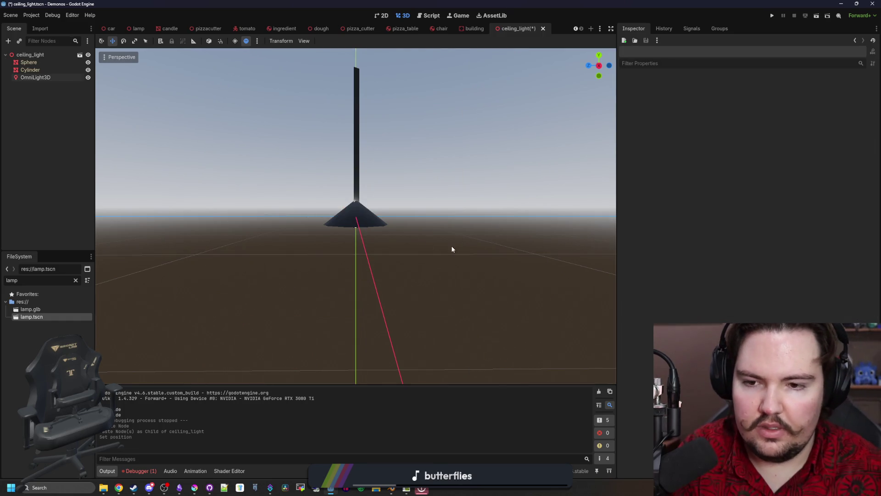
scroll(413, 222, "up", 5)
left_click(436, 218)
scroll(436, 218, "down", 5)
left_click(148, 163)
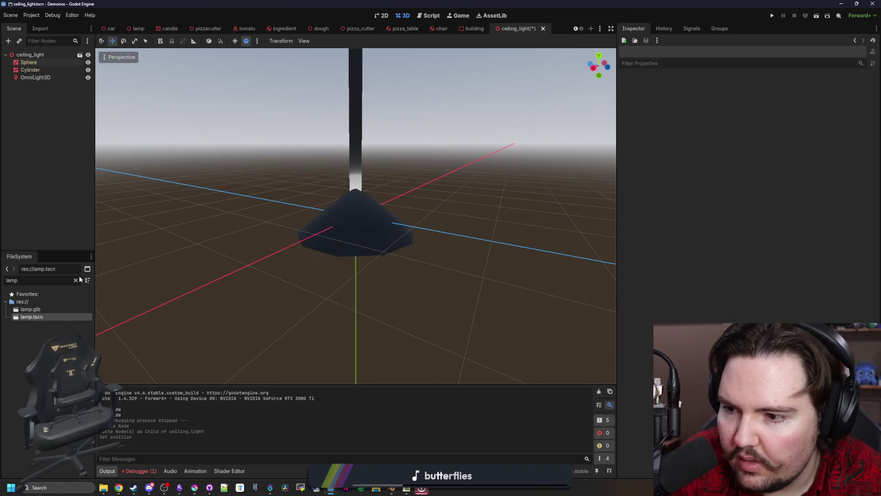
Step: Locate metal.tres in the FileSystem and bring up the Sphere shade's surface material override slots
left_click(76, 280)
type("metal")
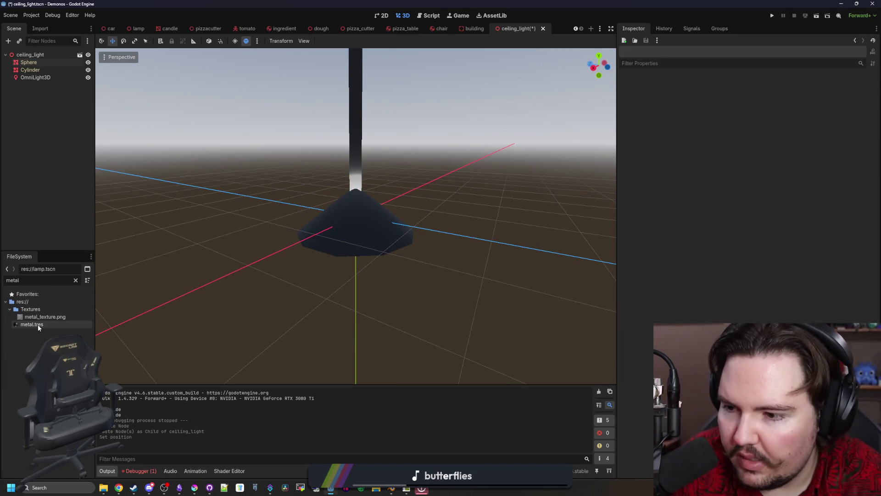
left_click_drag(37, 324, 353, 208)
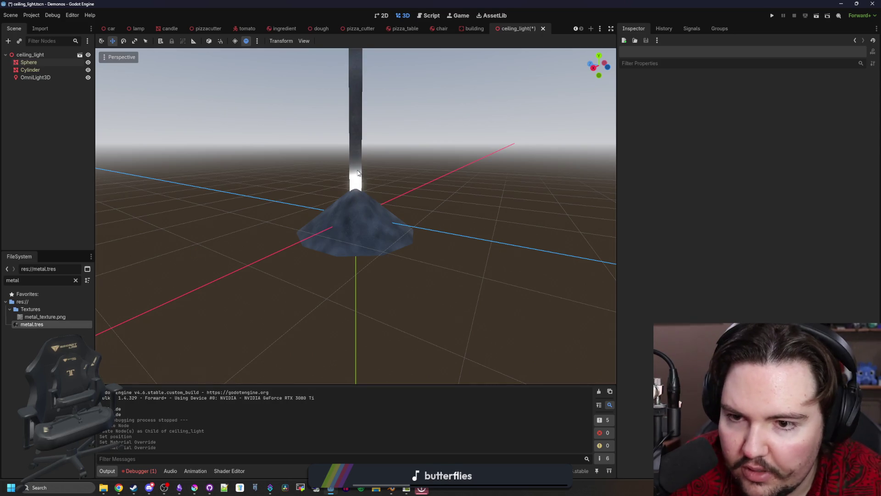
left_click(366, 290)
scroll(459, 289, "up", 3)
scroll(505, 202, "up", 2)
left_click(674, 120)
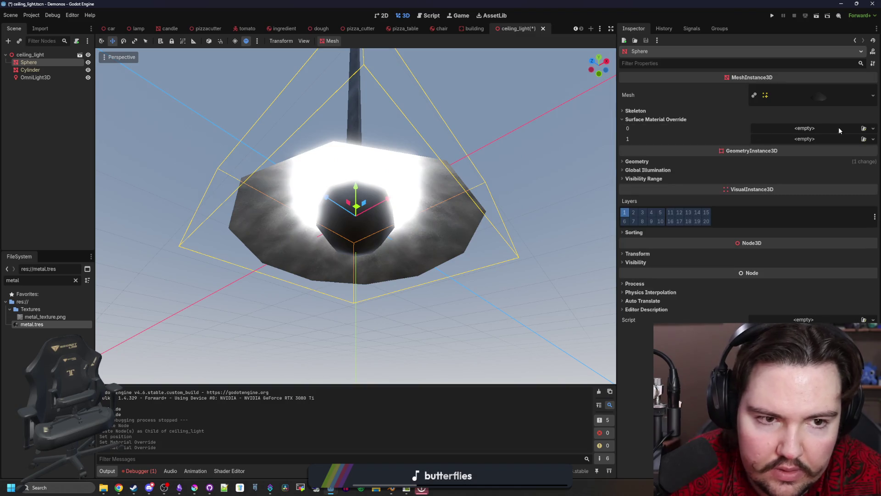
left_click(665, 161)
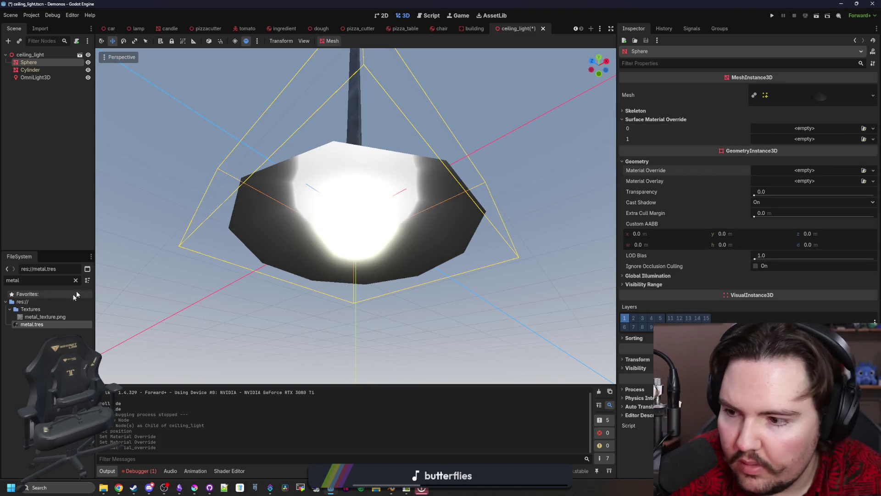
Step: Assign metal.tres to the shade's second material slot and save the ceiling light scene
left_click_drag(788, 134, 788, 130)
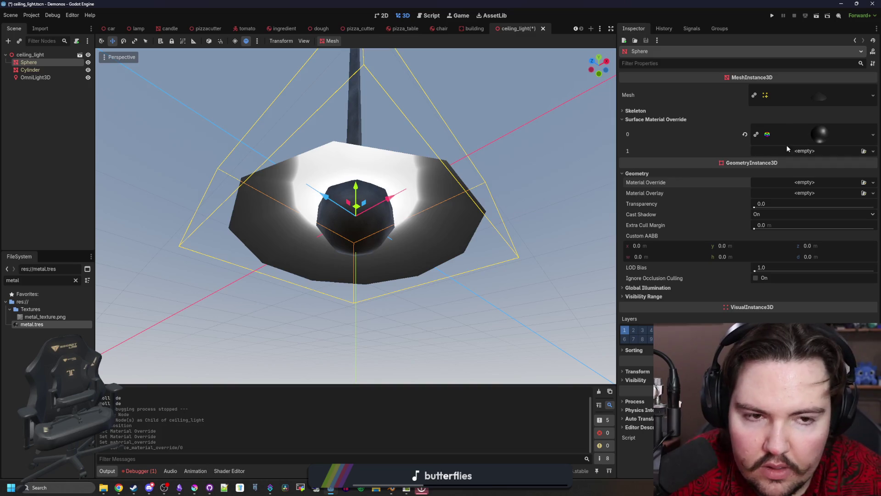
left_click(746, 131)
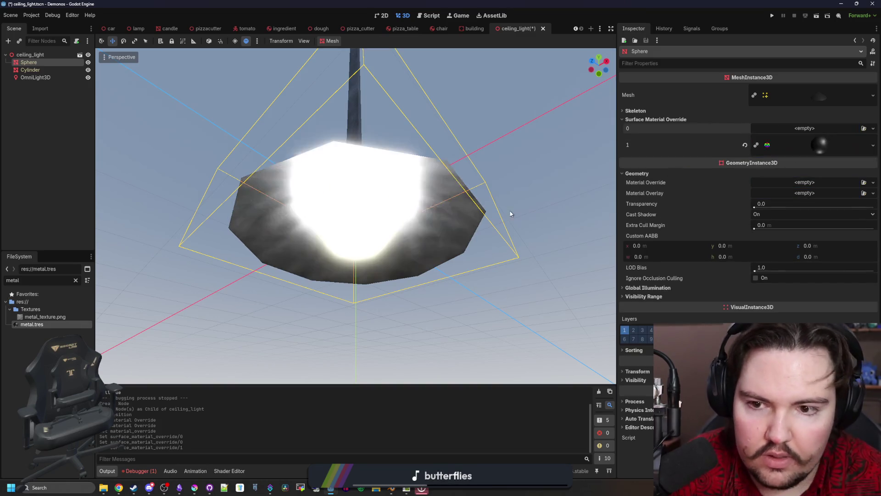
left_click_drag(767, 146, 414, 206)
scroll(487, 331, "down", 3)
left_click(412, 283)
scroll(377, 285, "up", 2)
key("ctrl+s")
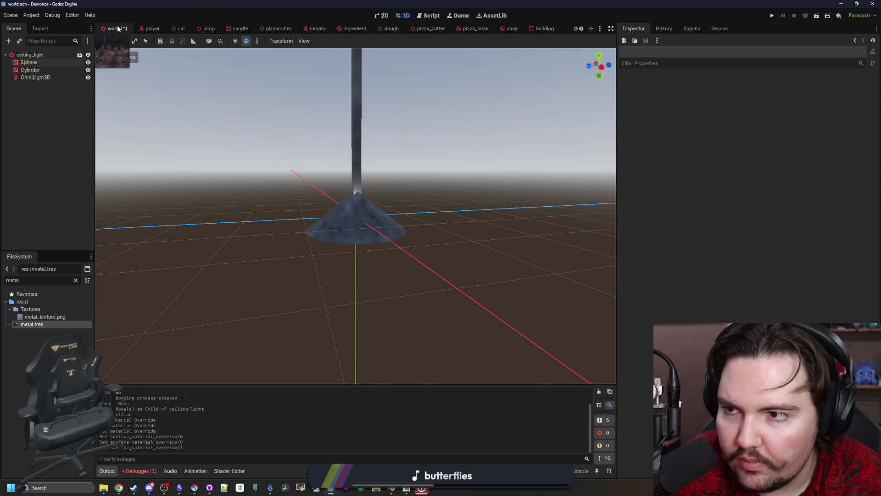
Step: Raise ceiling_light up to the ceiling in the world scene and save it
left_click(118, 29)
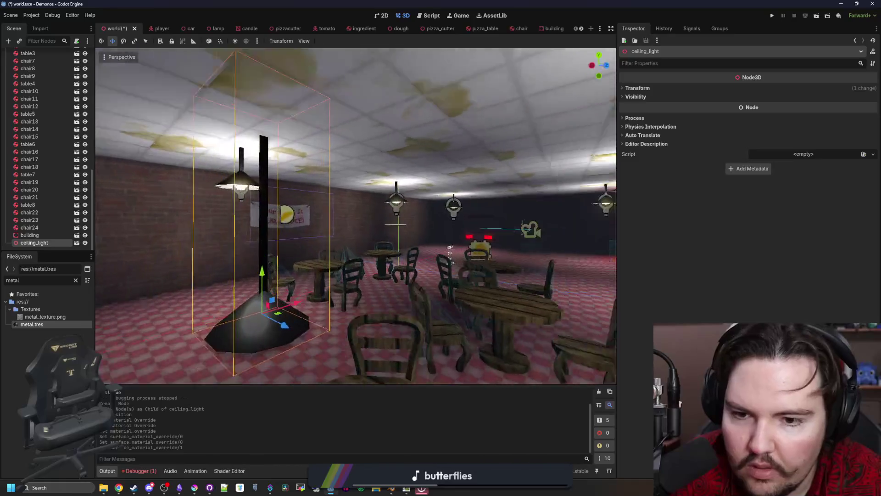
left_click_drag(262, 272, 261, 172)
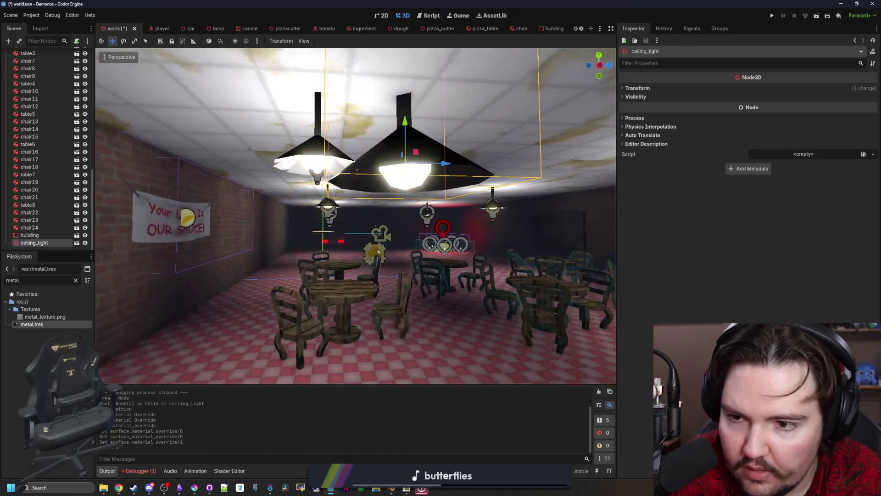
key("ctrl+s")
Step: Switch to Blender maximised and select the lamp shade together with the rod
left_click(391, 489)
double_click(382, 351)
scroll(455, 244, "up", 2)
left_click(390, 222)
left_click(384, 209, "shift")
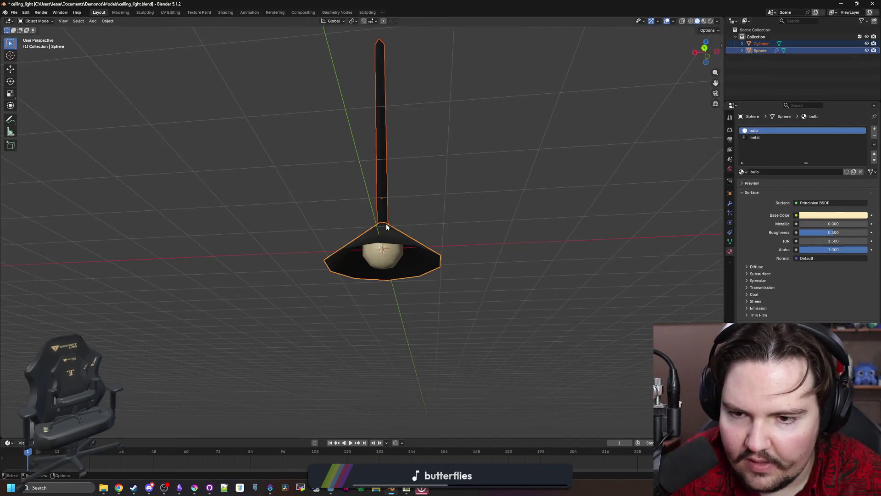
Step: Join the rod and shade into one object and scale the lamp down smaller
key("ctrl+j")
key("s")
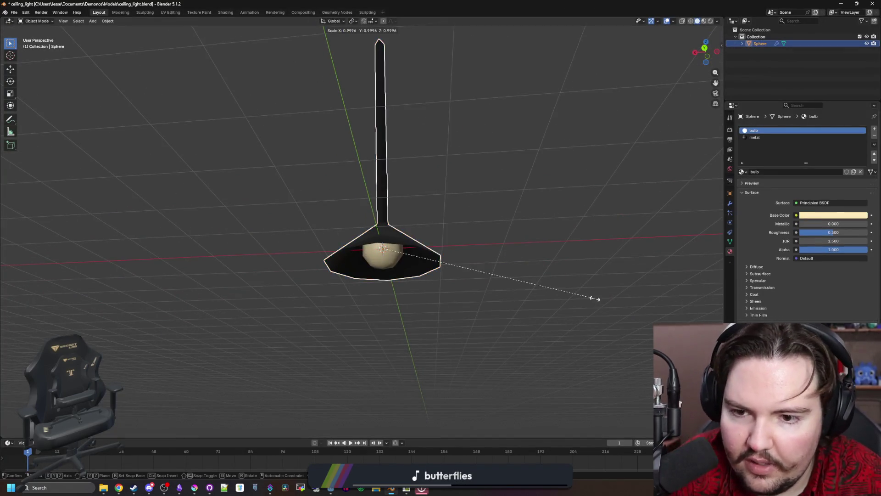
left_click(440, 276)
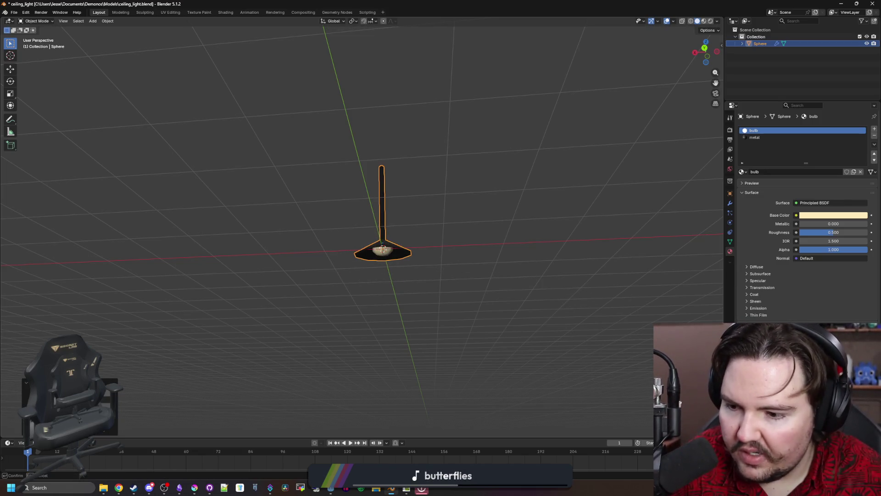
left_click(270, 287)
Step: Apply the lamp's new scale, save ceiling_light.blend and return to Godot
key("ctrl+a")
key("Escape")
left_click(399, 249)
key("ctrl+a")
left_click(439, 242)
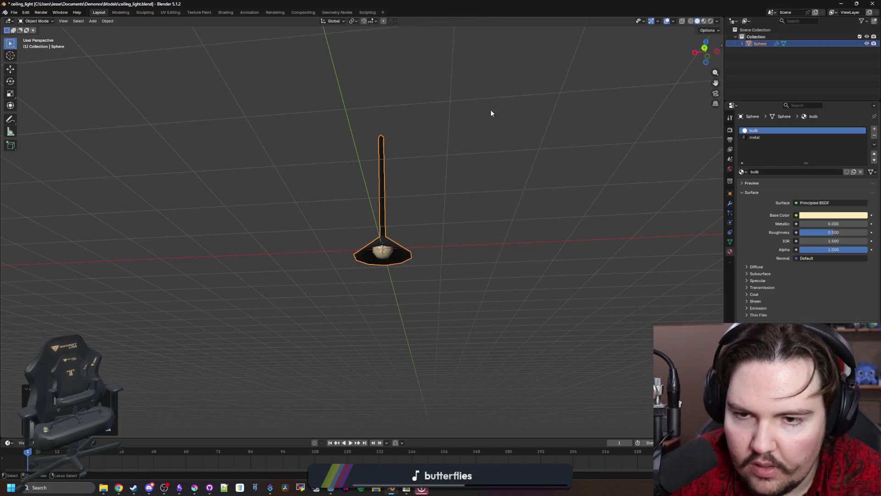
key("ctrl+s")
key("alt+Tab")
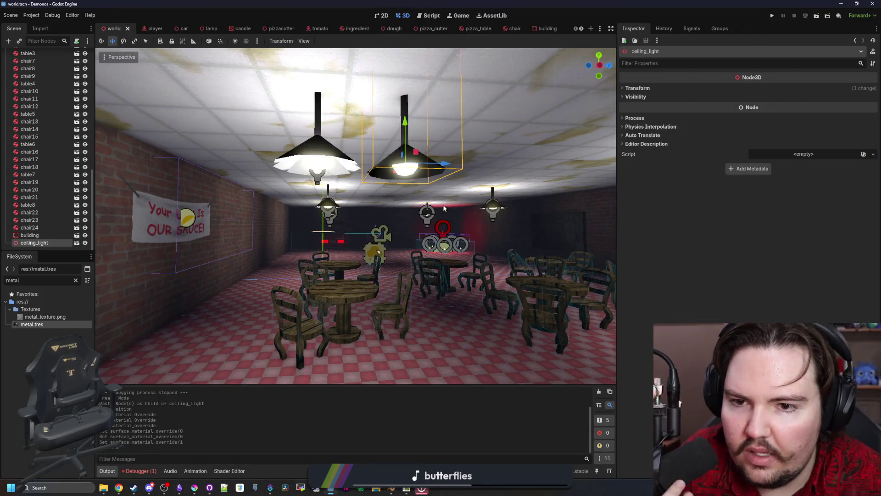
Step: Slide ceiling_light along its blue axis and lift it slightly higher under the ceiling
right_click(442, 205)
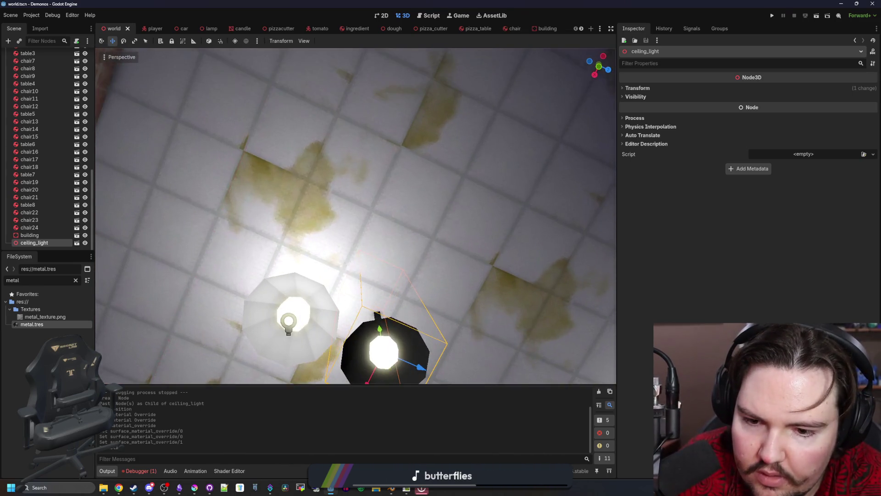
left_click_drag(443, 204, 396, 330)
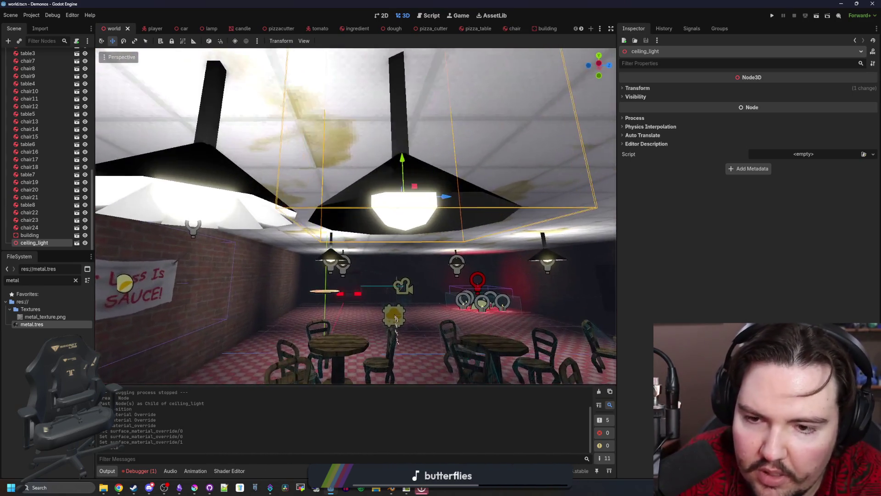
scroll(396, 329, "down", 3)
mouse_move(415, 208)
left_mouse_down()
mouse_move(321, 198)
mouse_move(396, 207)
left_mouse_up()
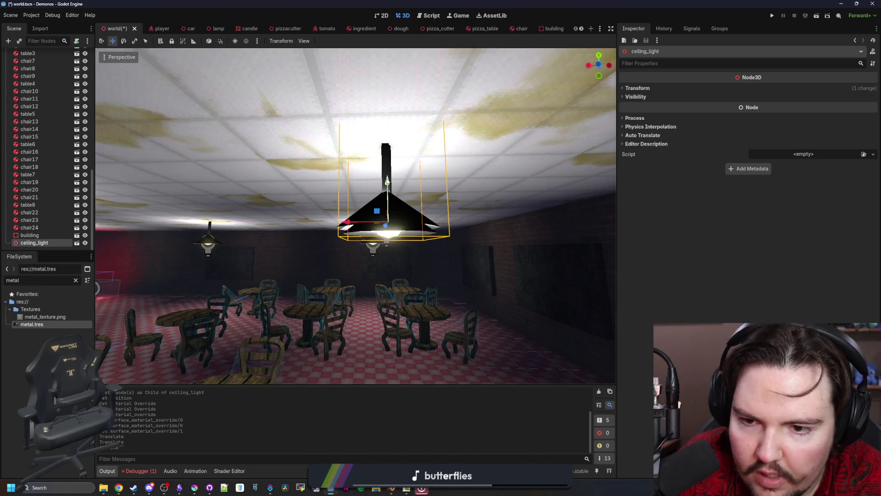
left_click_drag(387, 180, 387, 173)
left_click_drag(116, 250, 374, 244)
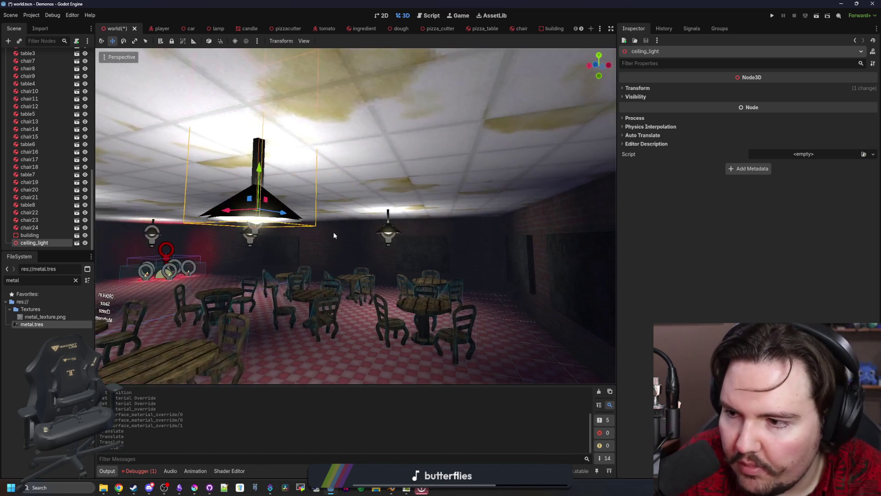
Step: Move ceiling_light above lamp in the scene tree and check the lamp's position values
left_click_drag(37, 243, 38, 193)
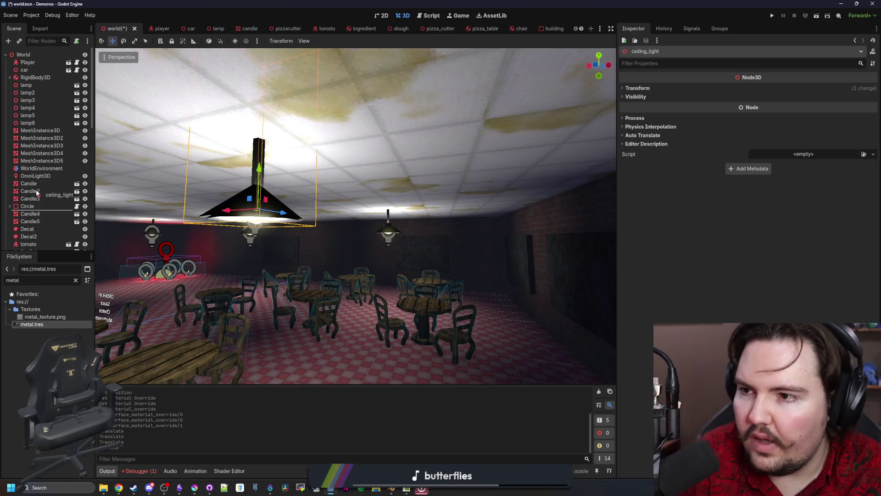
left_click_drag(39, 97, 38, 82)
left_click(28, 92)
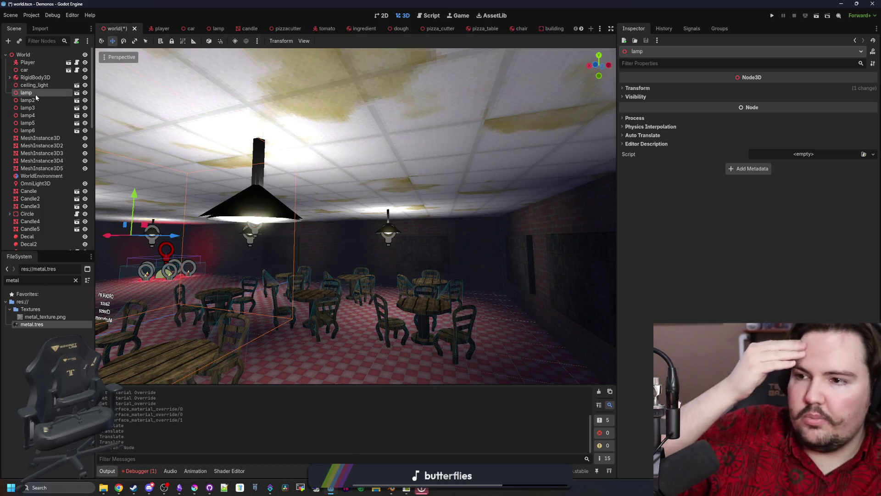
left_click(639, 87)
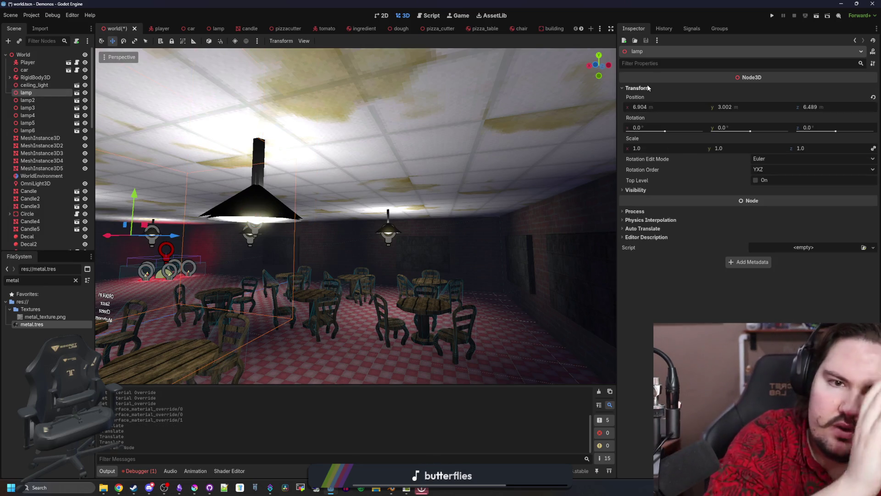
left_click_drag(514, 171, 406, 282)
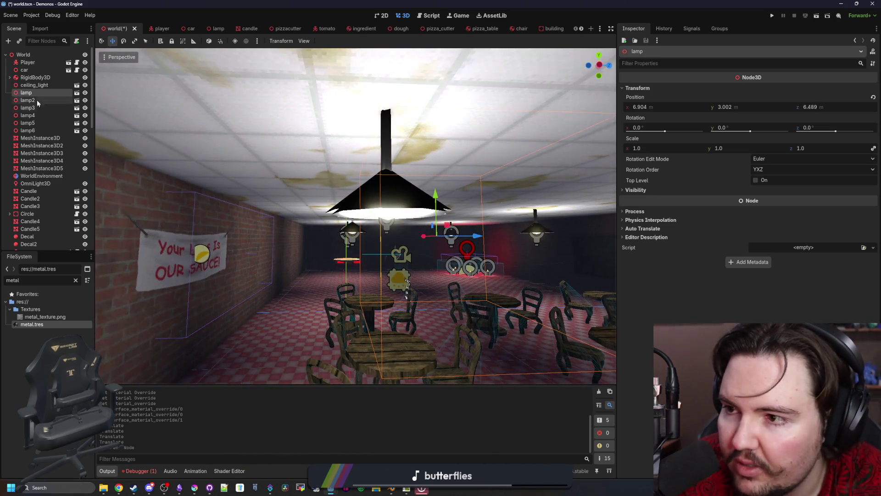
Step: Focus on the ceiling light, move it along the ceiling and select both ceiling lights
double_click(34, 85)
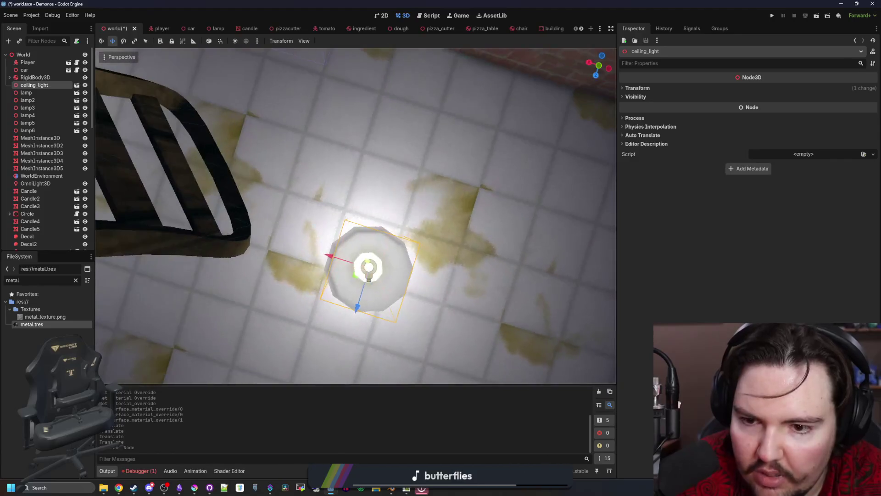
scroll(312, 318, "up", 3)
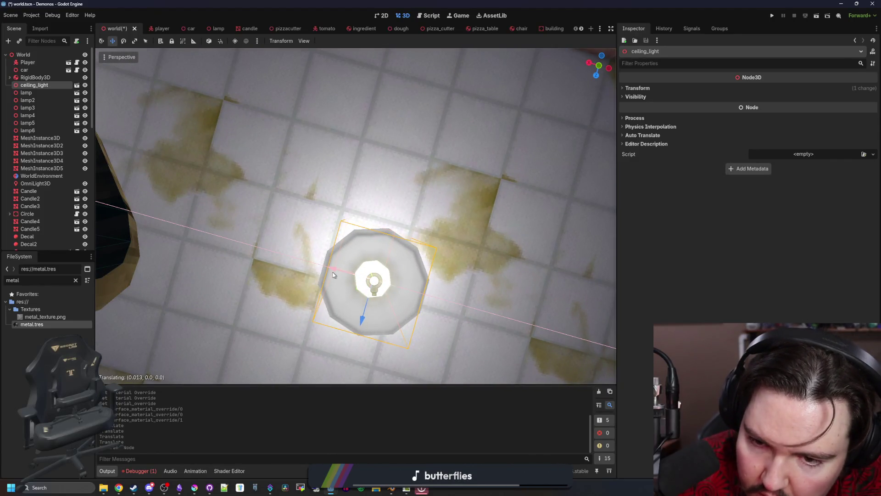
right_click(333, 275)
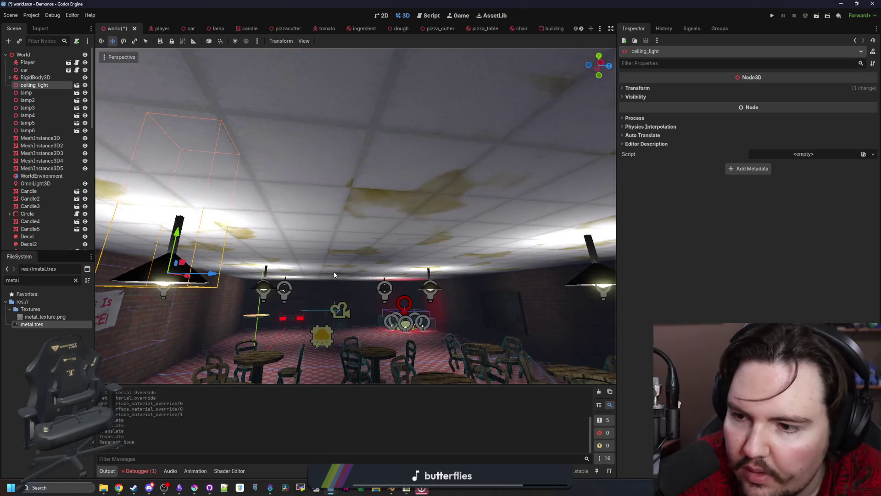
left_click_drag(266, 274, 471, 256)
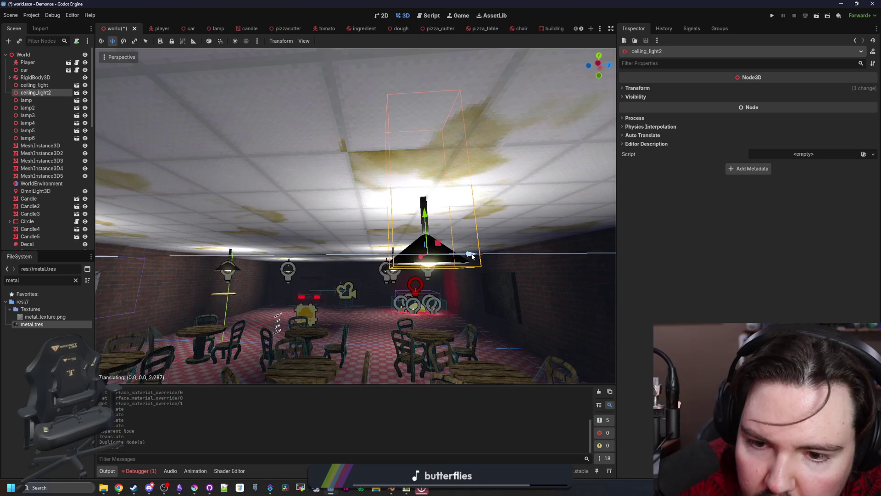
left_click(471, 255)
right_click(471, 256)
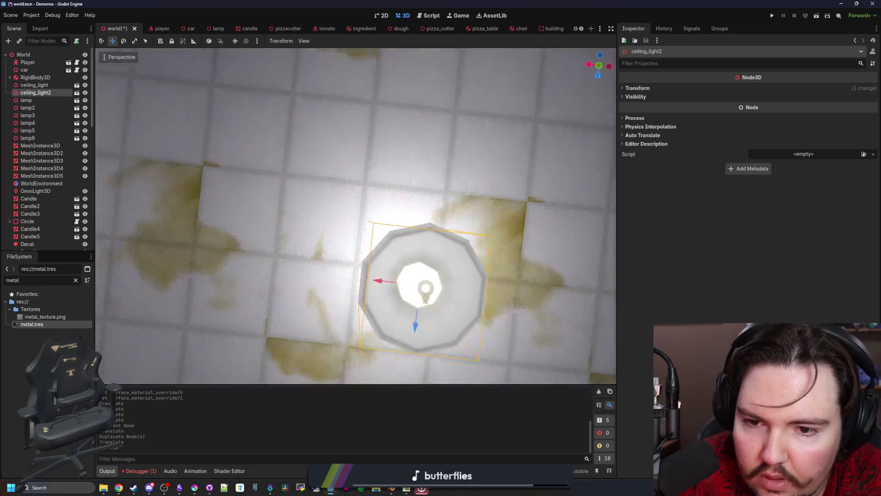
key("s")
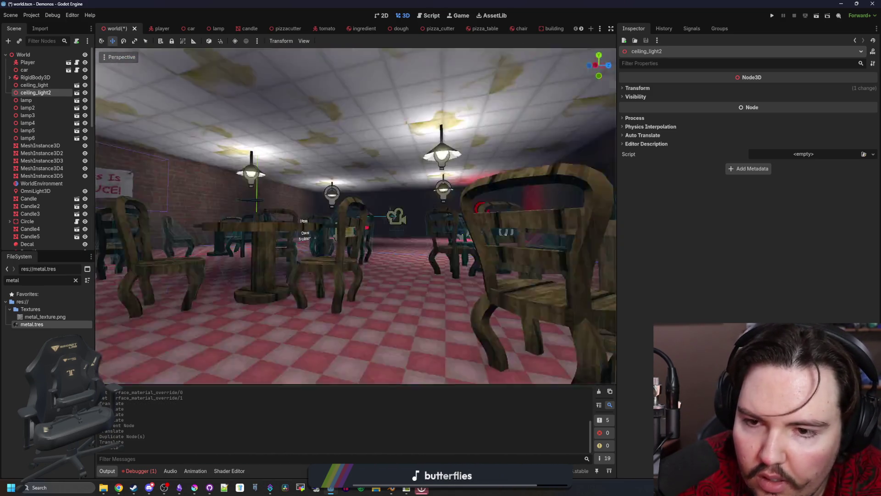
key("s")
left_click(35, 85, "ctrl")
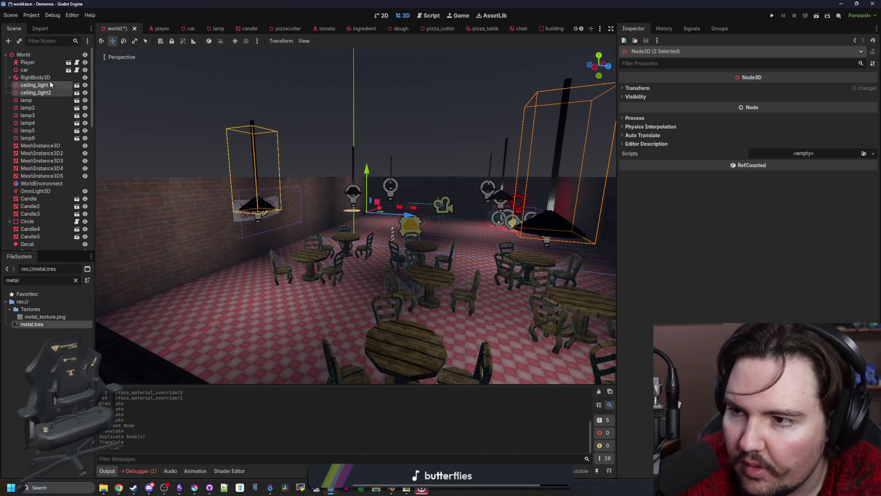
Step: Duplicate both ceiling lights and slide the copies along the ceiling
key("ctrl+d")
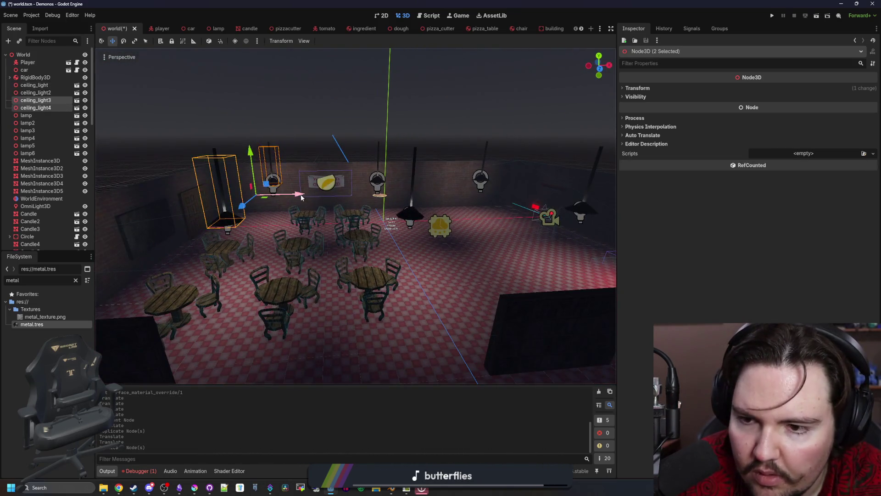
key("w")
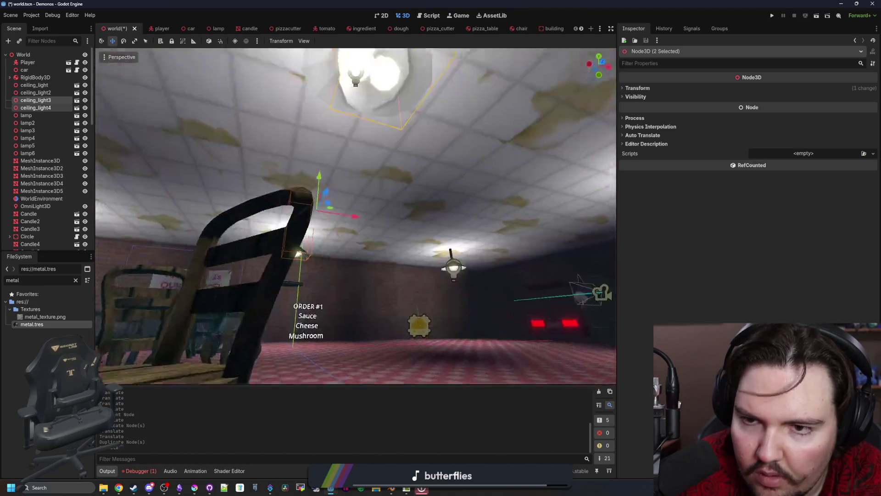
key("w")
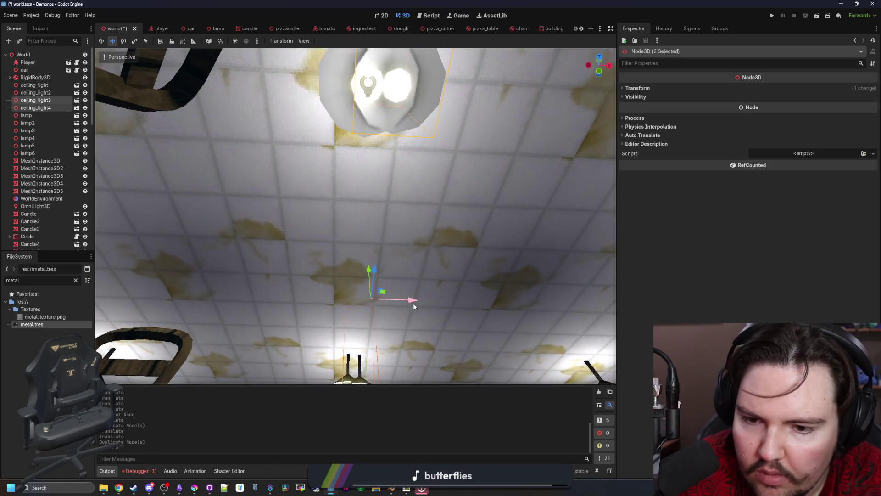
left_click_drag(413, 303, 398, 300)
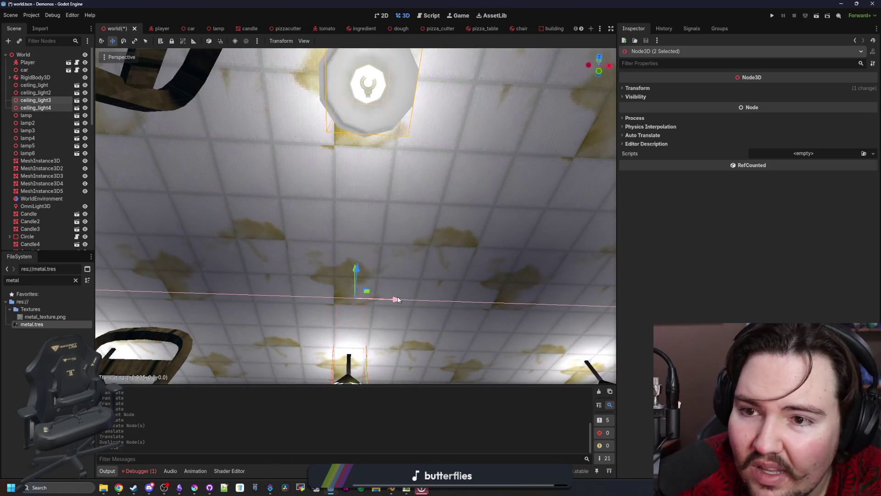
key("s")
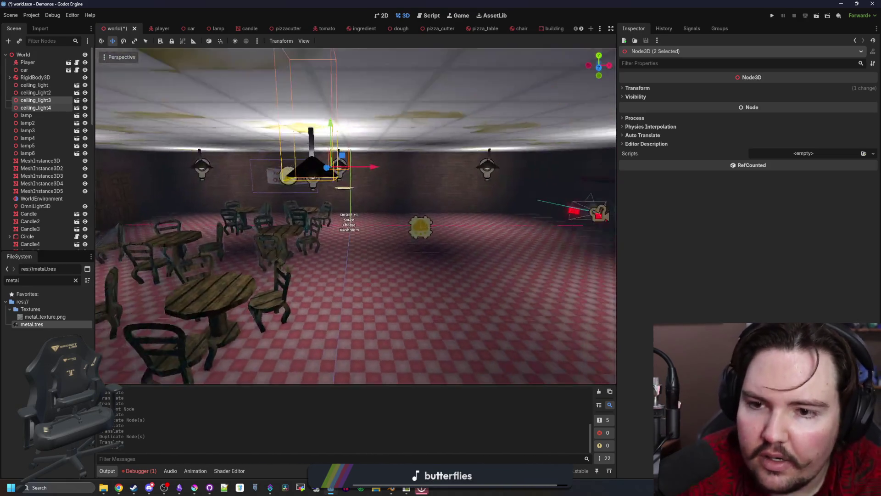
Step: Duplicate the lights once more to make six and save the world scene
key("ctrl+d")
key("w")
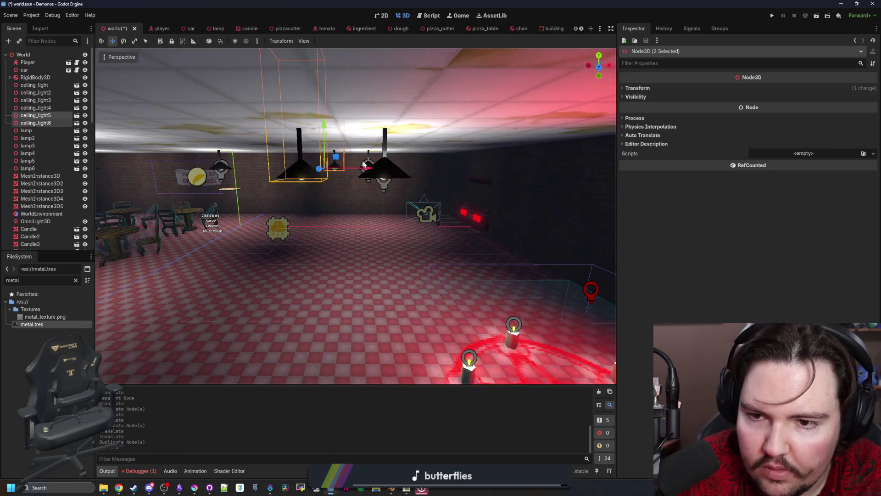
key("f")
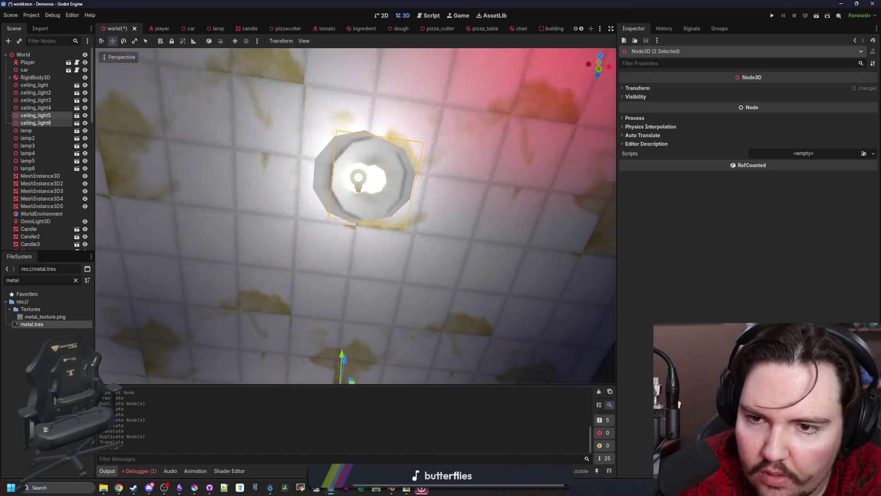
key("s")
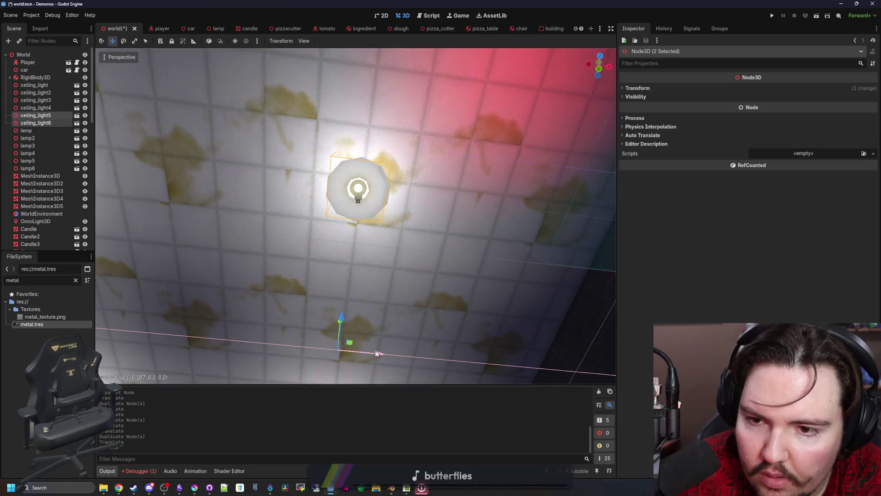
key("ctrl+s")
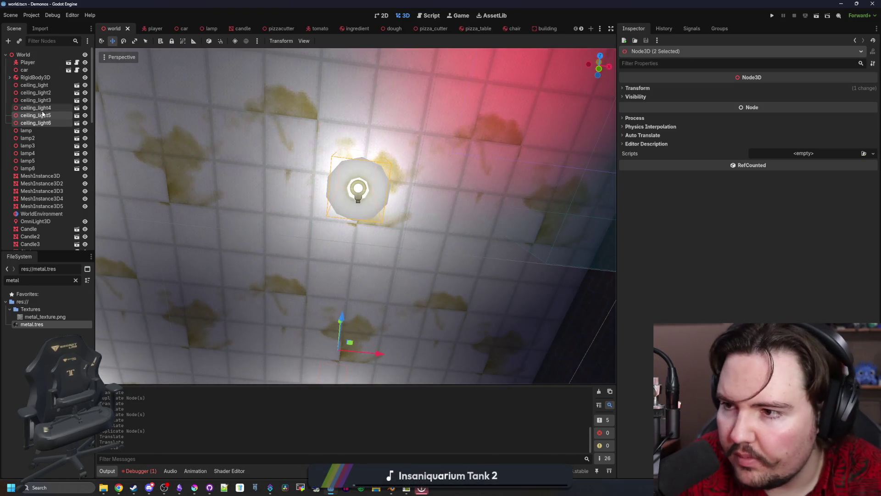
Step: Select the old lamp nodes from lamp through lamp6 in the Scene dock
left_click(35, 108)
left_click(27, 130)
left_click(40, 168, "shift")
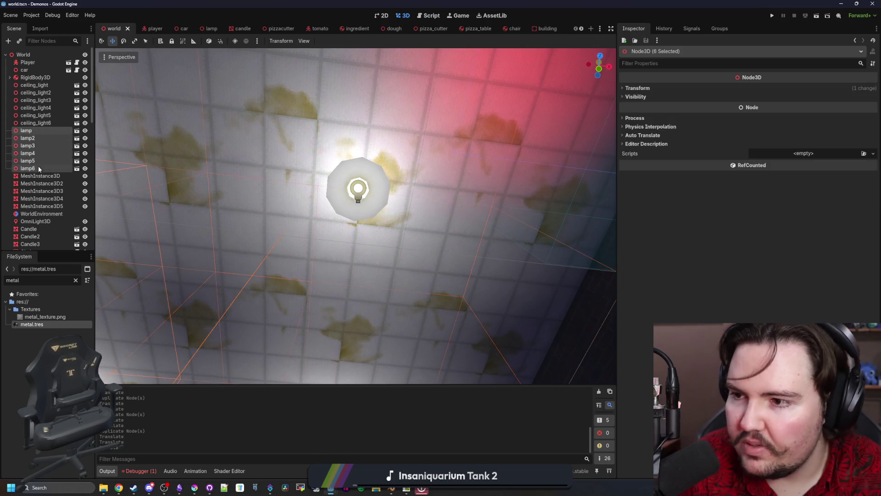
Step: Delete the six old lamps and save the world scene
key("Delete")
key("Return")
key("s")
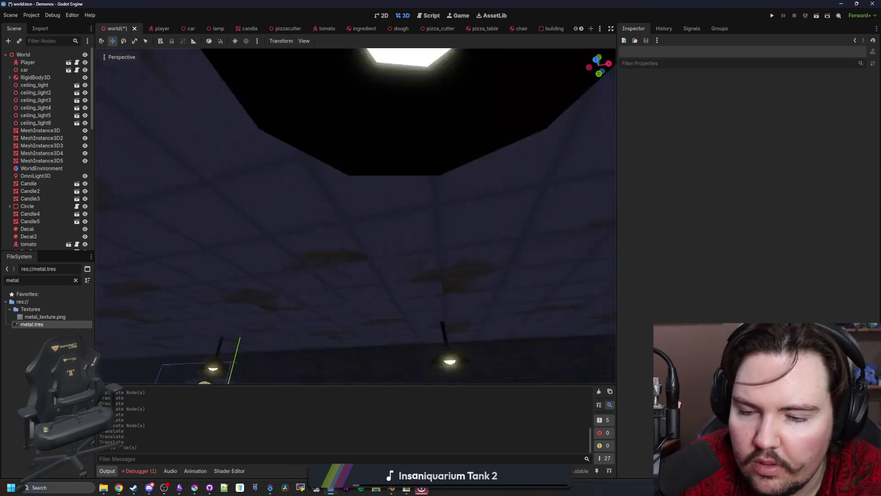
key("ctrl+s")
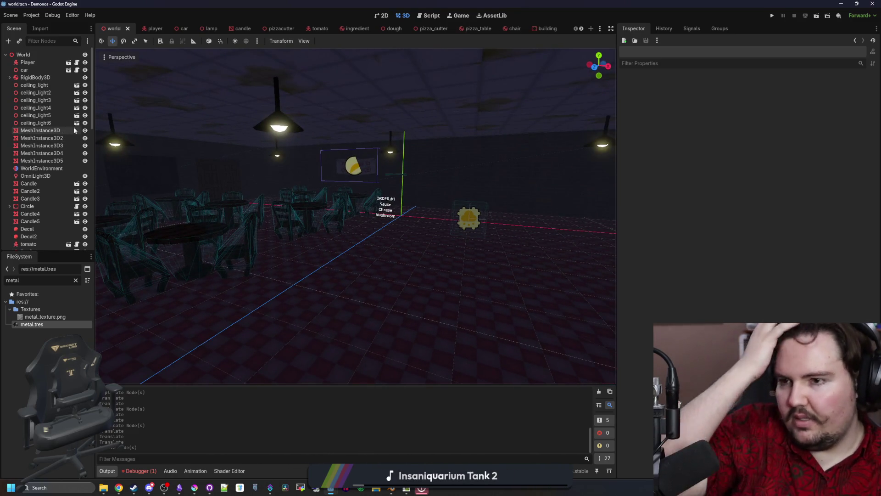
Step: Dismiss the can't-modify-imported-scene warning and filter the project files for ceiling assets
left_click(77, 123)
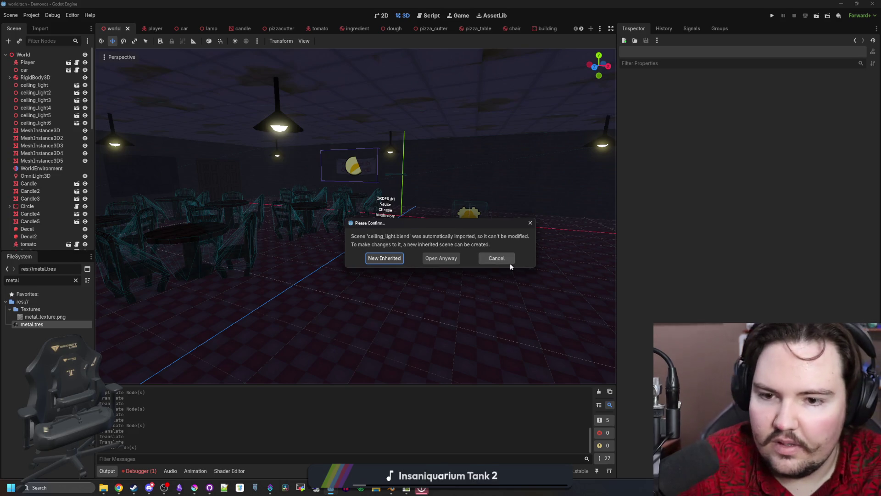
left_click(497, 259)
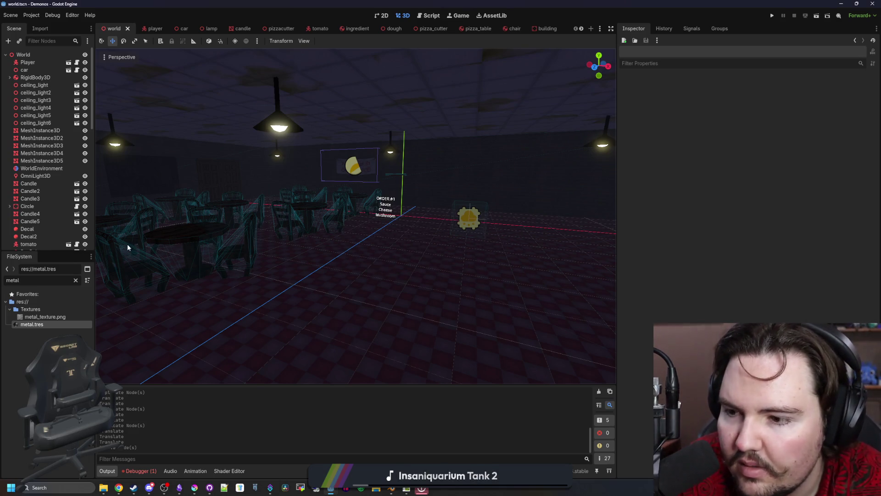
left_click(75, 280)
type("ceil")
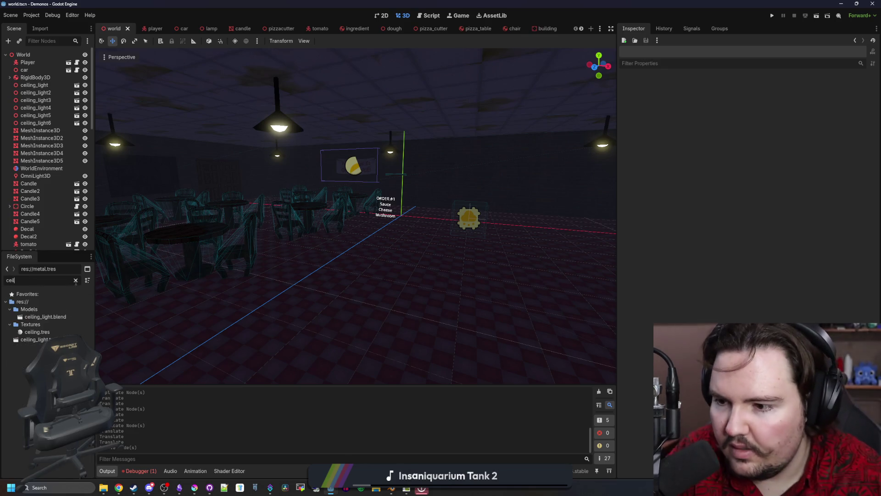
Step: Drag ceiling_light.tscn into the room as a new instance and open its scene
left_click_drag(35, 339, 249, 325)
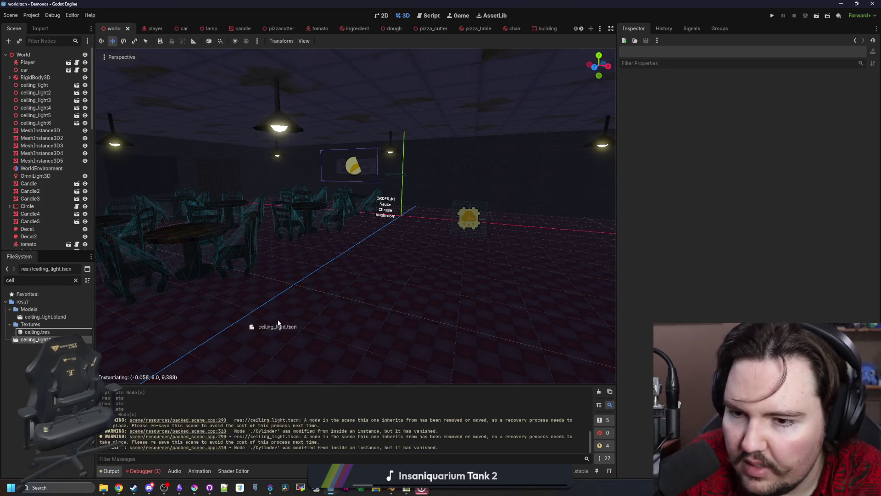
left_click_drag(411, 314, 403, 313)
scroll(403, 313, "down", 8)
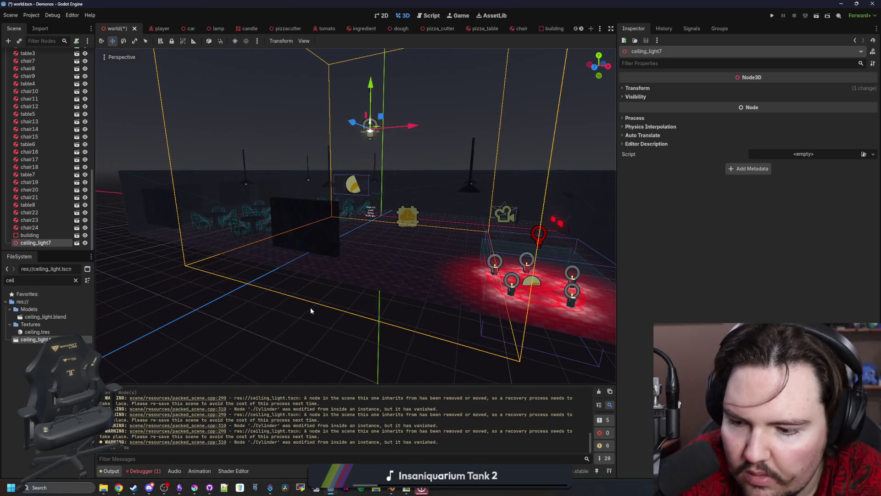
double_click(34, 340)
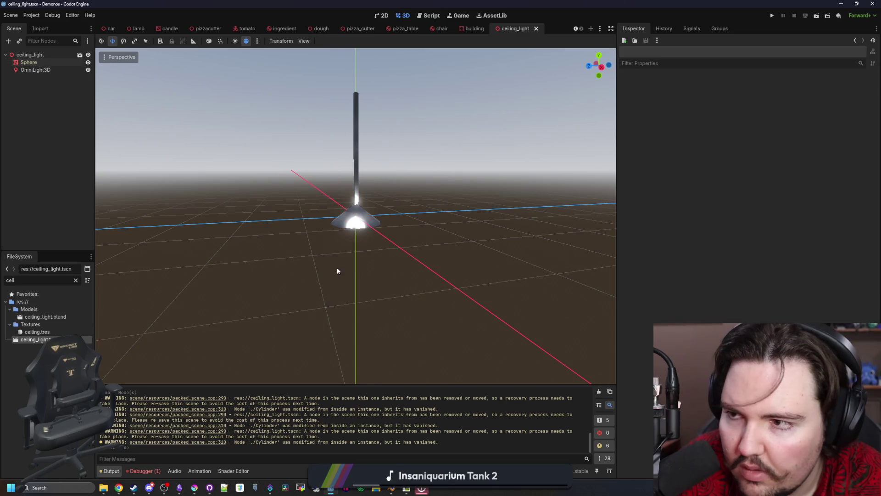
Step: Inspect the lamp mesh, return to the world scene and select ceiling_light7
left_click(357, 141)
left_click(464, 144)
scroll(381, 135, "down", 3)
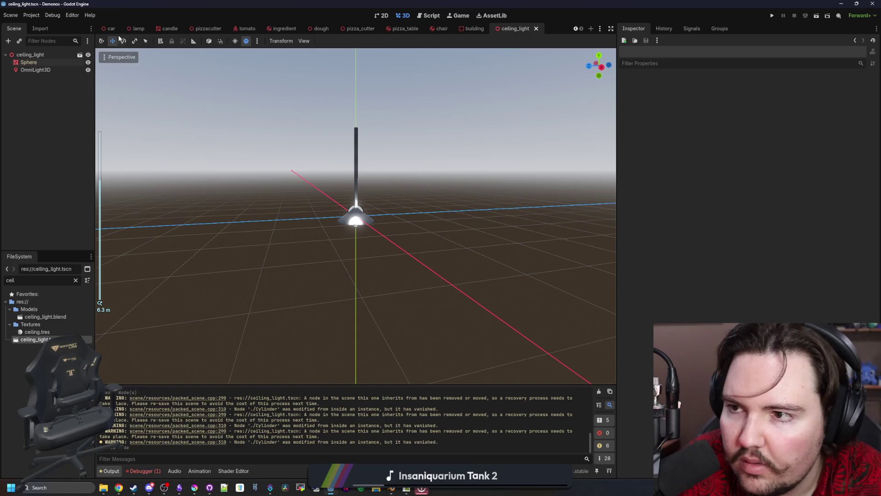
left_click(114, 29)
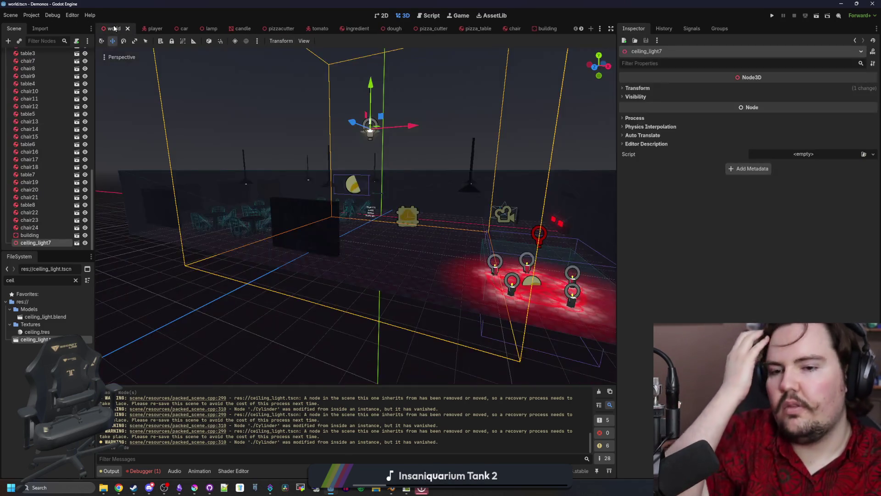
left_click(40, 218)
Step: Delete ceiling_light7 and drop a fresh ceiling_light instance into the room
left_click(40, 243)
key("Delete")
left_click(421, 254)
mouse_move(34, 340)
left_mouse_down()
mouse_move(415, 262)
mouse_move(387, 236)
mouse_move(417, 196)
mouse_move(408, 191)
left_mouse_up()
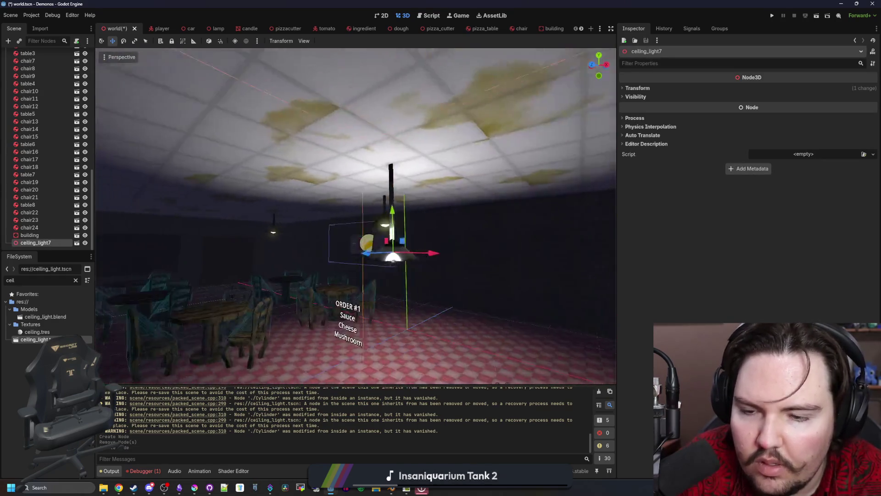
key("s")
key("w")
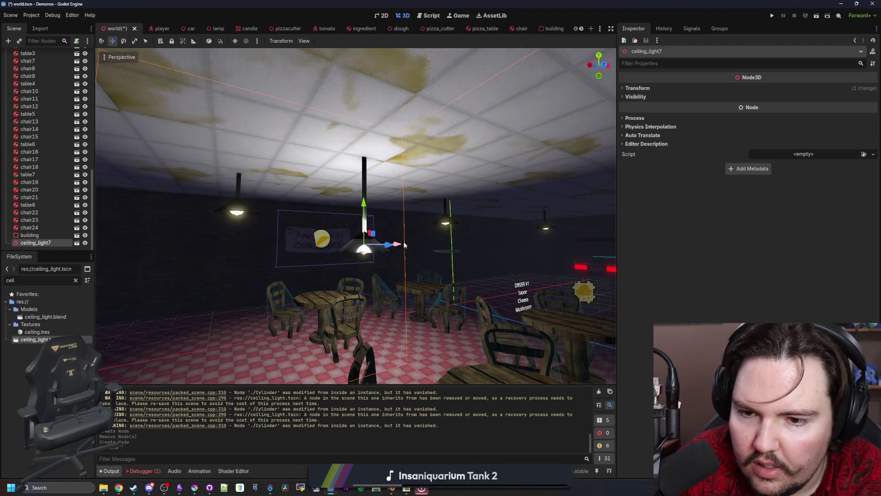
key("q")
Step: Nudge the new ceiling light into place while checking it from around the room, then duplicate it as ceiling_light8
key("w")
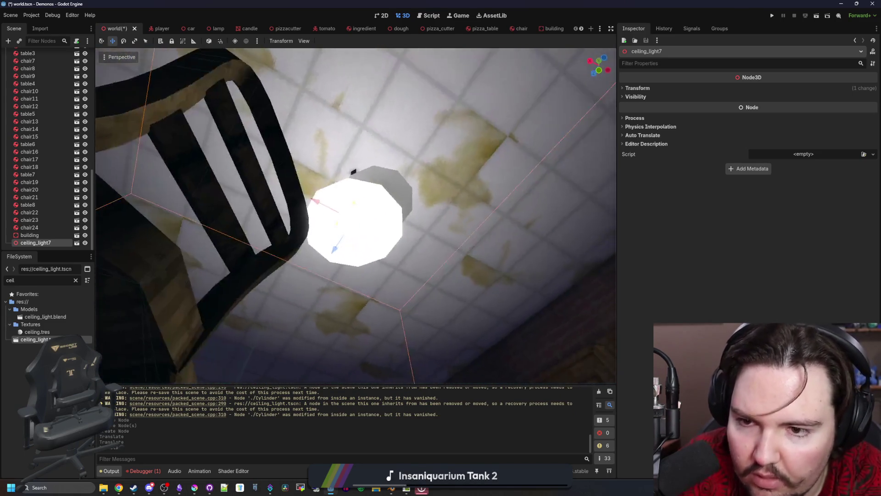
key("w")
key("s")
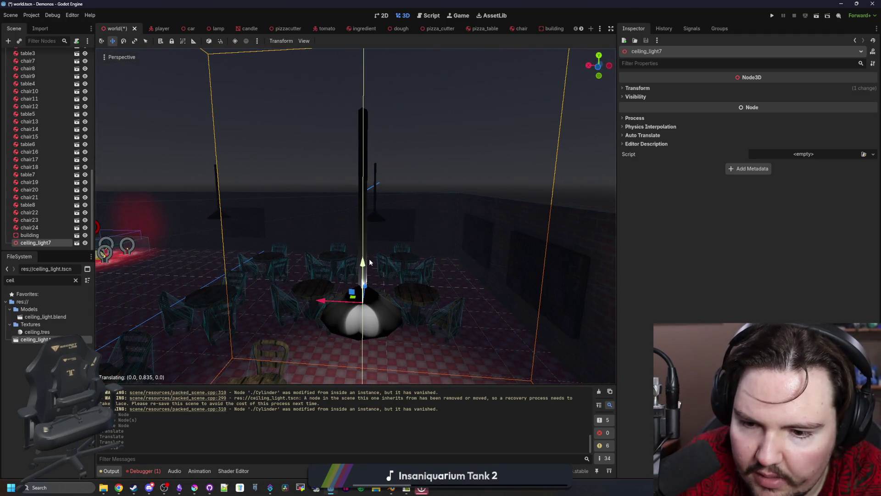
key("w")
key("w")
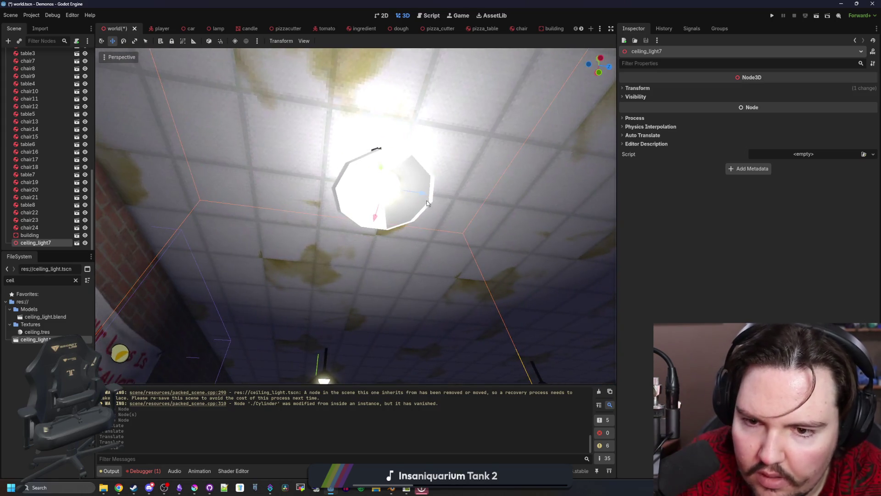
left_click_drag(416, 192, 420, 193)
key("s")
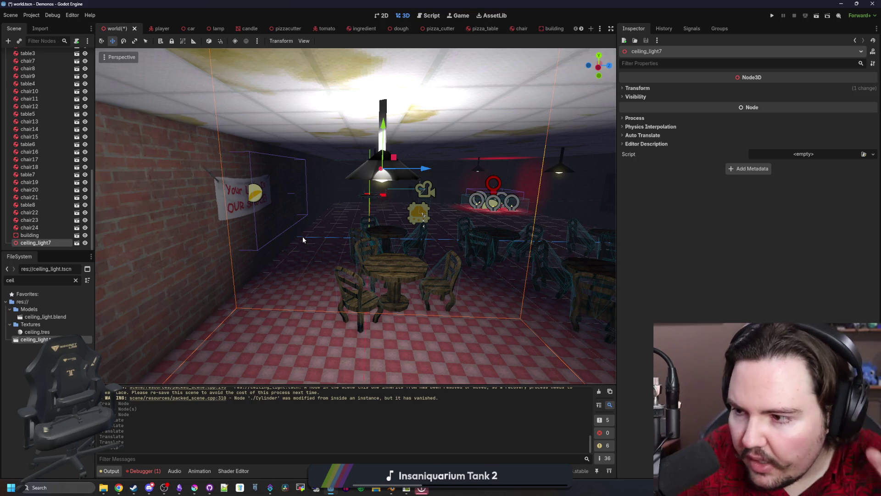
key("w")
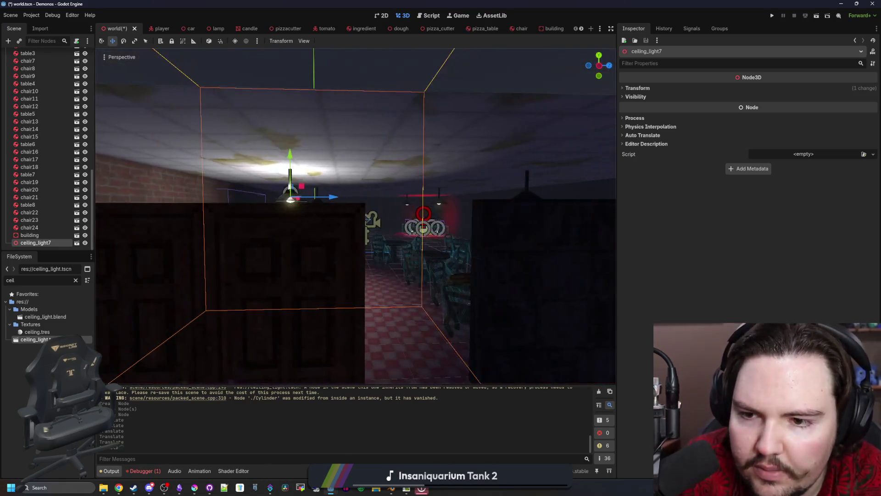
key("s")
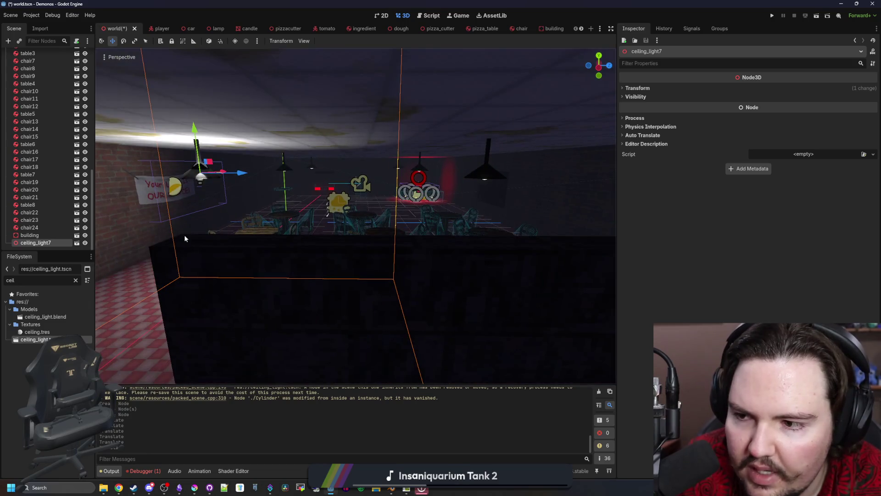
key("ctrl+d")
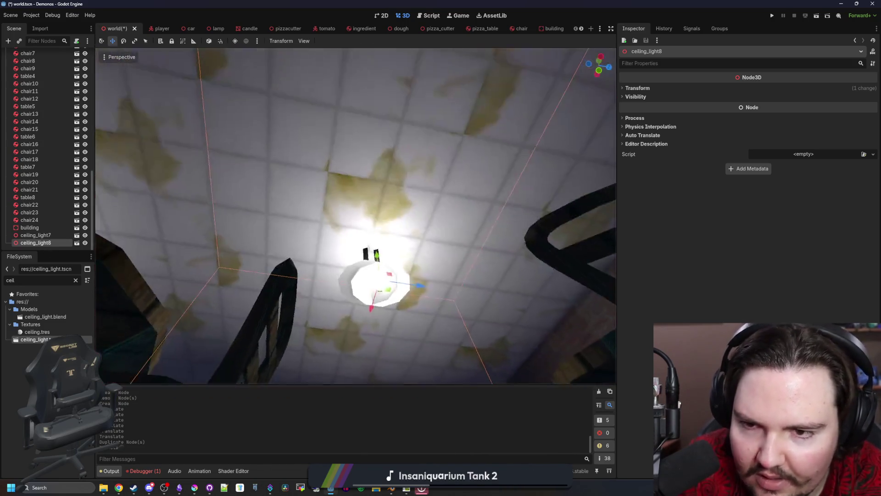
Step: Lower ceiling_light8 slightly, select it with ceiling_light7 and duplicate the pair
key("w")
left_click_drag(375, 314, 362, 316)
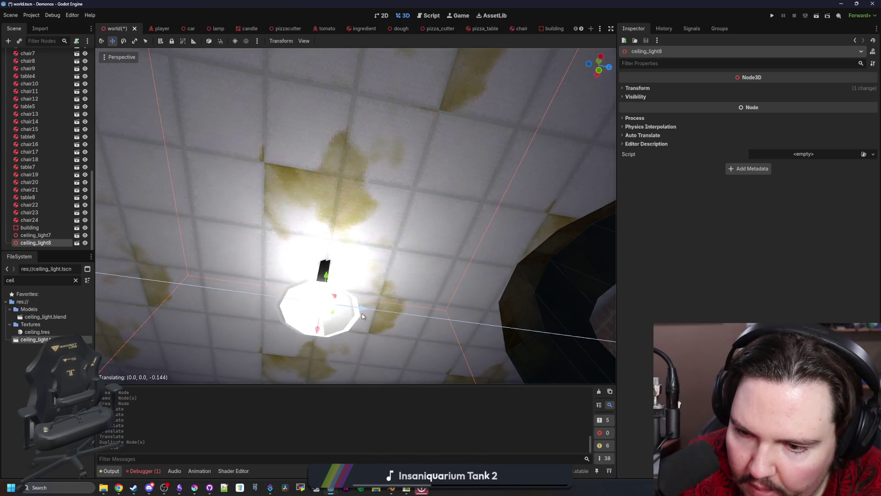
left_click(35, 235, "shift")
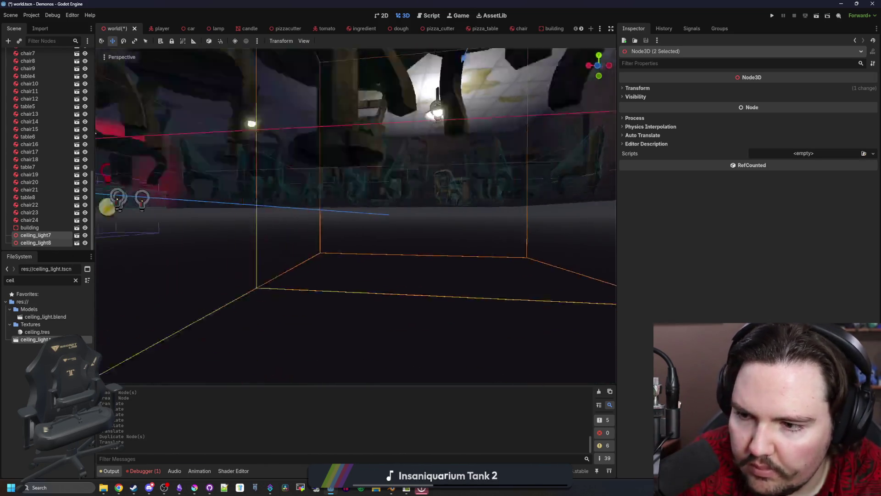
key("ctrl+d")
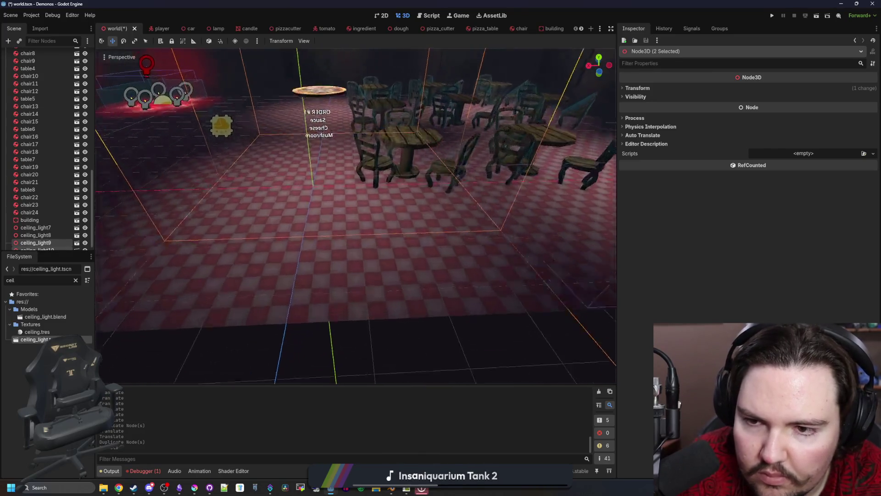
left_click_drag(432, 159, 303, 165)
mouse_move(304, 303)
left_mouse_down()
mouse_move(304, 329)
mouse_move(316, 324)
left_mouse_up()
Step: Duplicate the lights again up to ceiling_light11 and slide the copies along the X axis
key("ctrl+d")
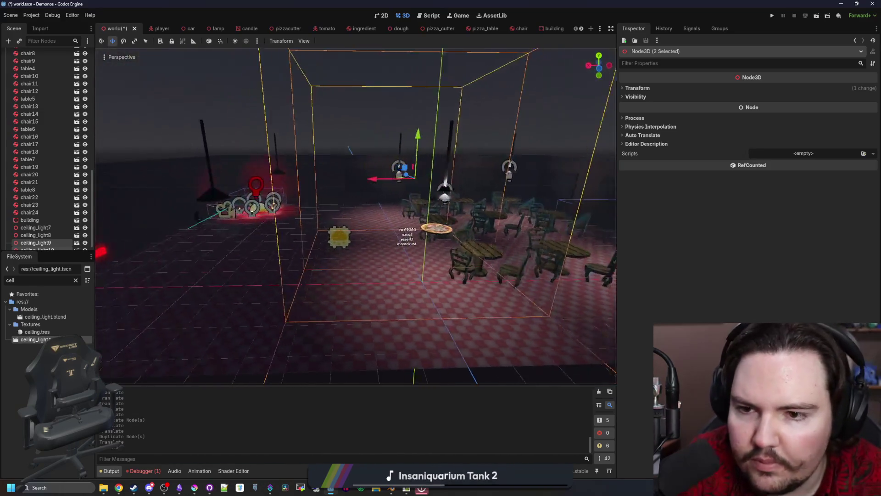
left_click_drag(296, 183, 276, 185)
left_click(275, 185)
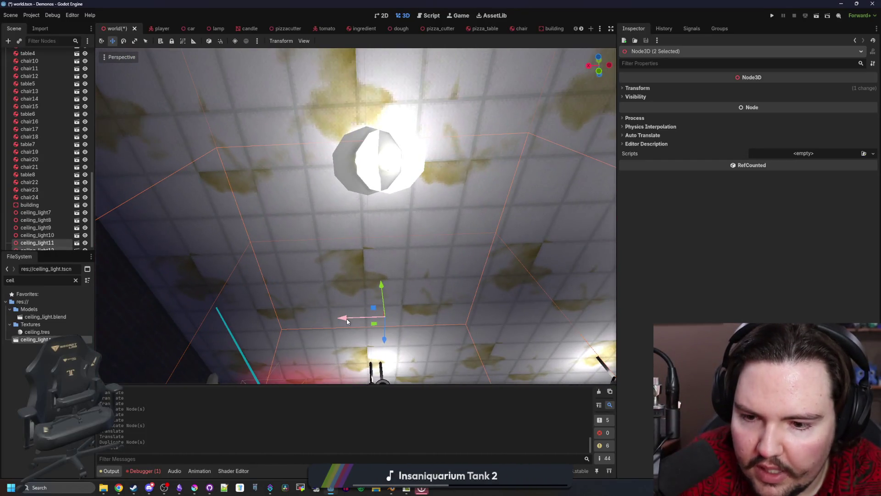
left_click_drag(347, 319, 331, 320)
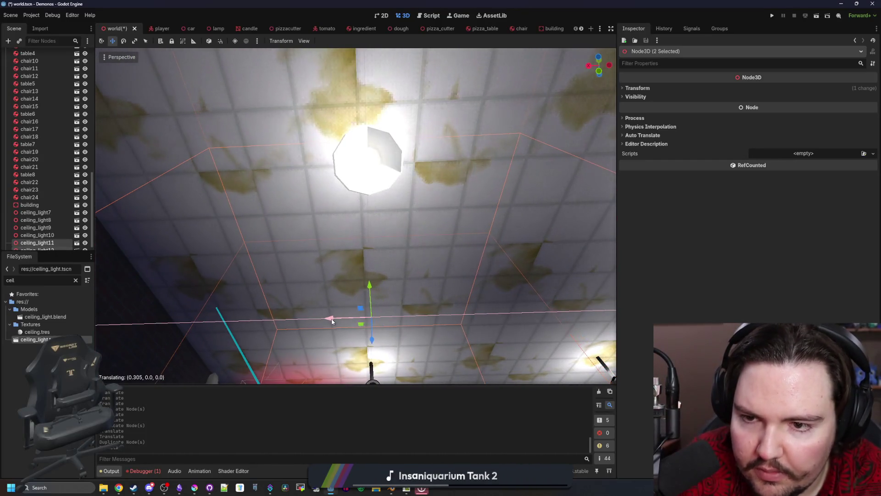
left_click(331, 320)
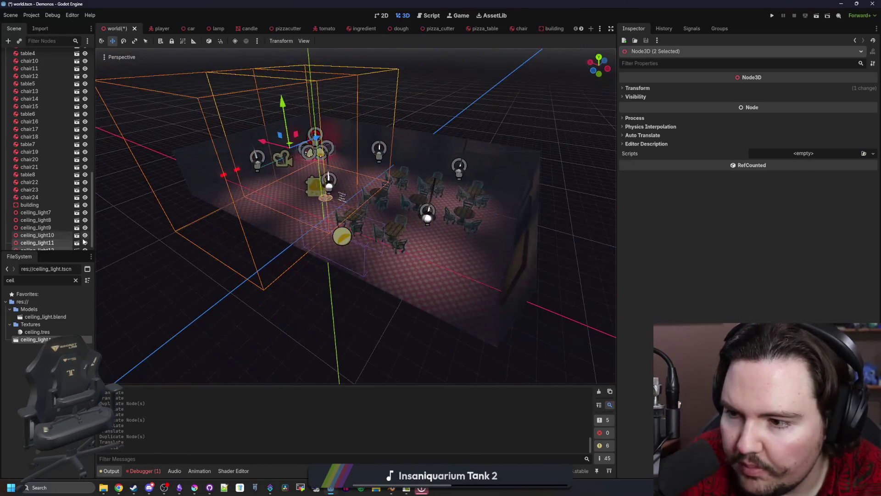
scroll(35, 227, "up", 10)
scroll(37, 206, "up", 5)
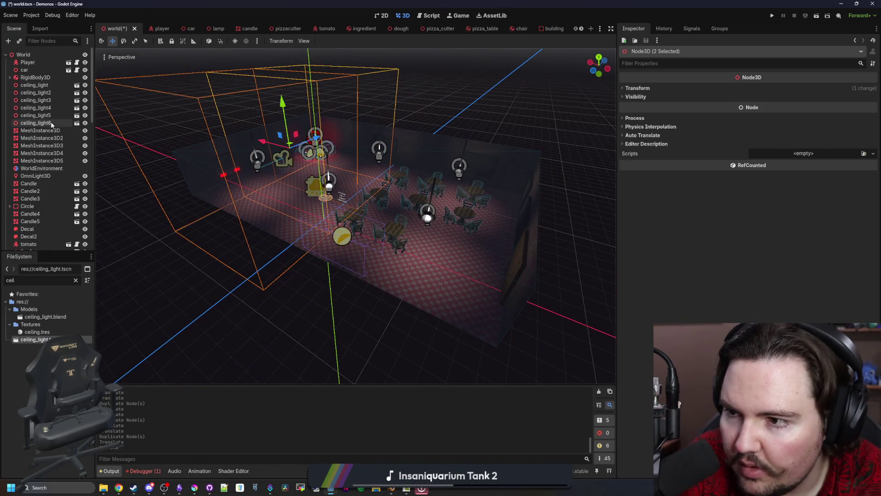
Step: Delete the six original nodes ceiling_light through ceiling_light6
left_click(51, 123)
left_click(50, 84, "shift")
key("Delete")
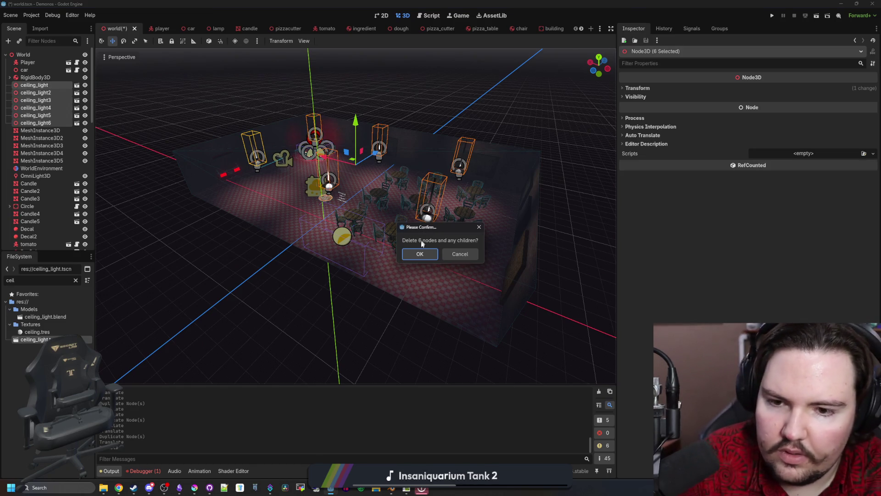
left_click(423, 255)
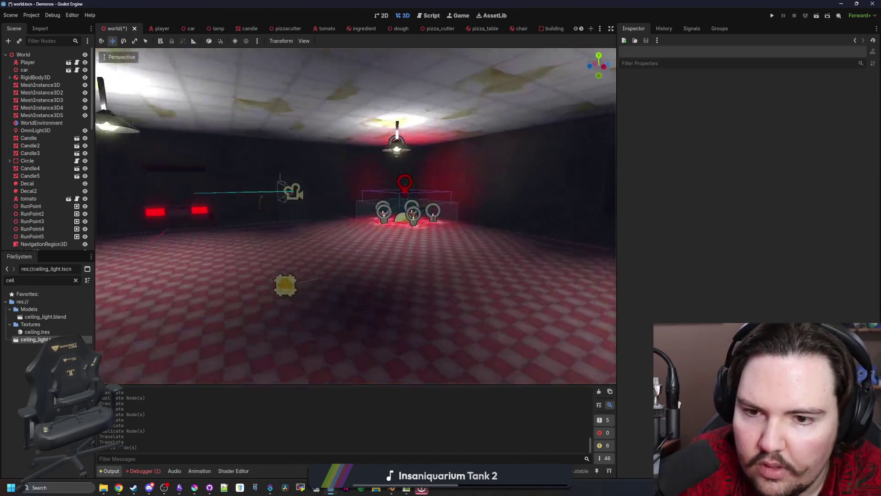
Step: Save the world scene and open ceiling_light.tscn for editing
key("ctrl+s")
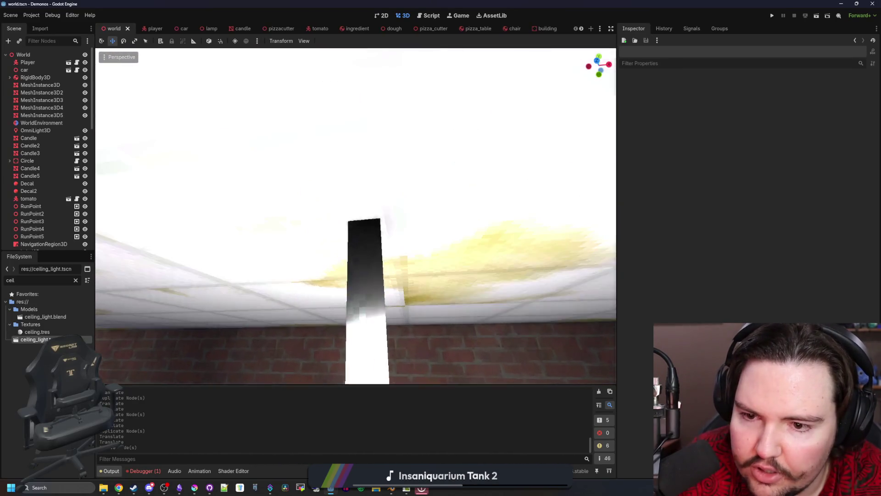
key("ctrl+s")
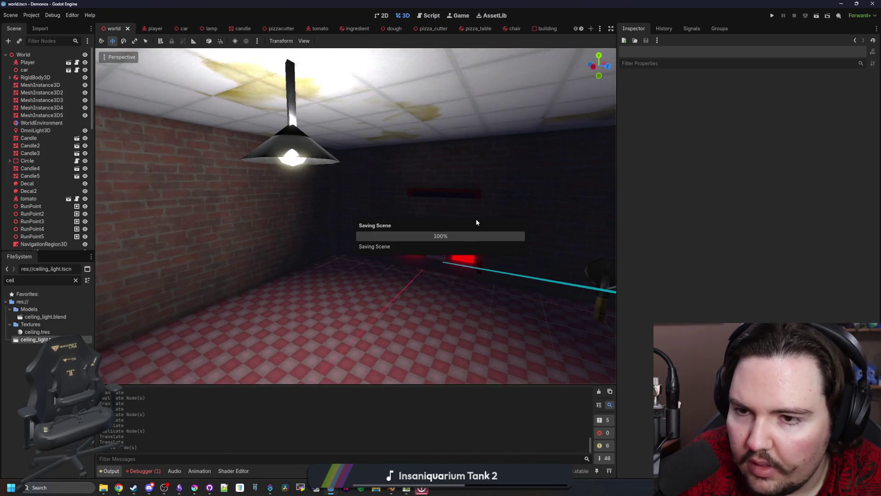
key("ctrl+s")
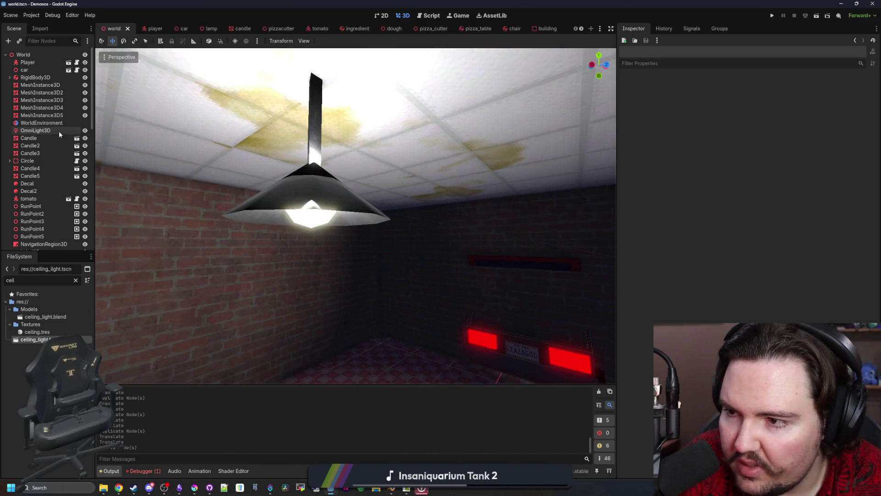
scroll(42, 251, "down", 10)
left_click(76, 234)
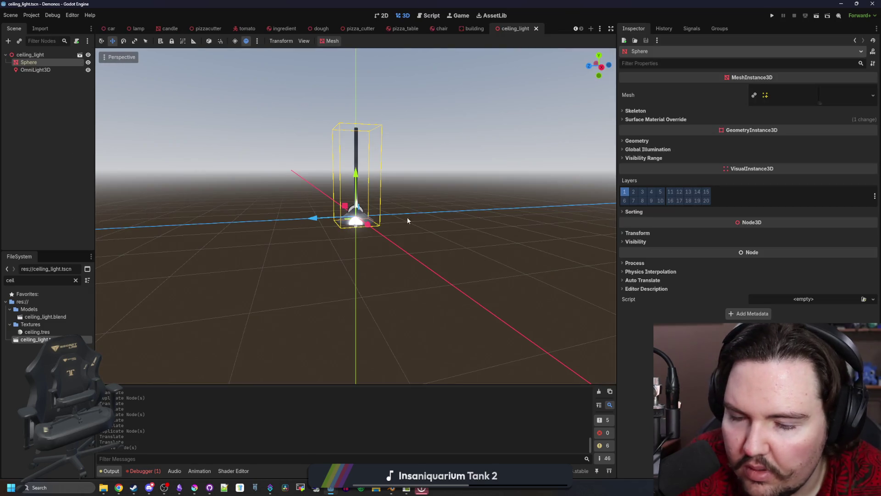
Step: Lower the lamp's OmniLight3D slightly inside the shade, to a Y position of -0.075
left_click(35, 69)
key("f")
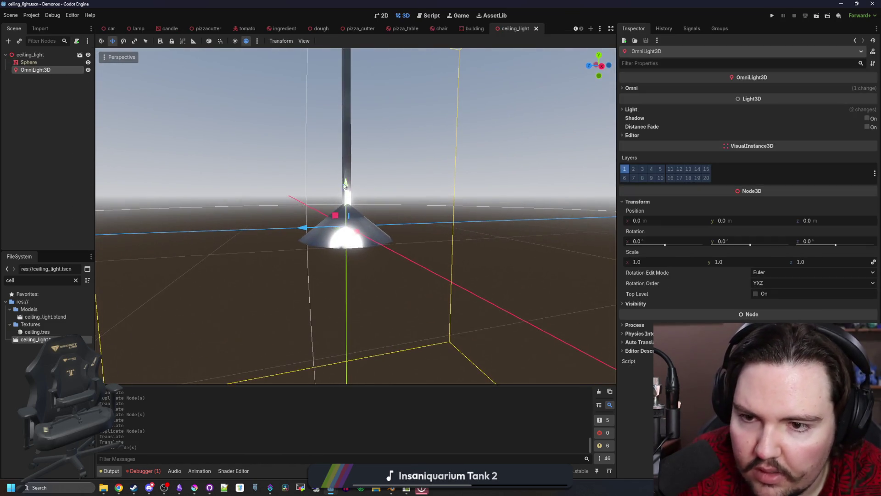
left_click_drag(345, 185, 345, 207)
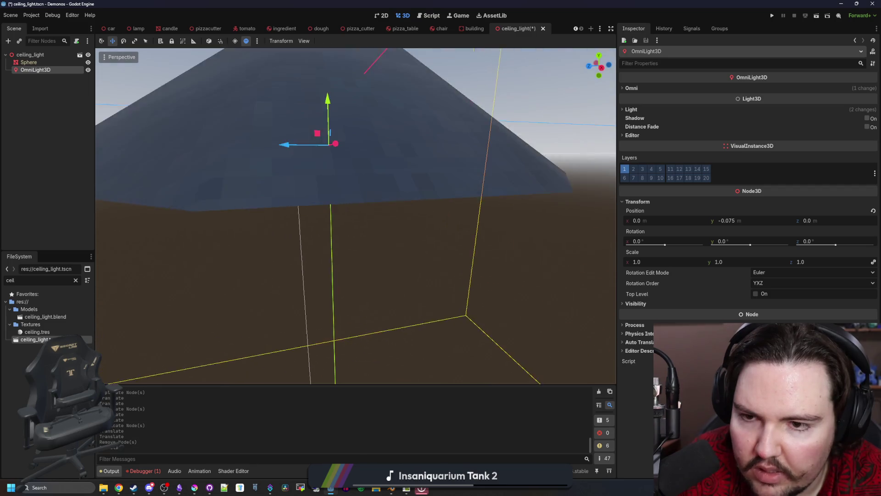
scroll(356, 216, "up", 5)
scroll(356, 217, "down", 6)
scroll(356, 217, "up", 2)
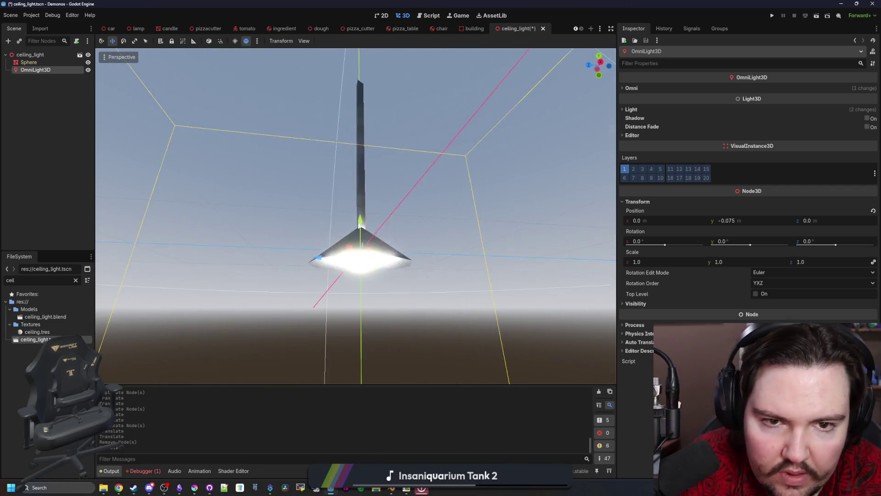
left_click(651, 110)
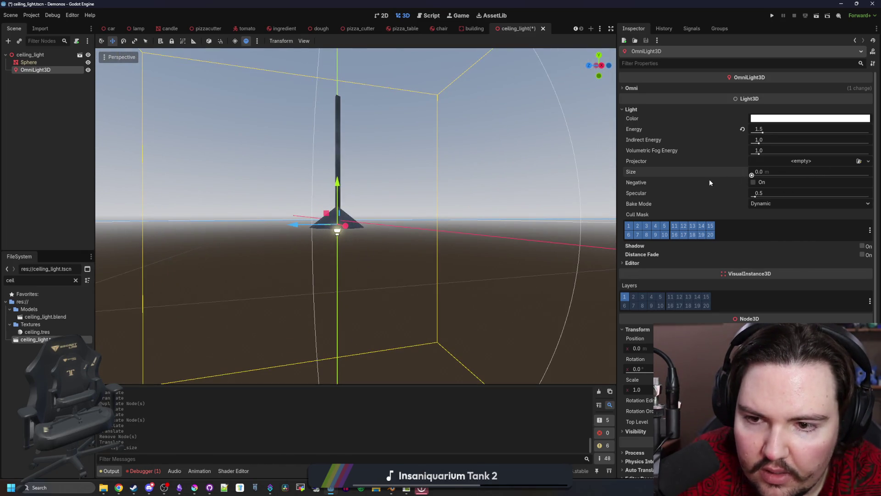
Step: Try the light's Negative option and a Disabled bake mode, revert to Dynamic, then run the game
left_click_drag(385, 207, 391, 261)
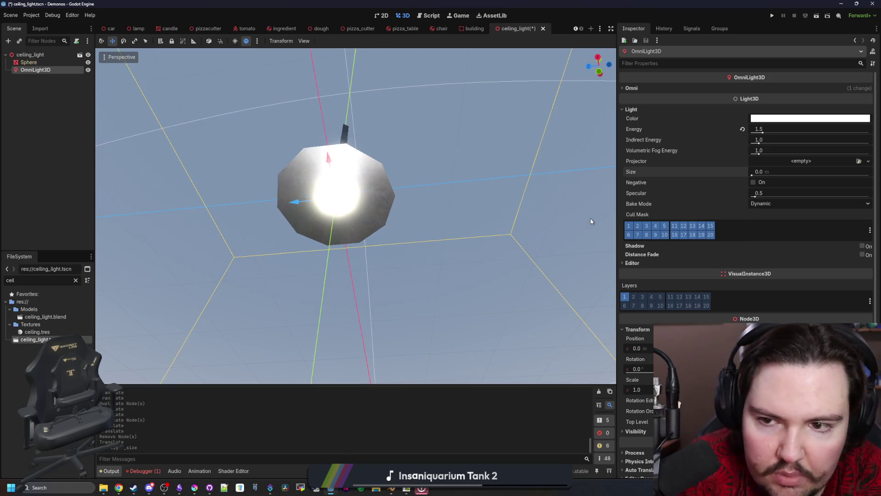
left_click_drag(590, 221, 815, 160)
left_click(755, 182)
left_click(772, 216)
left_click(772, 231)
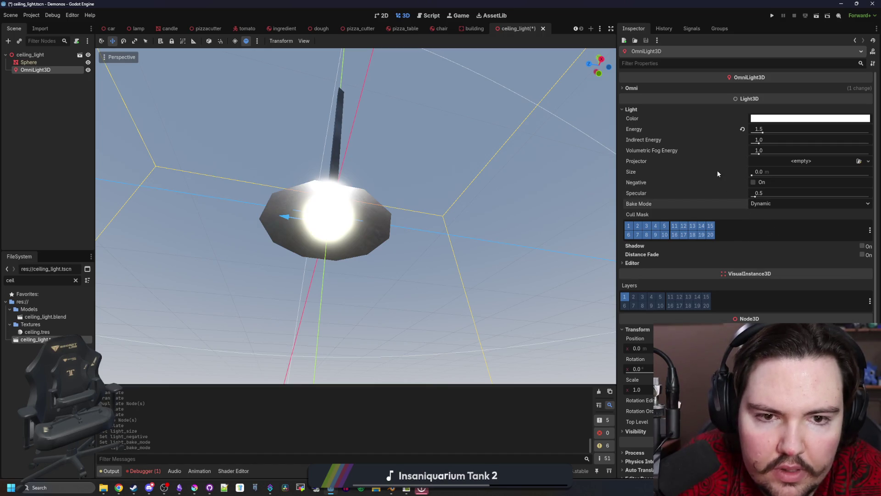
key("F6")
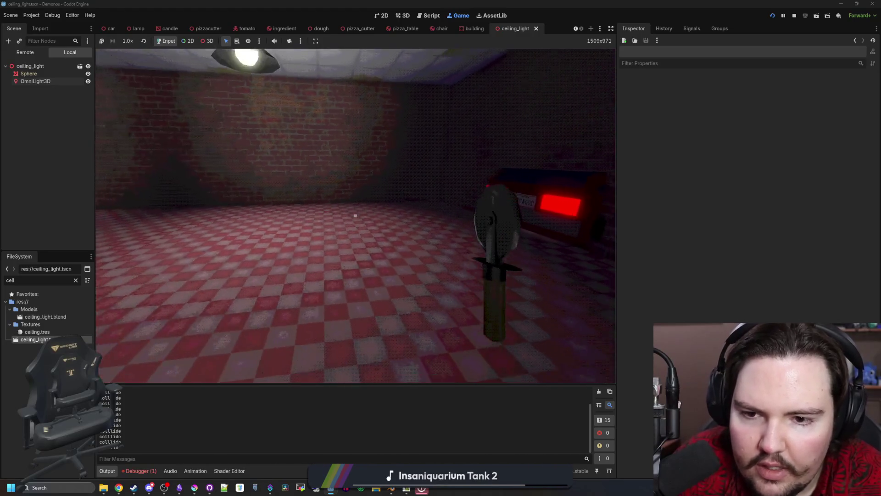
Step: Stop the running pizzeria test after checking the restaurant lighting
left_click(794, 16)
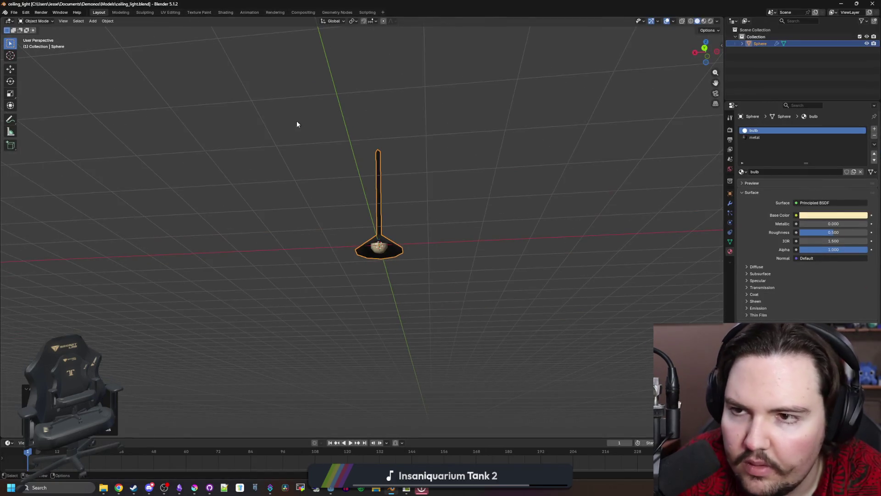
Step: Open building.blend and add new edge loops across the building box
left_click(14, 12)
mouse_move(31, 34)
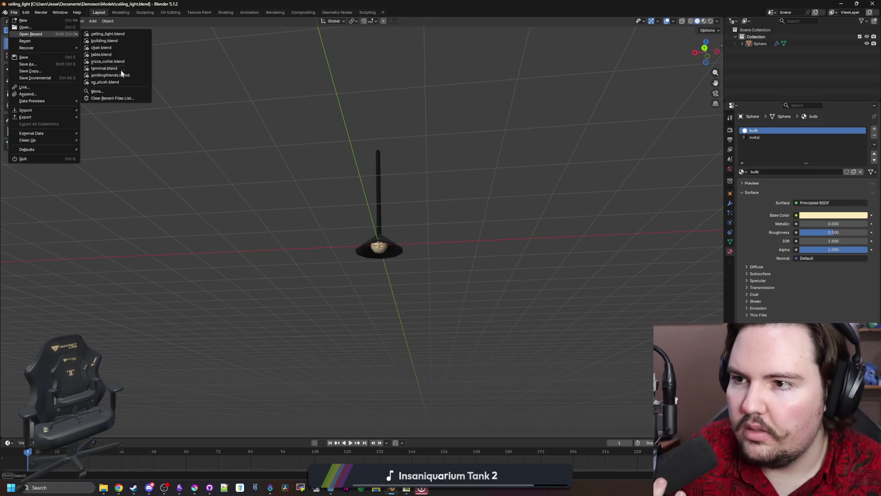
left_click(105, 41)
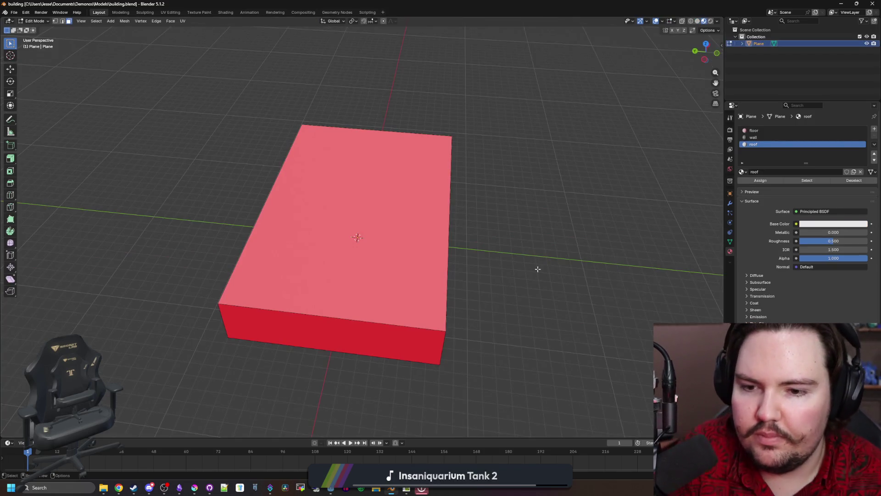
left_click(441, 235)
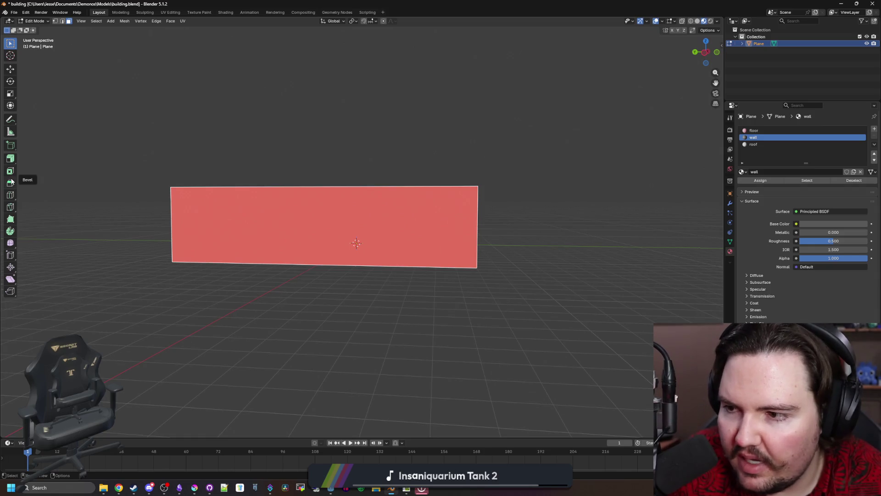
left_click(10, 196)
left_click_drag(573, 215, 364, 276)
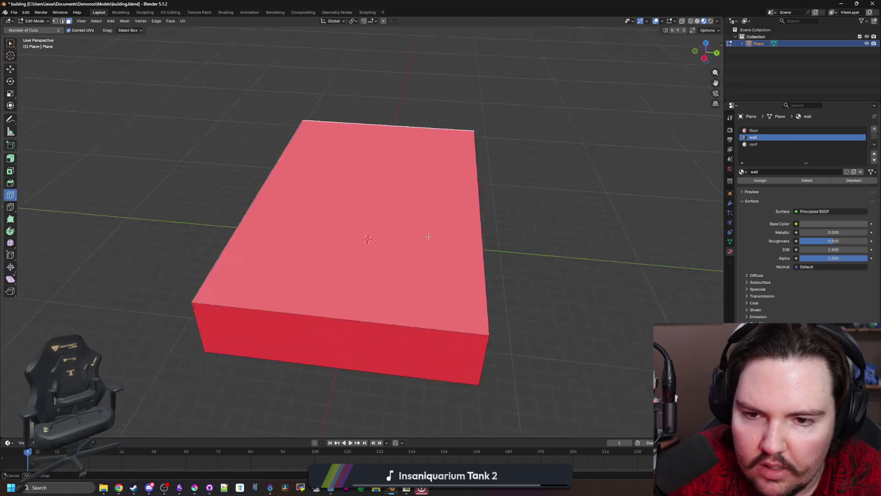
left_click(364, 276)
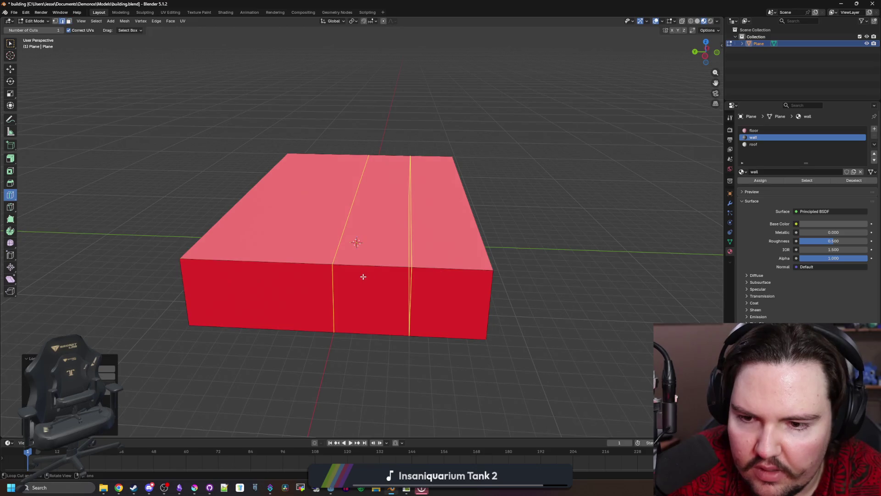
key("Tab")
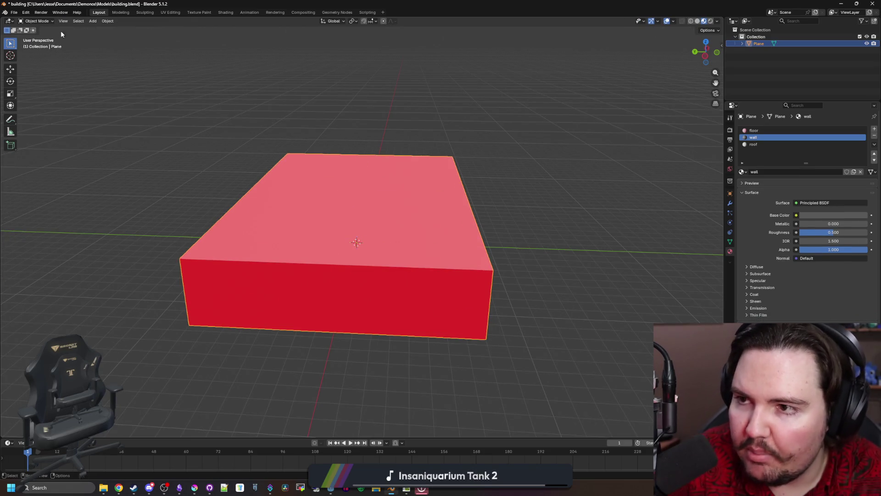
Step: Delete the middle front face to open a gap, save the file and switch to Godot
key("Tab")
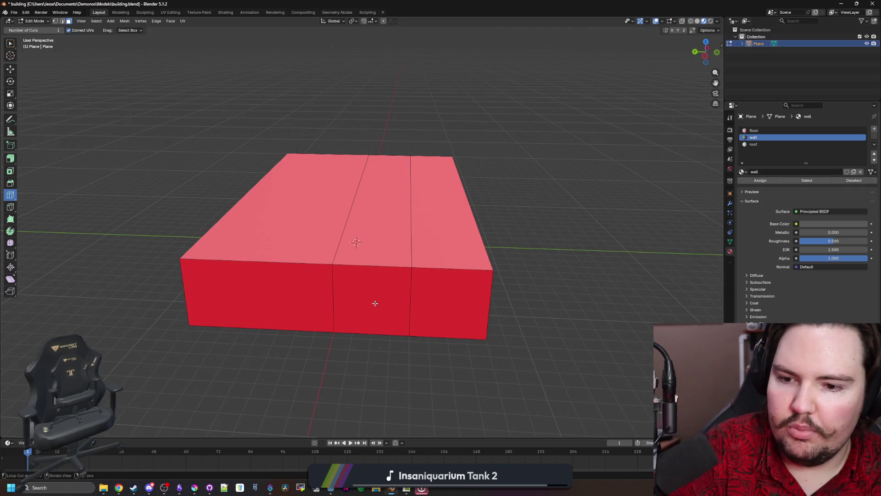
key("w")
left_click(376, 310)
key("x")
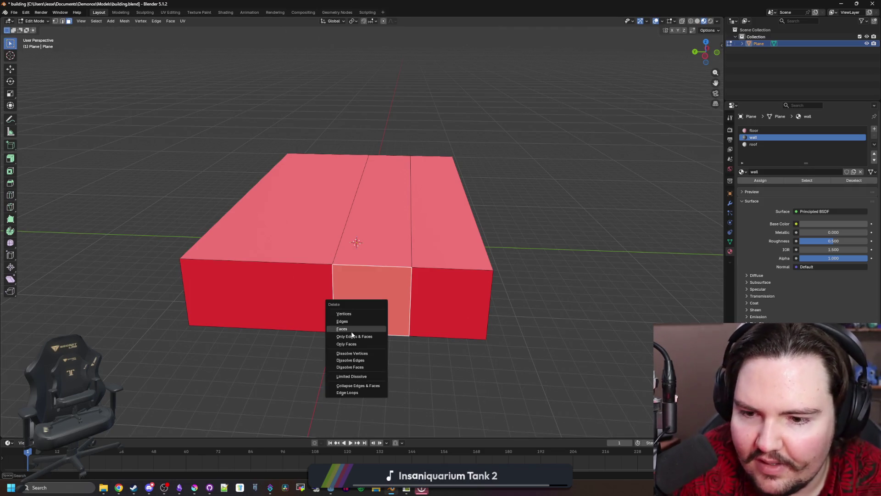
left_click(352, 334)
key("KP_1")
key("ctrl+s")
key("alt+Tab")
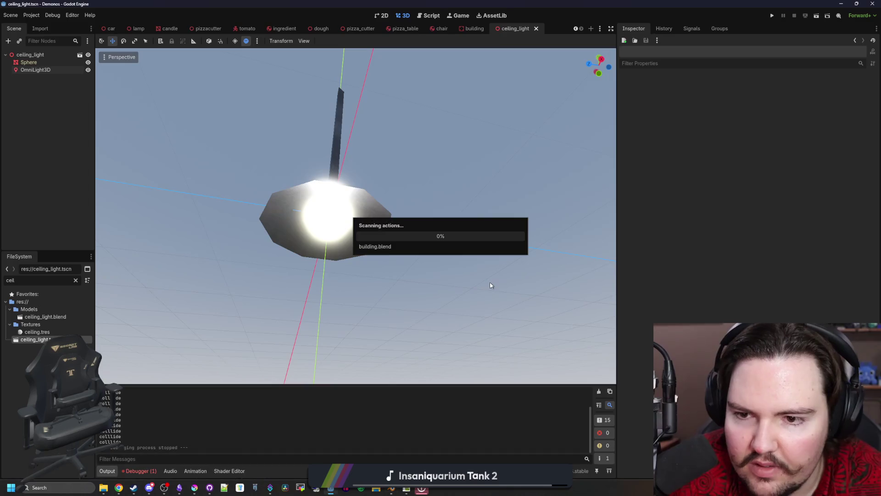
scroll(116, 29, "up", 2)
Step: Fly through the world scene's restaurant room, then return to the building box in Blender
left_click(113, 28)
mouse_move(421, 232)
left_mouse_down()
mouse_move(358, 228)
mouse_move(433, 233)
left_mouse_up()
left_click(392, 487)
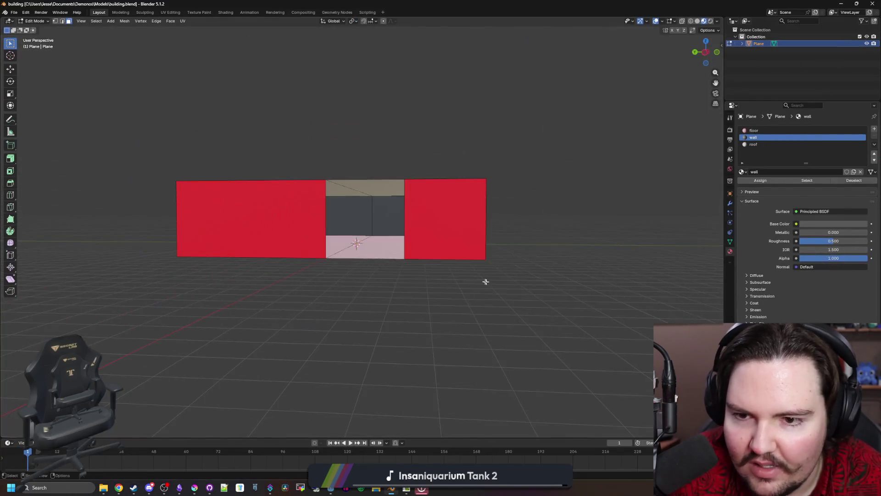
mouse_move(485, 281)
left_mouse_down()
mouse_move(388, 298)
mouse_move(492, 275)
mouse_move(471, 306)
left_mouse_up()
left_click(431, 293)
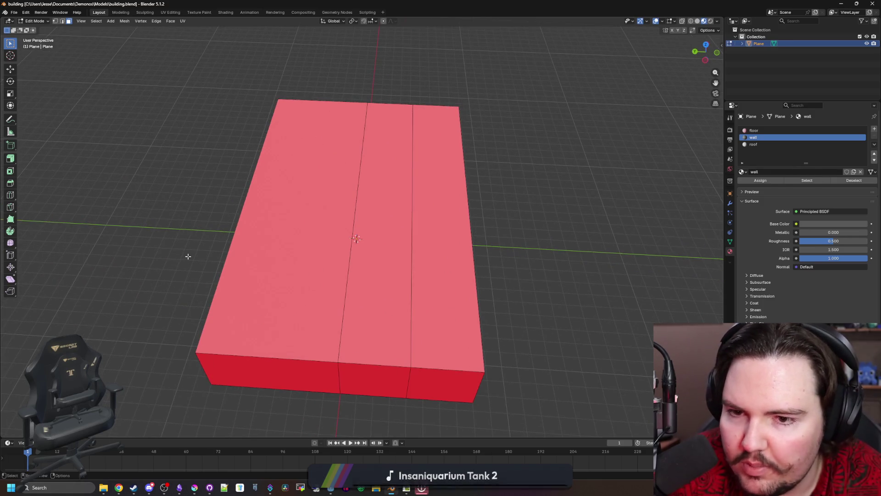
Step: Add a loop cut along the roof's centre and delete the middle front face to open a hole
key("Tab")
key("Tab")
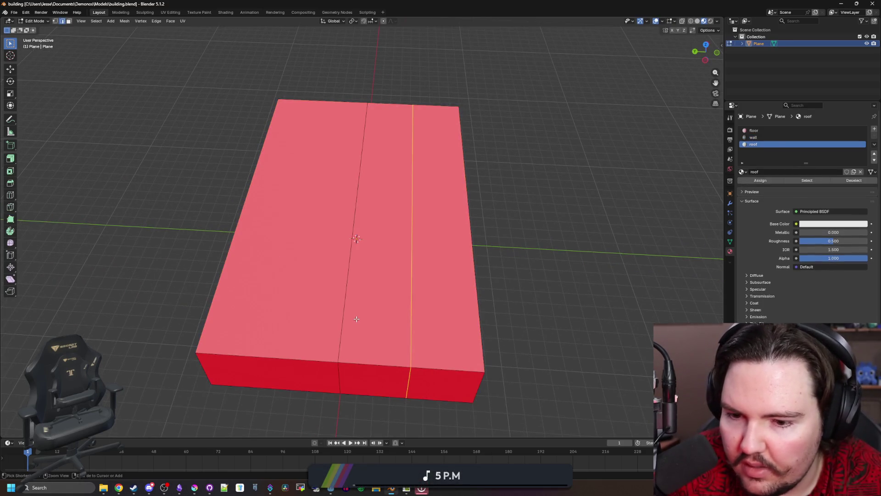
left_click(10, 196)
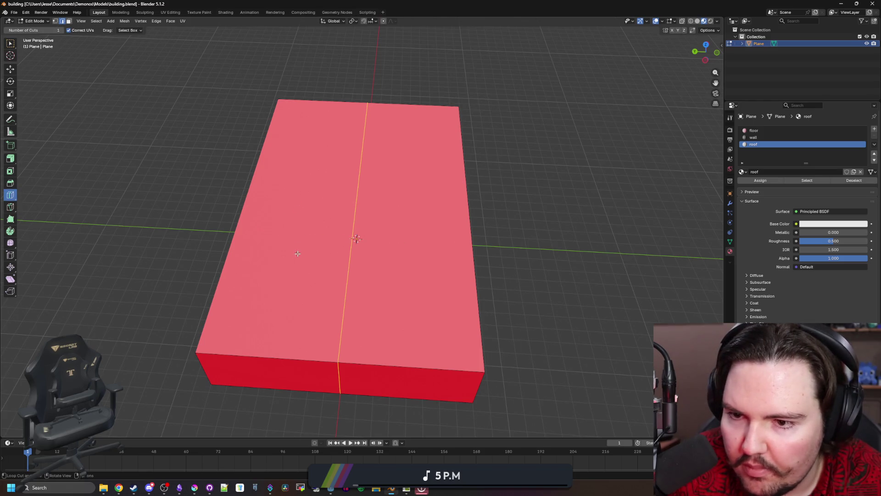
left_click(312, 110)
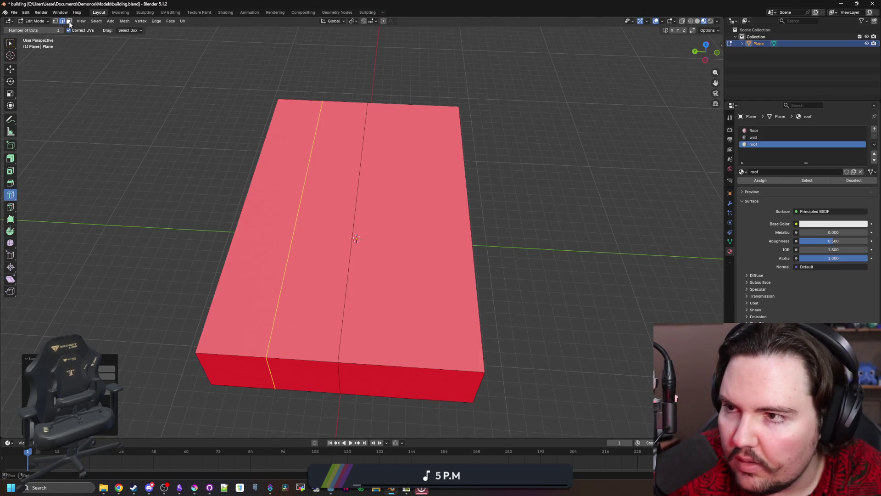
left_click(372, 248)
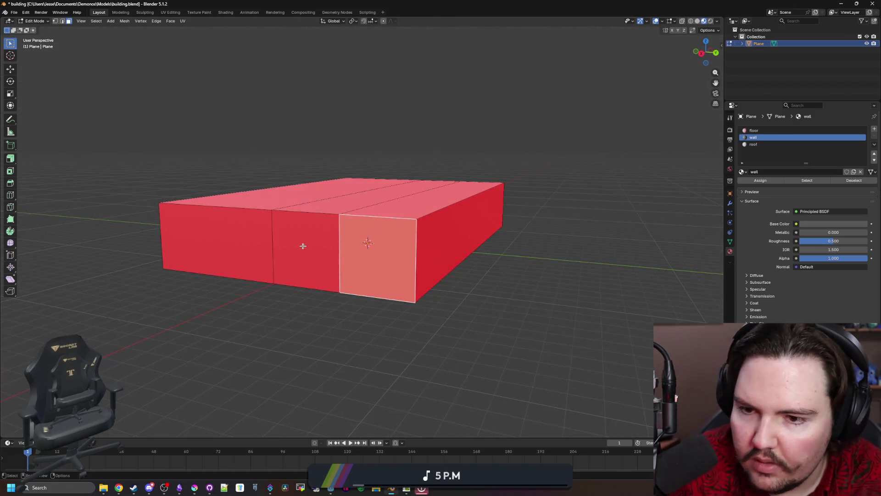
left_click(302, 248)
key("x")
left_click(302, 244)
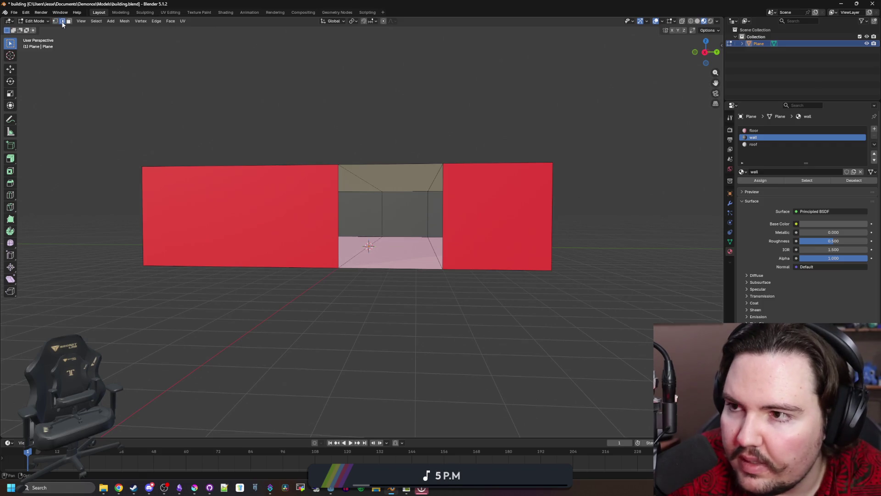
Step: Add two horizontal loop cuts across the wall and select the strip below the opening
left_click(10, 195)
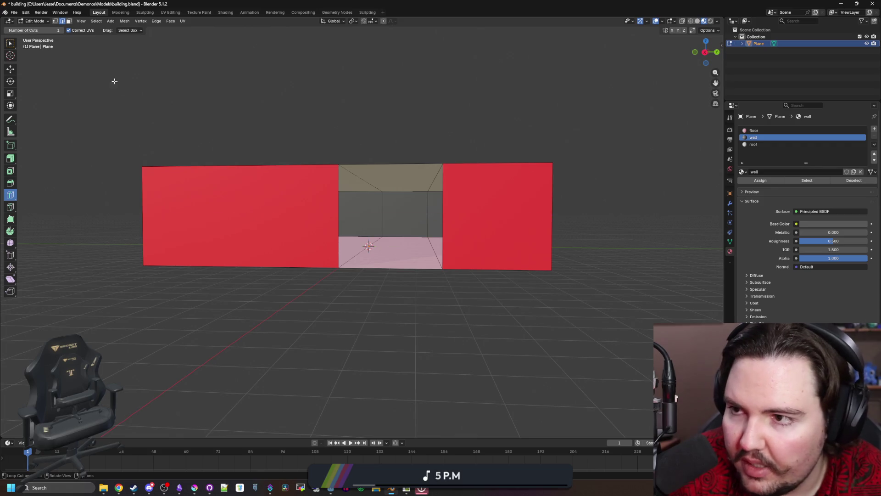
left_click(154, 222)
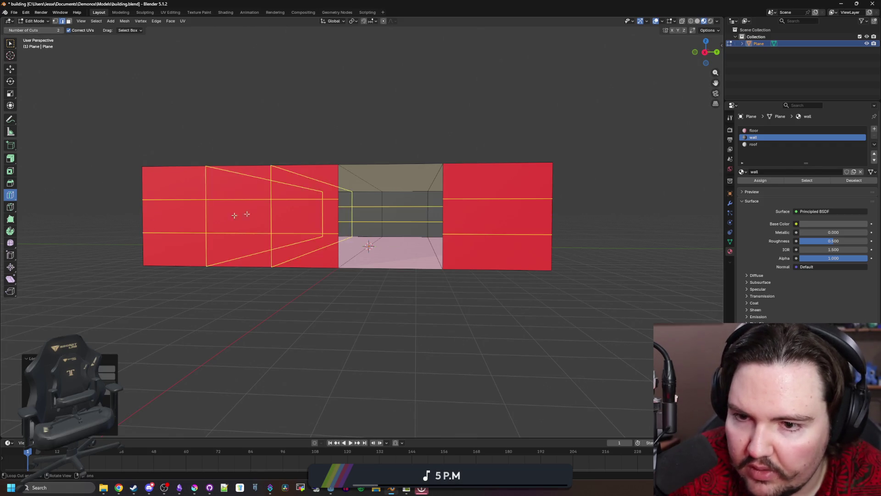
scroll(364, 297, "up", 4)
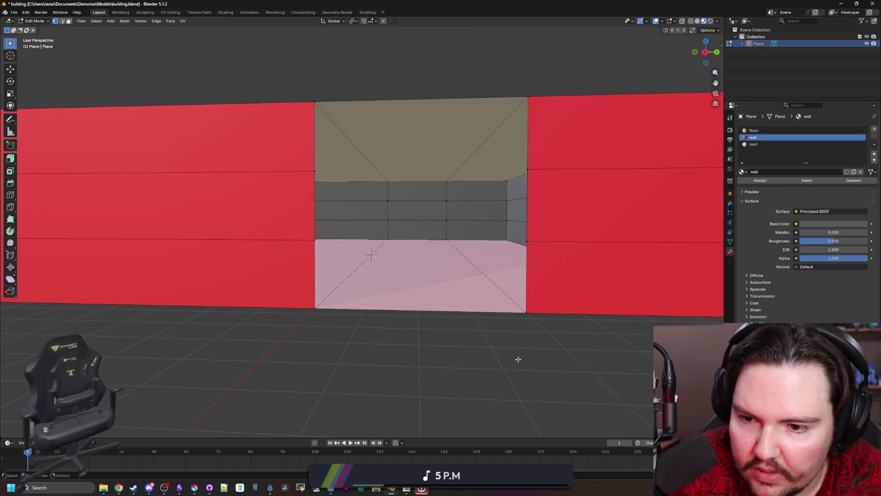
left_click_drag(577, 339, 582, 348)
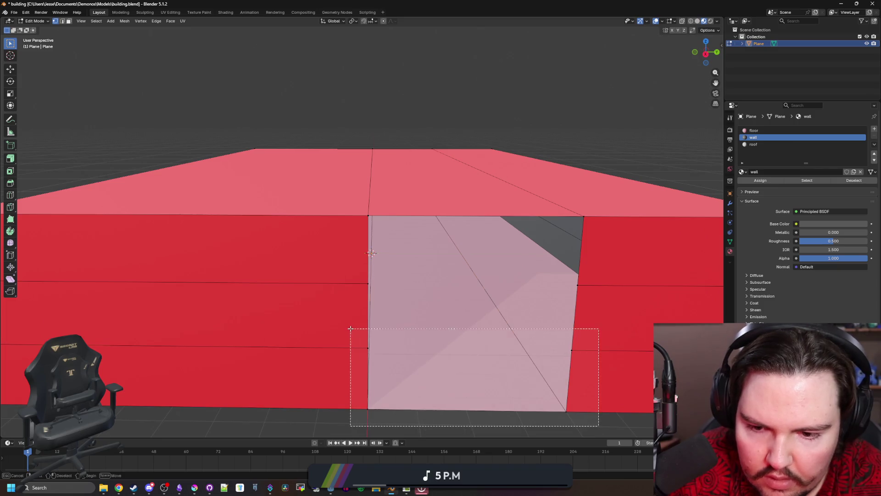
left_click_drag(598, 427, 349, 326)
key("k")
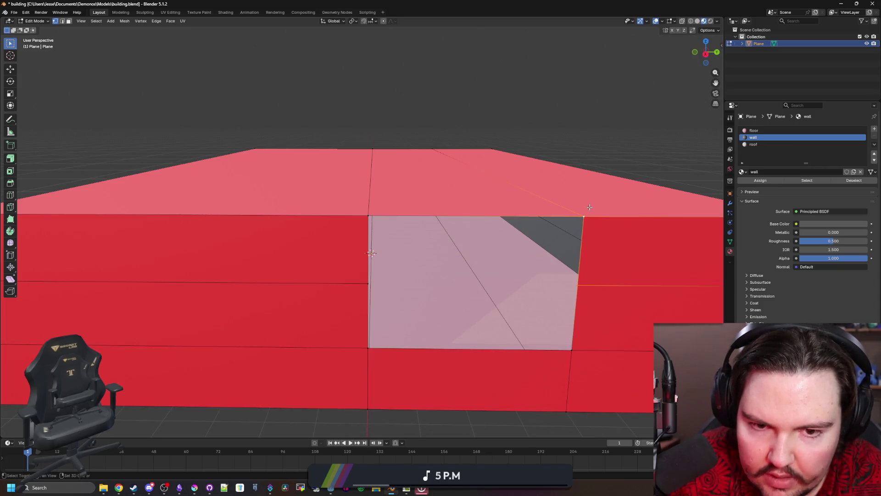
scroll(364, 279, "down", 4)
scroll(397, 292, "down", 2)
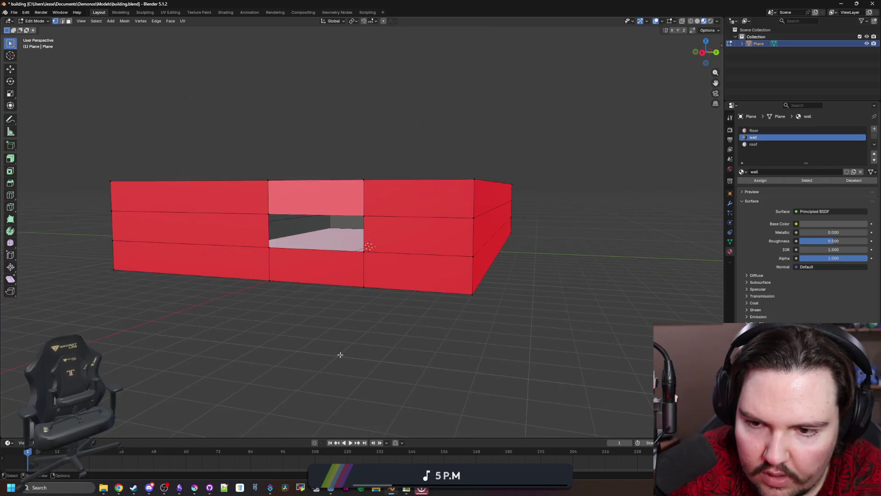
Step: Dissolve the two extra edges running across the top face
mouse_move(374, 275)
left_mouse_down()
mouse_move(350, 291)
mouse_move(228, 288)
left_mouse_up()
mouse_move(340, 237)
left_mouse_down()
mouse_move(286, 277)
mouse_move(320, 273)
left_mouse_up()
left_click_drag(389, 257, 241, 213)
key("x")
left_click(165, 236)
Step: Merge the front face's extra edge loops together using Merge At Last
left_click_drag(400, 305, 255, 246)
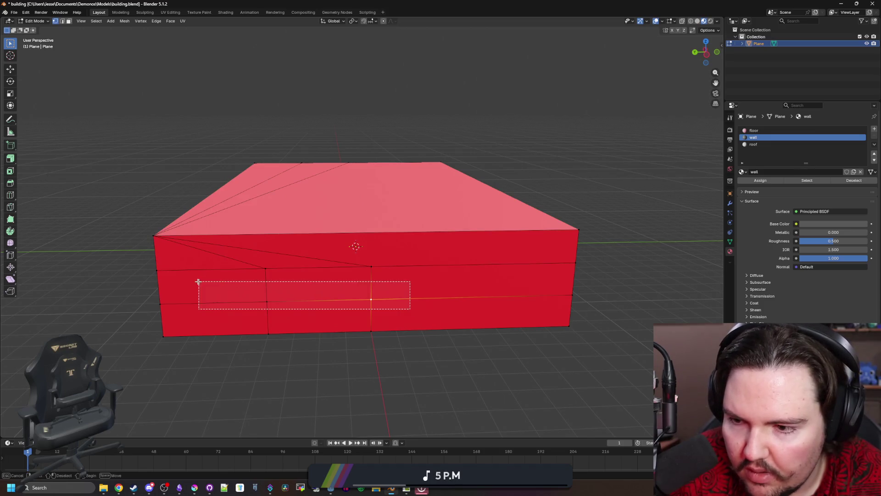
left_click_drag(406, 309, 219, 269)
left_click_drag(393, 283, 233, 257)
left_click_drag(407, 315, 260, 281)
key("m")
left_click(161, 310)
left_click_drag(182, 326, 143, 272)
key("m")
left_click(165, 335)
left_click(162, 335, "shift")
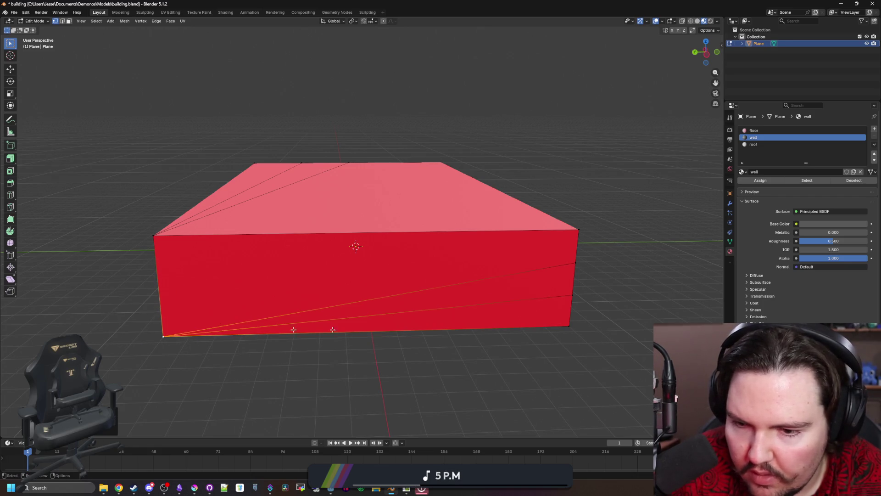
key("m")
Step: Widen the window by moving its right-edge vertices along Y, then switch to Godot
mouse_move(563, 302)
left_mouse_down()
mouse_move(524, 363)
mouse_move(485, 345)
mouse_move(553, 356)
mouse_move(439, 352)
left_mouse_up()
left_click(524, 362)
left_click(508, 318, "alt")
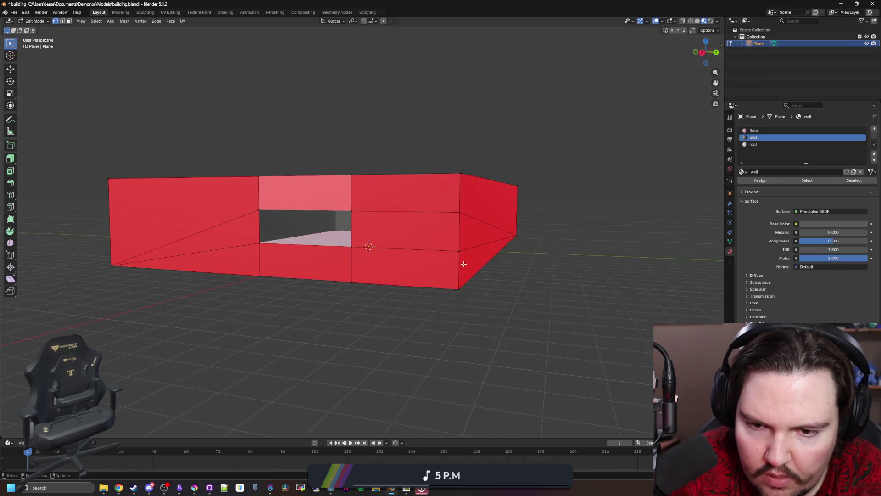
mouse_move(454, 283)
left_mouse_down()
mouse_move(413, 283)
mouse_move(397, 320)
left_mouse_up()
scroll(372, 334, "up", 3)
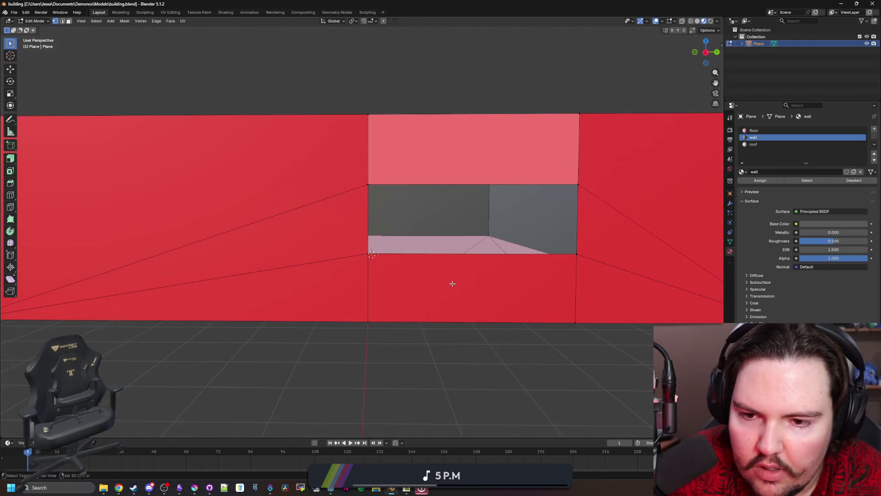
scroll(453, 283, "down", 3)
left_click_drag(427, 260, 483, 178)
key("g")
key("x")
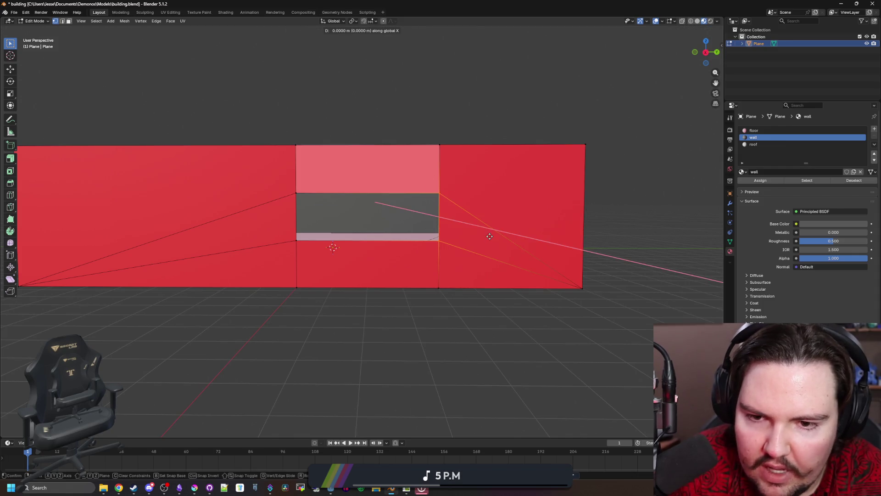
key("y")
left_click(538, 233)
key("alt+Tab")
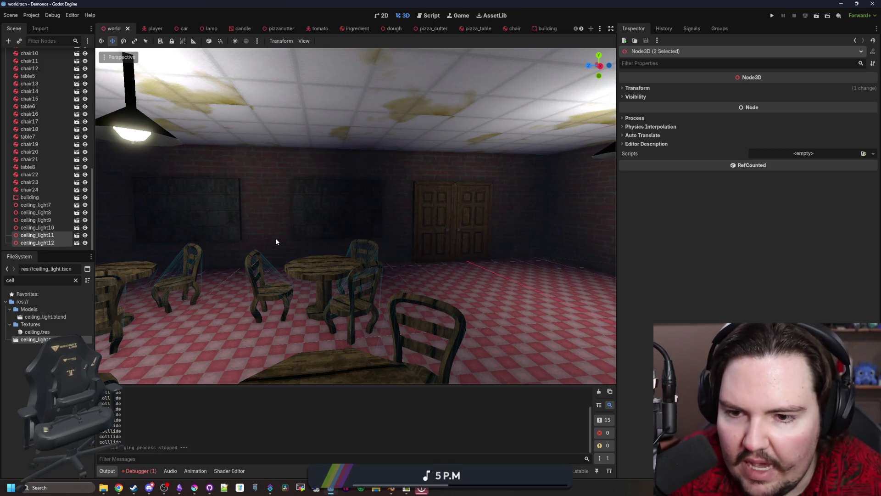
Step: View the updated building near the parked car, then bring Blender back up
key("w")
key("w")
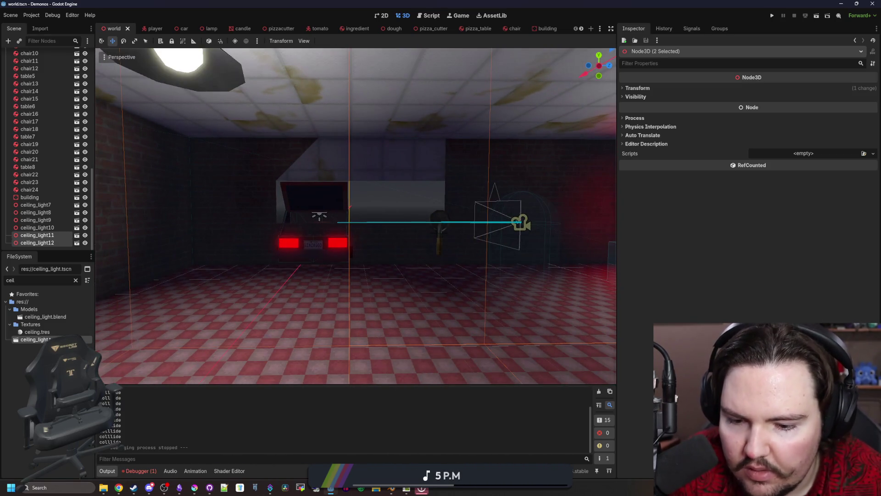
mouse_move(330, 488)
left_click(385, 444)
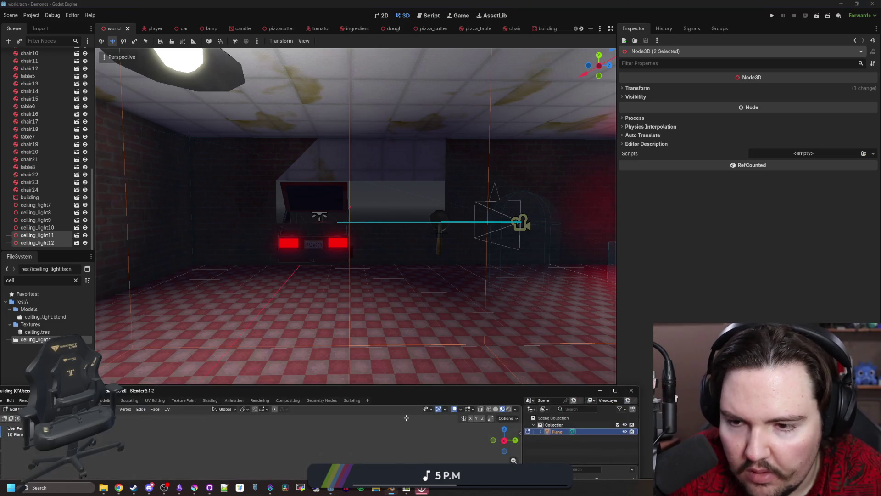
Step: Nudge the selected edge left and assign the wall material to the top face
left_click_drag(427, 400, 454, 4)
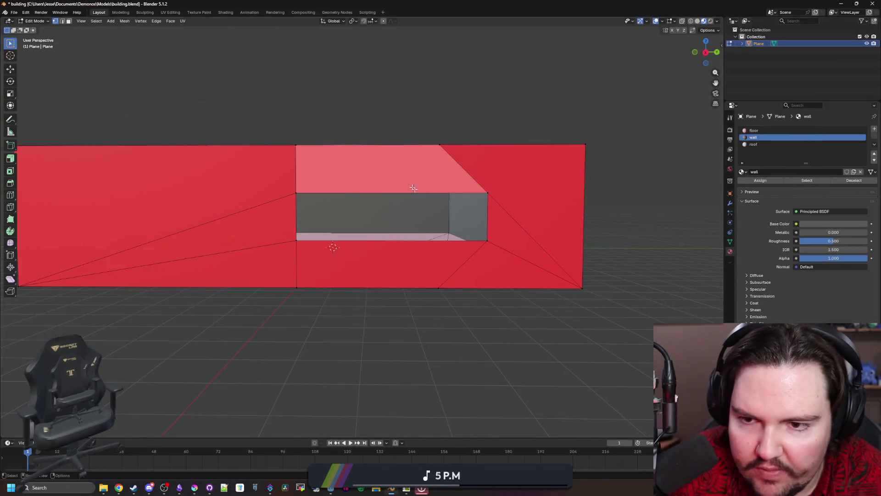
key("g")
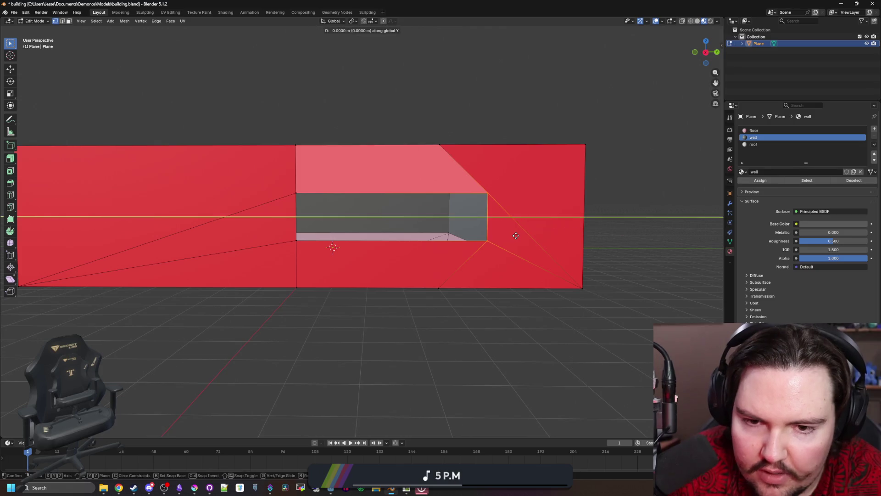
left_click(460, 238)
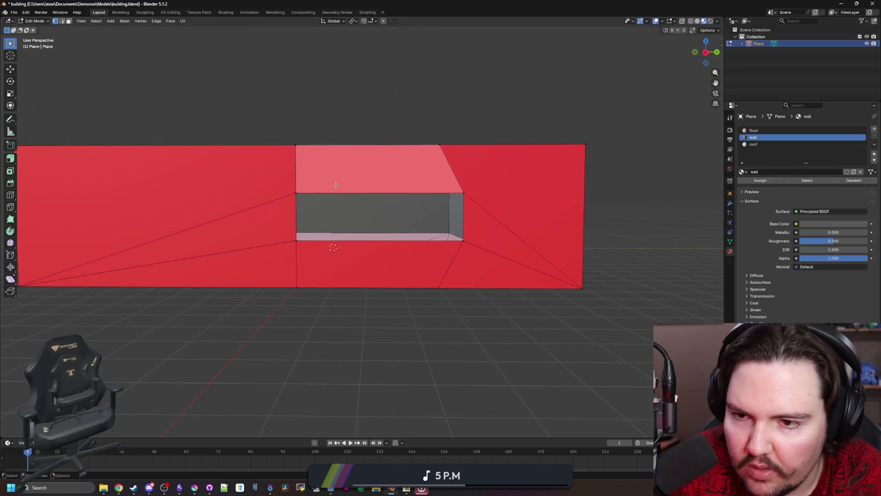
left_click(754, 144)
left_click(761, 180)
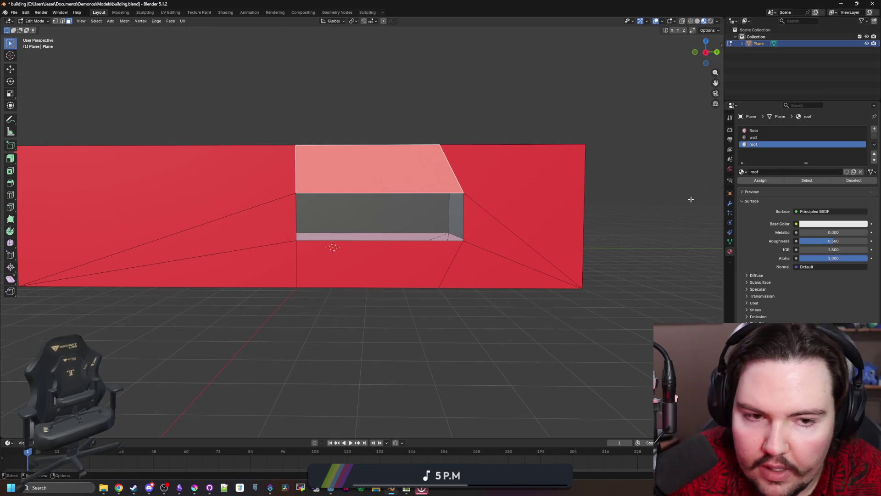
left_click(754, 137)
left_click(761, 180)
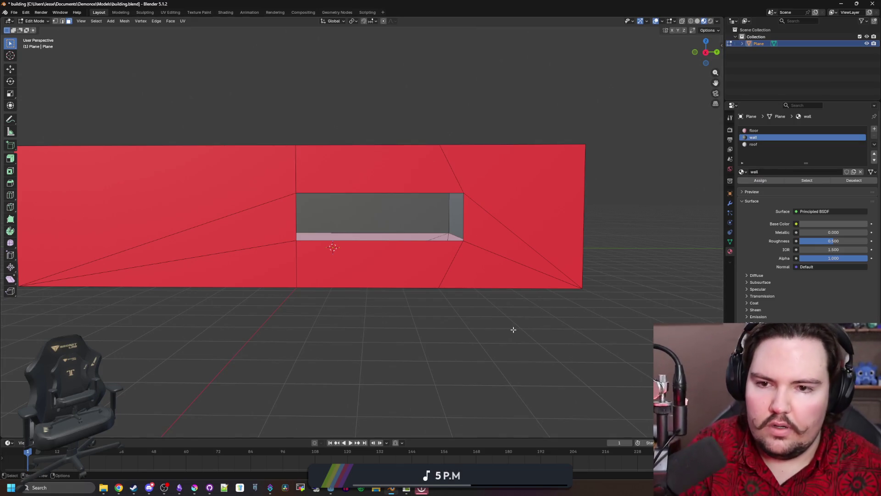
key("alt+a")
key("Tab")
key("Tab")
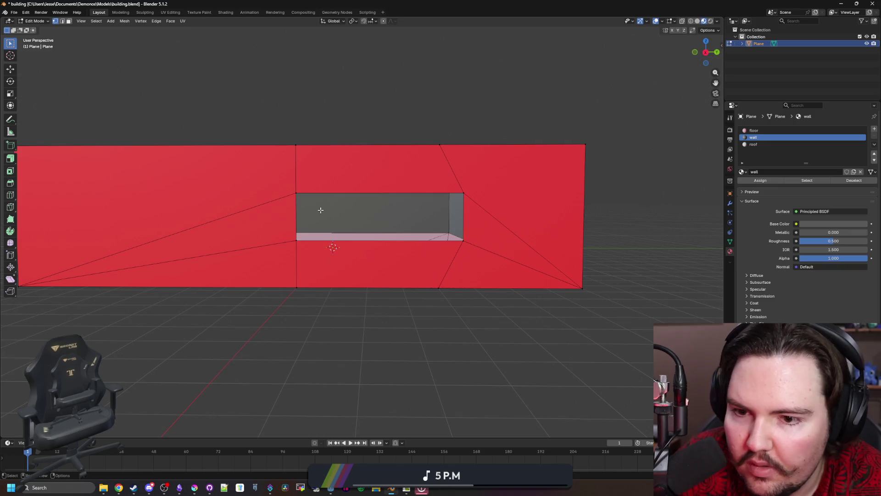
Step: Lower the opening's bottom along Z, pull its left edge along Y, save and switch to Godot
left_click_drag(473, 236, 474, 237)
key("g")
key("z")
left_click(481, 258)
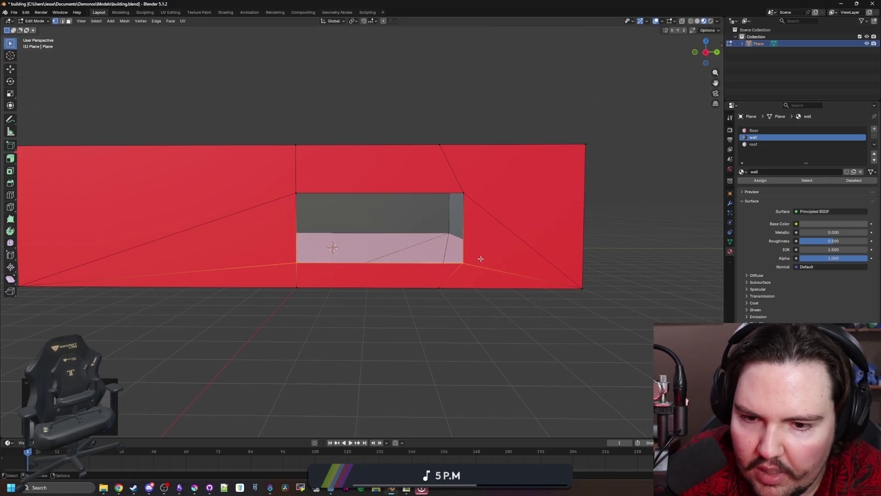
left_click_drag(300, 227, 300, 227)
key("g")
key("y")
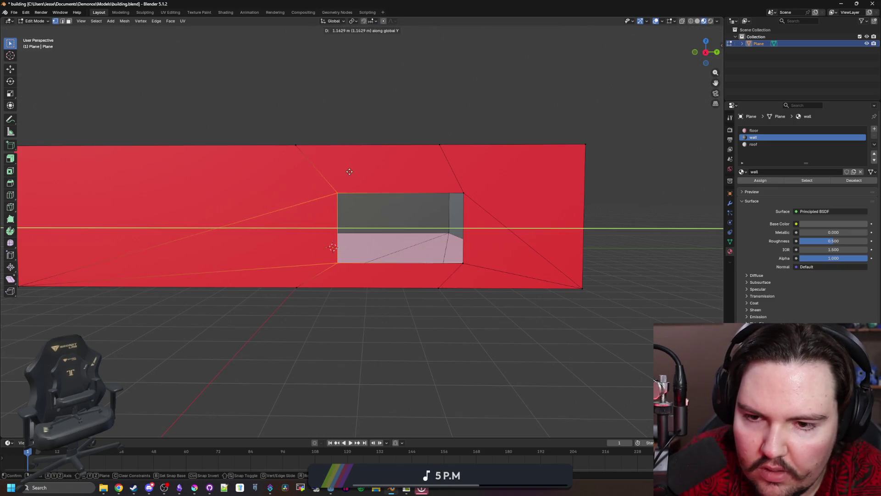
left_click(359, 169)
key("ctrl+s")
key("alt+Tab")
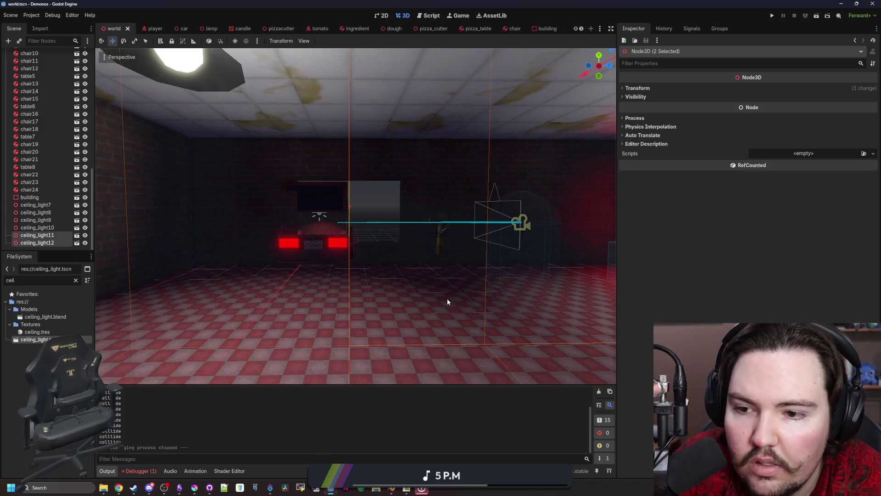
Step: Fly toward the parked car and frame the car node in the viewport
key("w")
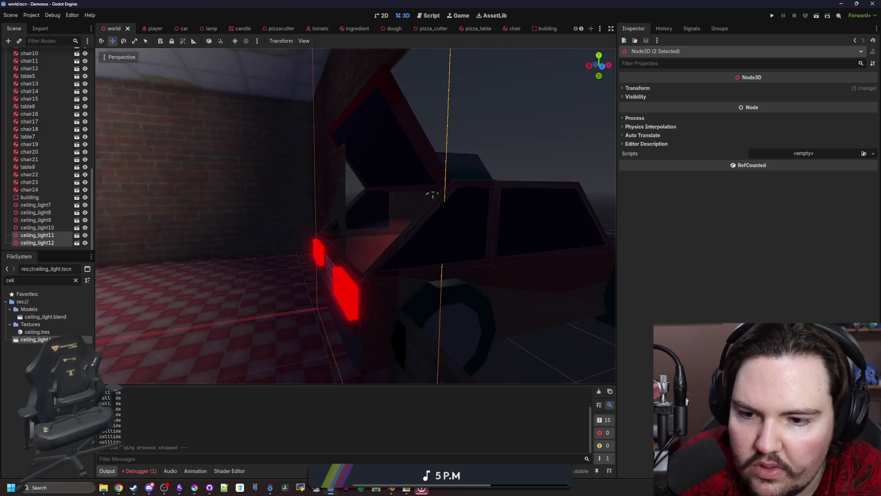
key("s")
scroll(33, 182, "up", 10)
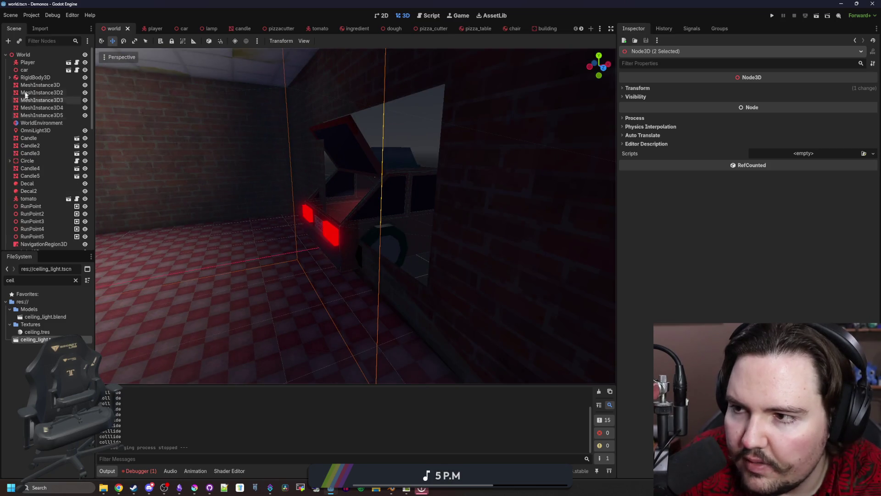
left_click(25, 70)
key("f")
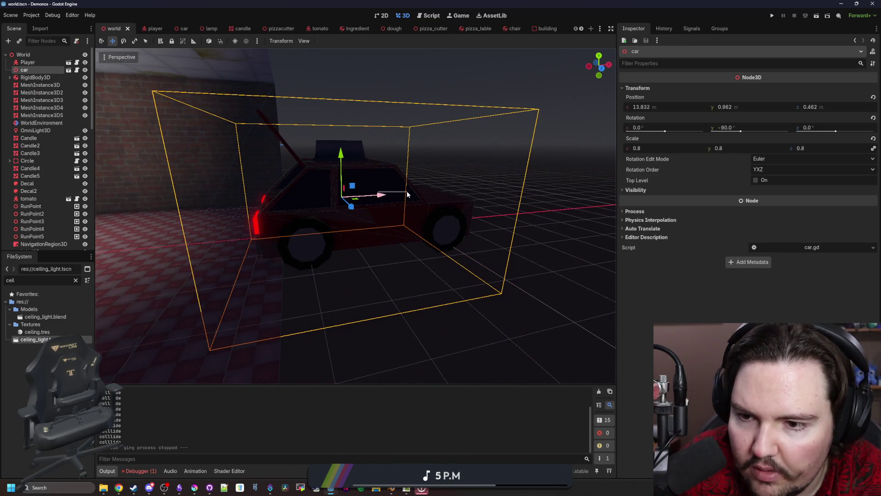
key("Escape")
left_click(22, 69)
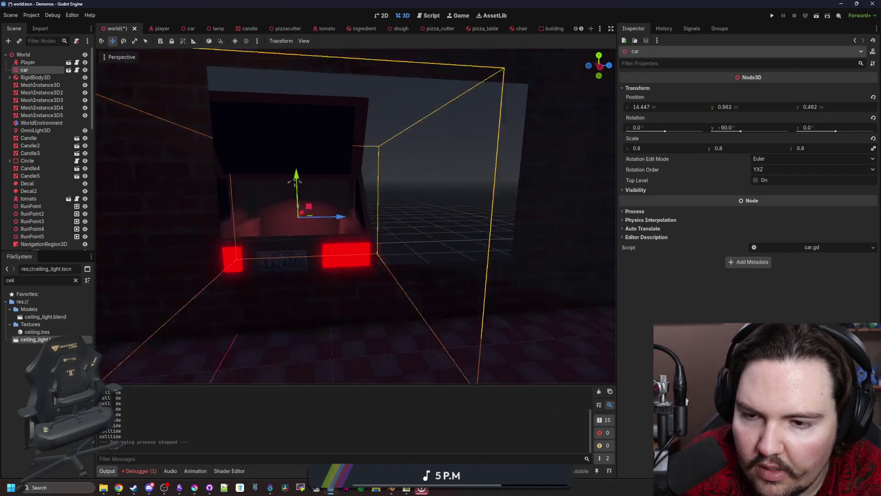
Step: Push the car along Z so its rear sits in the wall opening, save the scene, return to Blender
left_click_drag(330, 215, 376, 216)
scroll(375, 217, "down", 3)
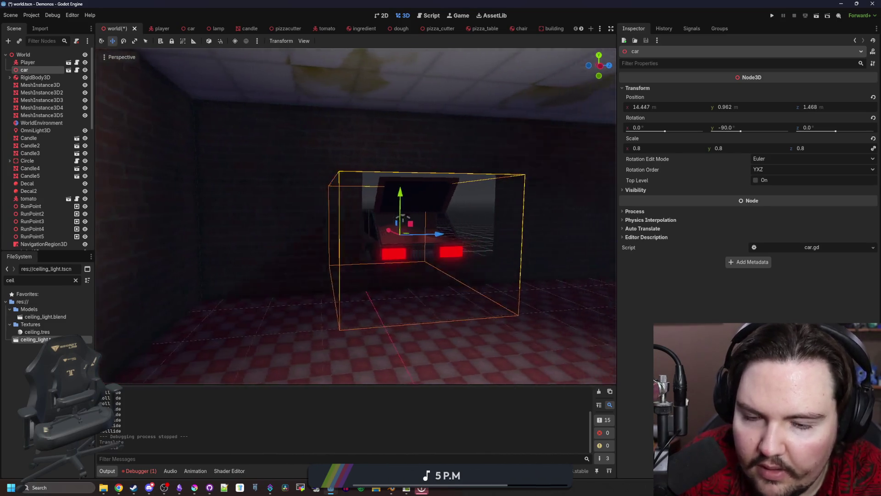
left_click_drag(371, 230, 375, 230)
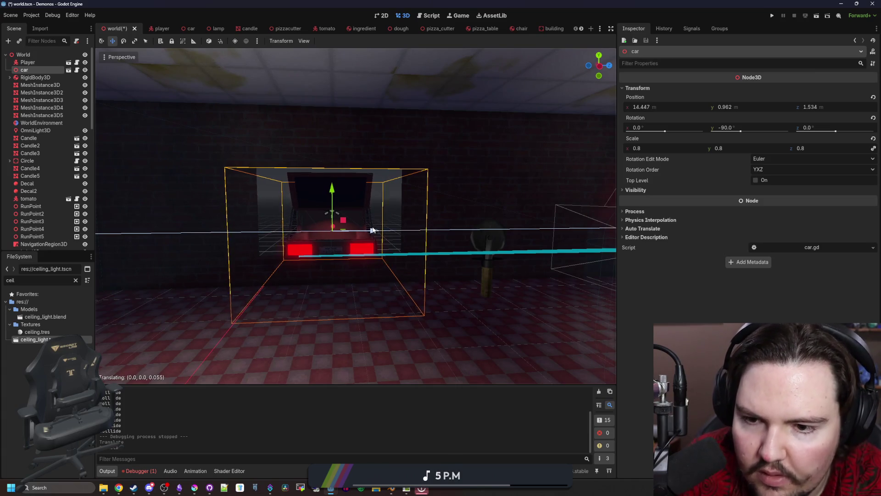
key("ctrl+s")
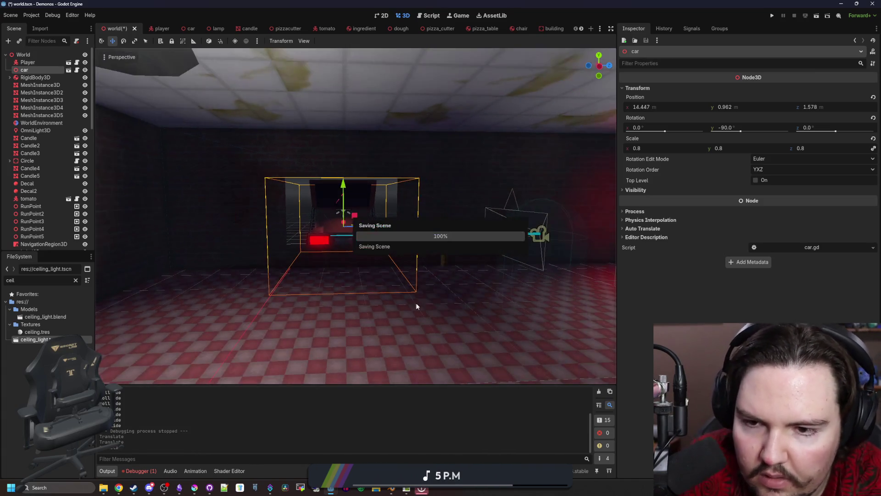
left_click(420, 314)
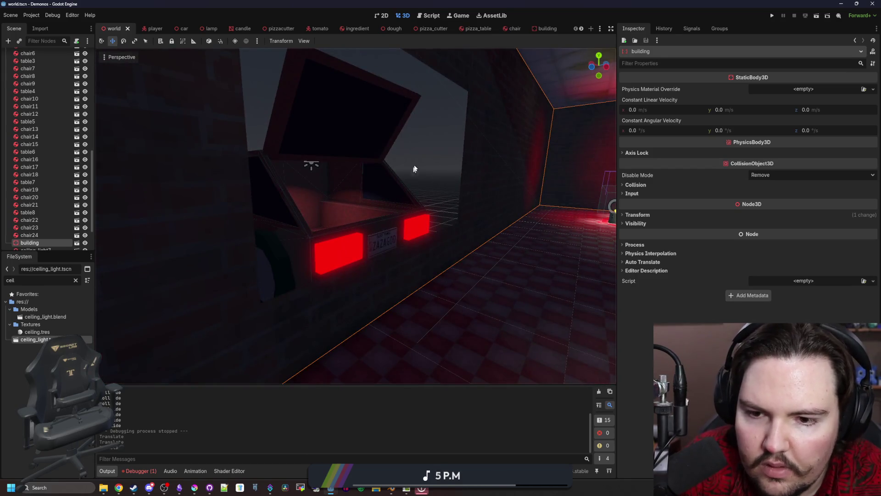
left_click(411, 172)
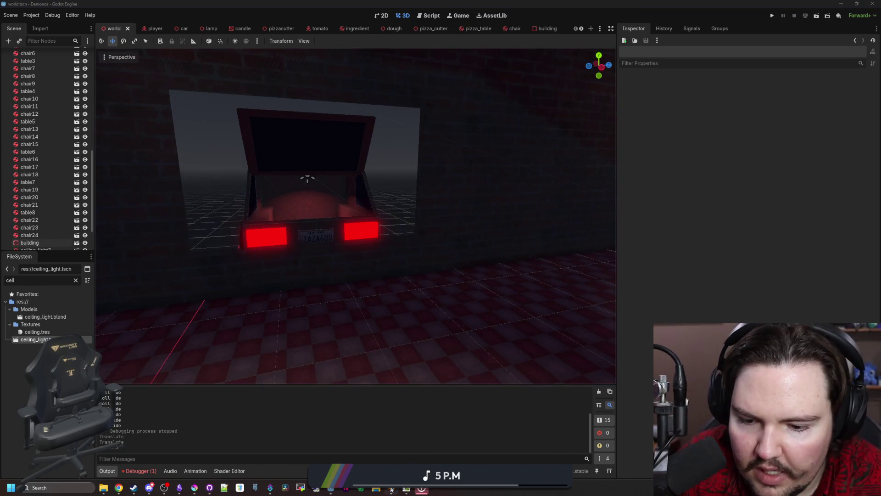
left_click(391, 490)
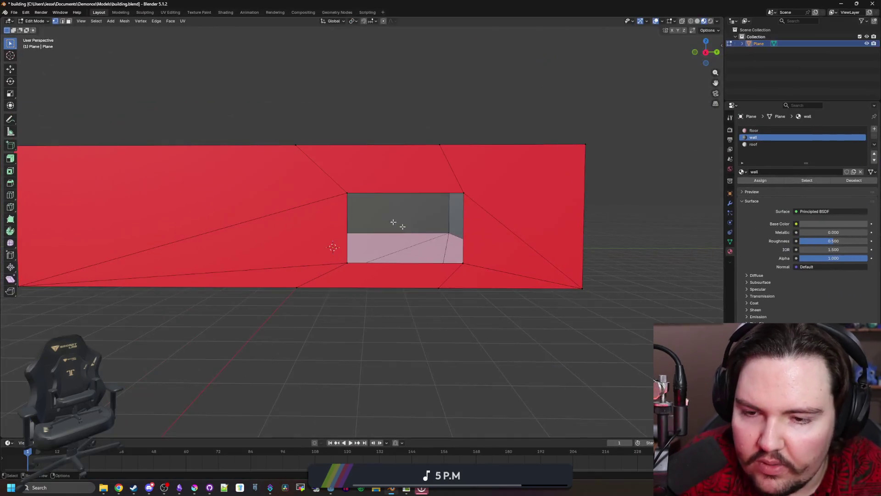
scroll(397, 316, "up", 3)
scroll(397, 316, "up", 3)
Step: Move the selected opening edges along X to shift the window sideways, then switch to Godot
mouse_move(397, 315)
left_mouse_down()
mouse_move(397, 305)
mouse_move(333, 290)
mouse_move(405, 291)
mouse_move(336, 265)
left_mouse_up()
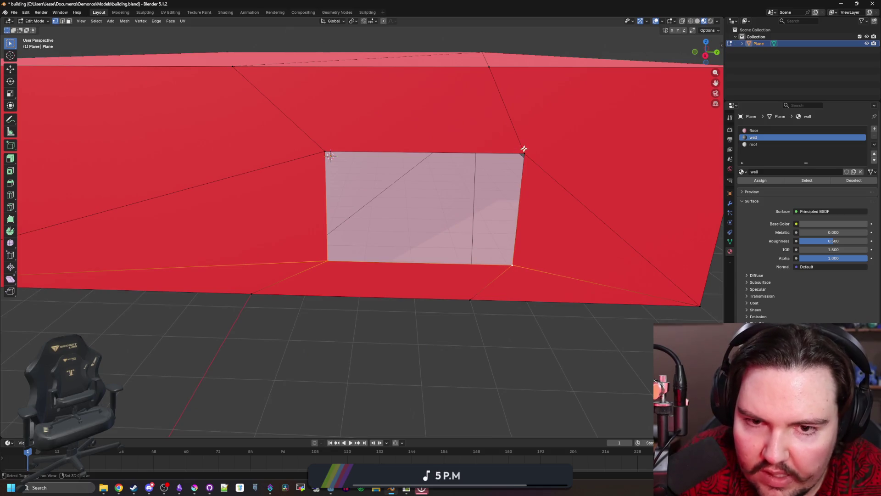
mouse_move(450, 248)
left_mouse_down()
mouse_move(412, 248)
mouse_move(244, 330)
left_mouse_up()
key("g")
key("x")
left_click(378, 252)
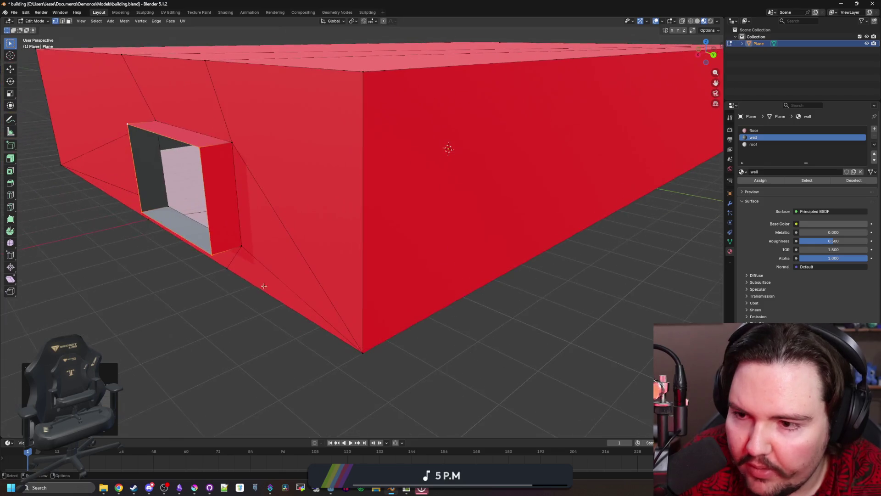
key("alt+a")
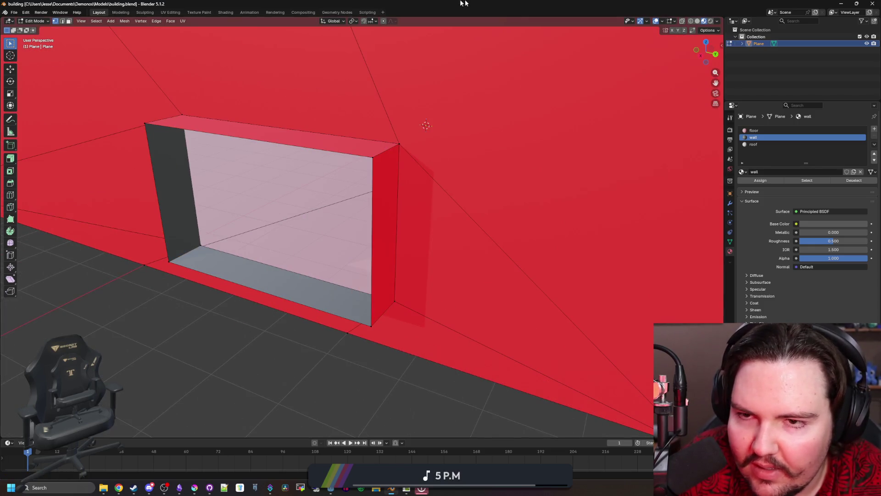
key("alt+Tab")
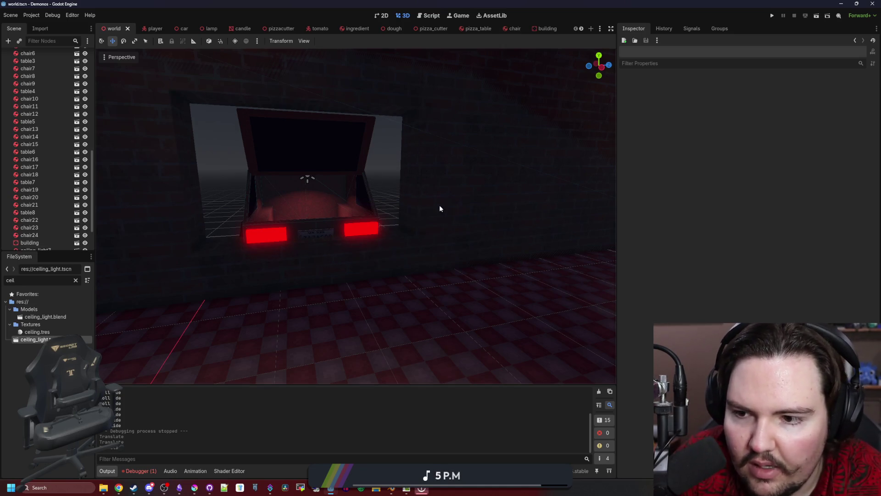
scroll(439, 208, "up", 5)
scroll(50, 95, "up", 10)
Step: Shift the car slightly along X behind the moved opening, save the world scene, and raise the Blender window
double_click(24, 70)
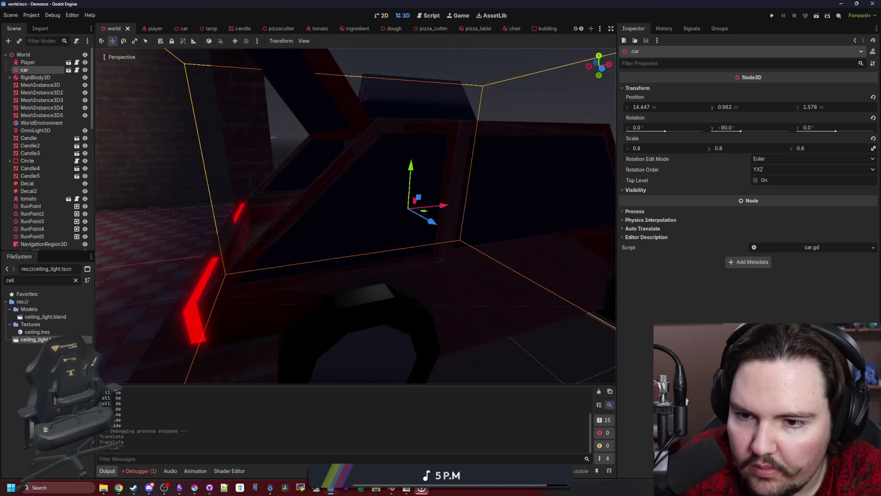
left_click_drag(444, 207, 455, 204)
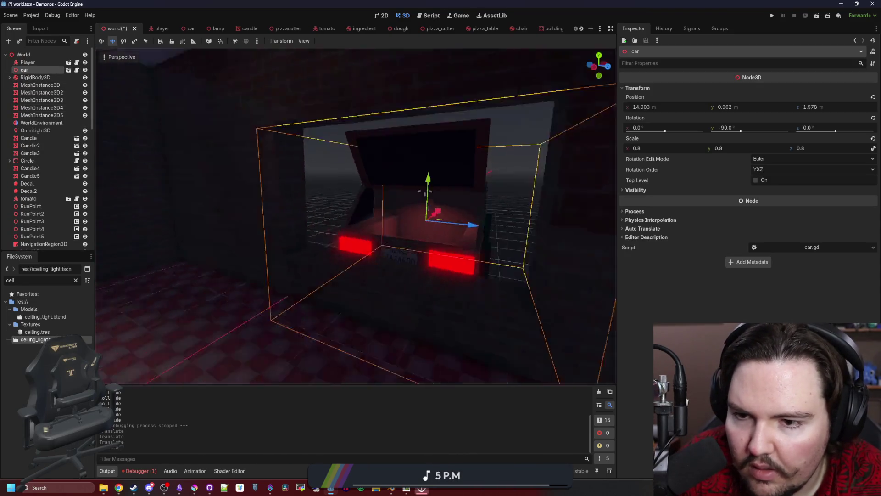
left_click(293, 324)
key("ctrl+s")
scroll(332, 295, "up", 3)
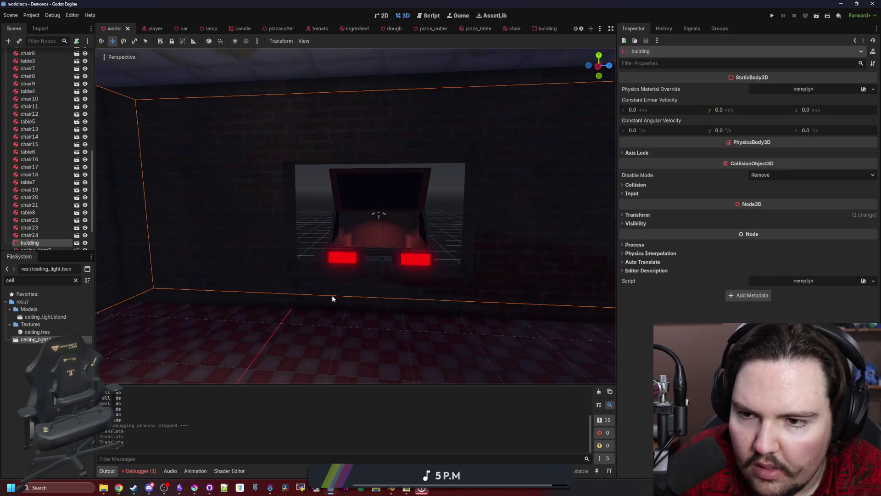
scroll(332, 295, "up", 3)
scroll(332, 296, "down", 3)
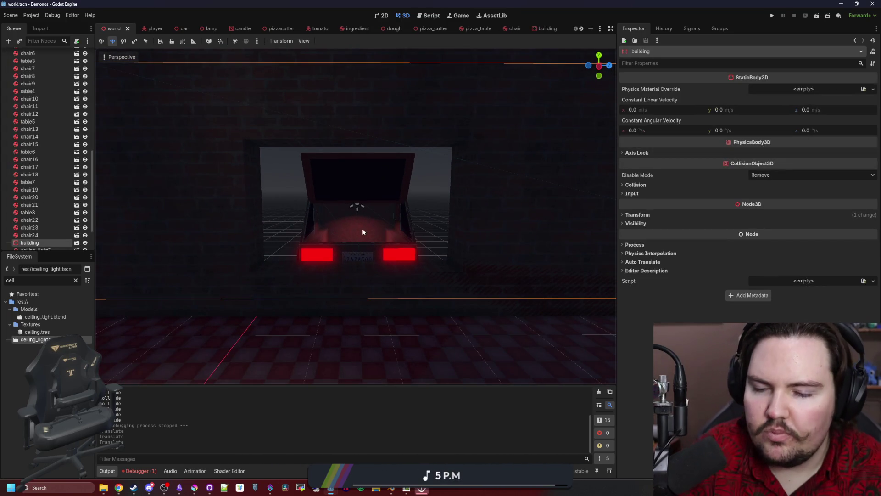
left_click(391, 488)
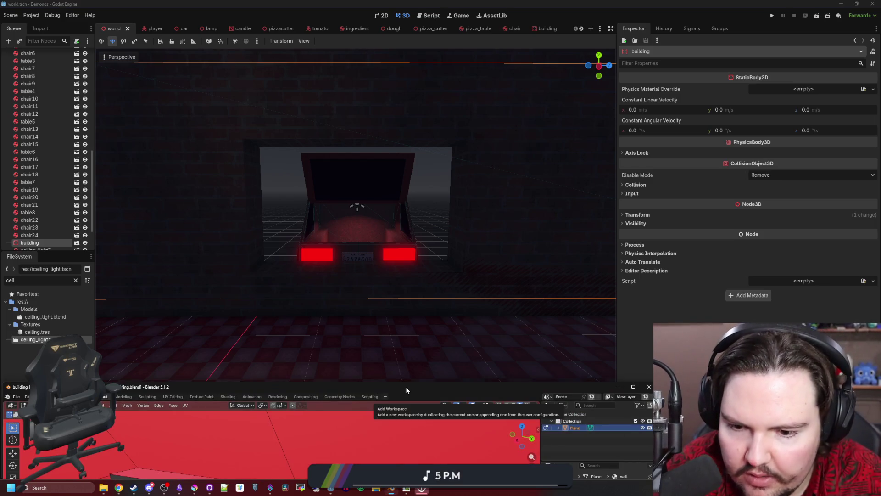
mouse_move(430, 292)
left_mouse_down()
mouse_move(441, 189)
mouse_move(467, 341)
left_mouse_up()
Step: Maximize Blender, accidentally add a cube and delete it, leaving the building plane selected
double_click(468, 337)
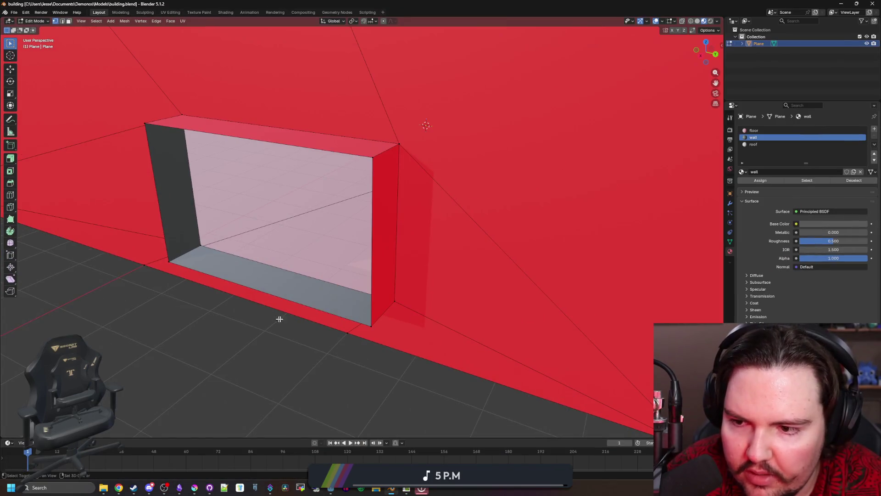
scroll(361, 297, "up", 10)
scroll(363, 315, "down", 3)
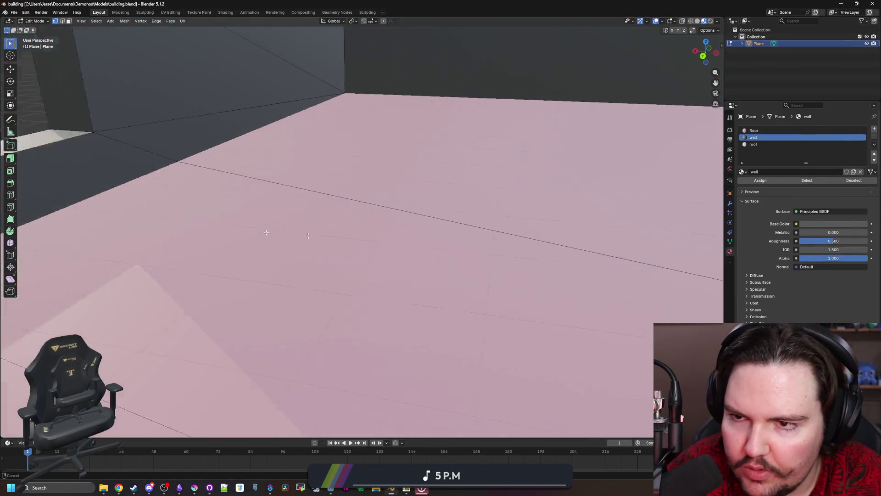
scroll(364, 315, "down", 3)
scroll(386, 289, "down", 3)
scroll(400, 276, "down", 2)
scroll(399, 277, "down", 2)
key("shift+a")
key("Escape")
key("Tab")
key("shift+a")
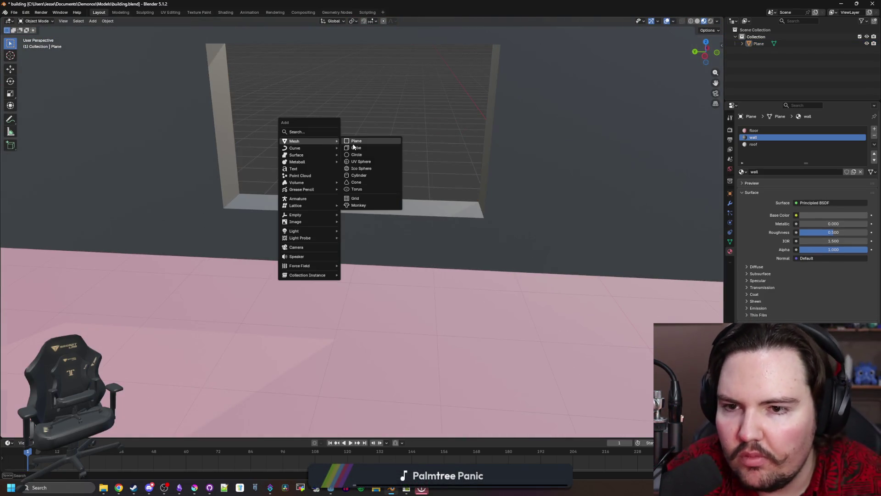
left_click(356, 148)
scroll(279, 240, "down", 5)
scroll(279, 240, "down", 2)
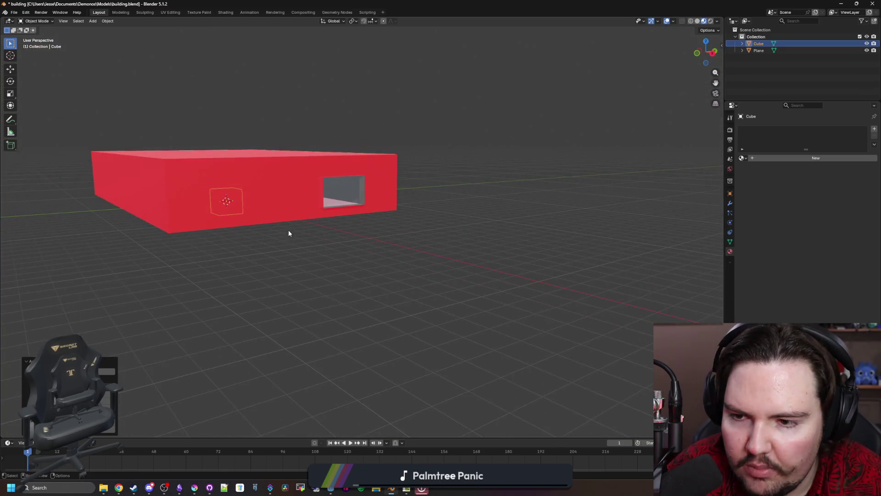
key("Delete")
left_click(288, 229)
scroll(346, 212, "up", 4)
Step: Edit the wall mesh and select the bottom face of the window opening for extrusion
key("Tab")
scroll(348, 197, "up", 3)
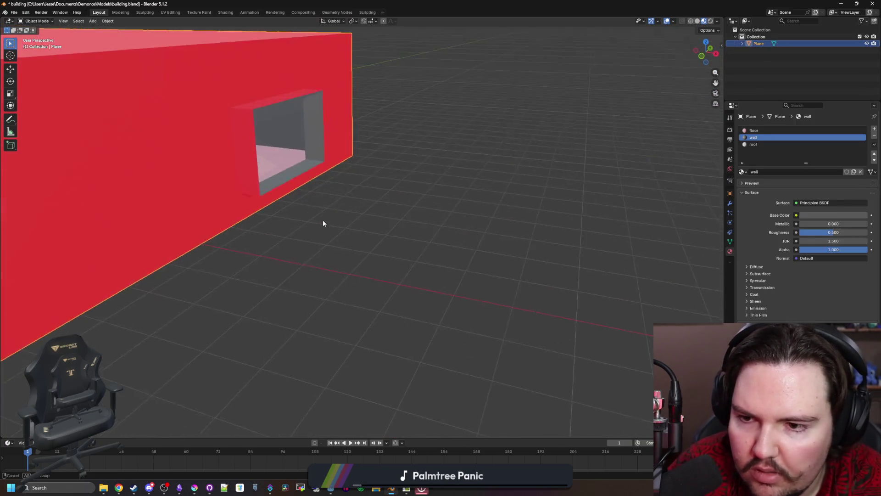
scroll(324, 220, "up", 3)
scroll(281, 282, "up", 3)
scroll(277, 273, "up", 2)
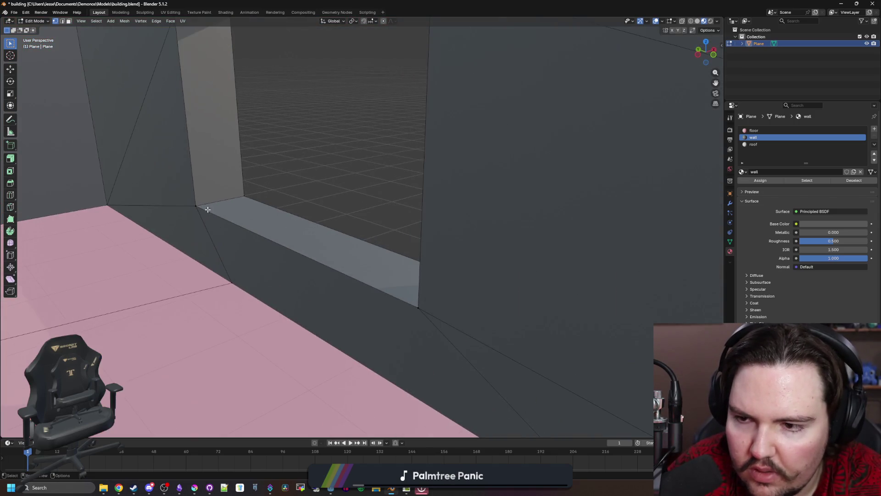
left_click(210, 209)
scroll(230, 230, "up", 2)
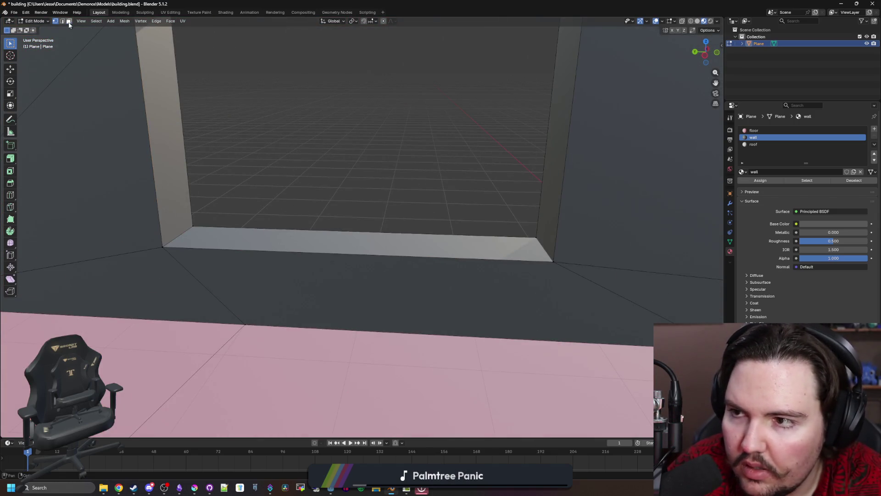
left_click(245, 244)
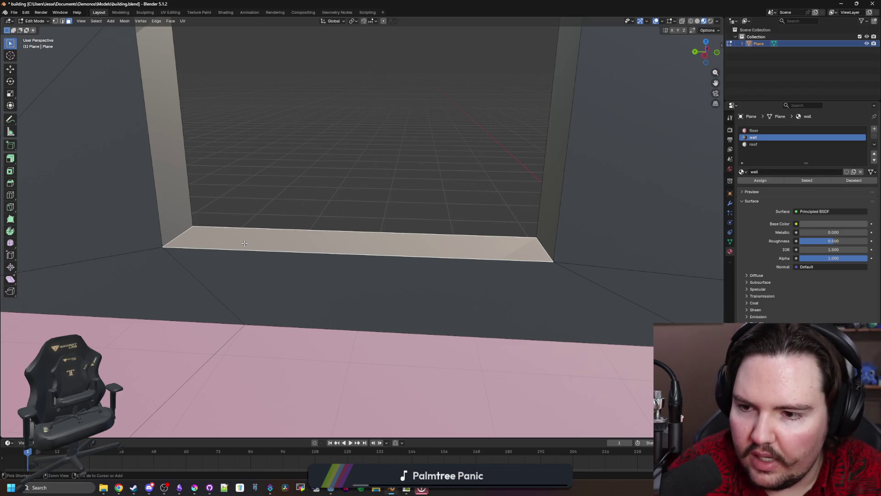
key("e")
Step: Extrude the opening's floor face upward and separate it into a new object, Plane.001
key("Escape")
key("e")
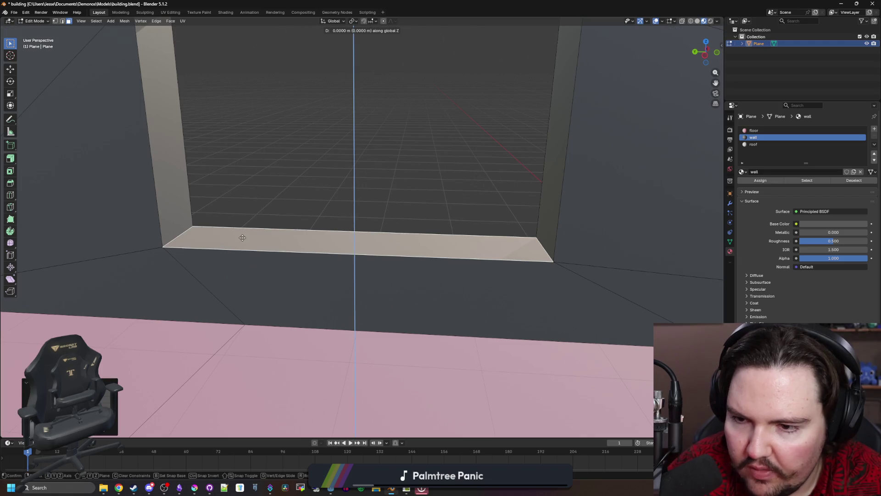
left_click(235, 195)
key("p")
left_click(235, 195)
key("Tab")
left_click(272, 203)
Step: Lower Plane.001 along Z and extrude its face vertically to give the sill thickness
key("g")
key("z")
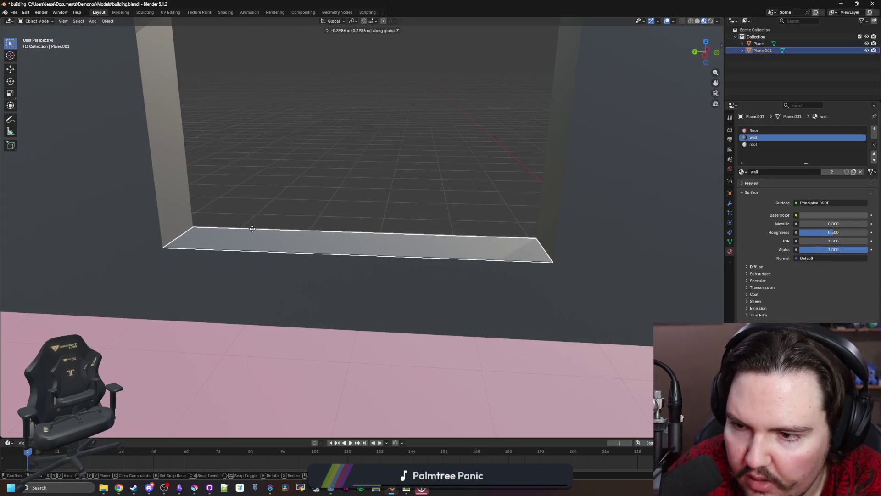
left_click(253, 229)
key("Tab")
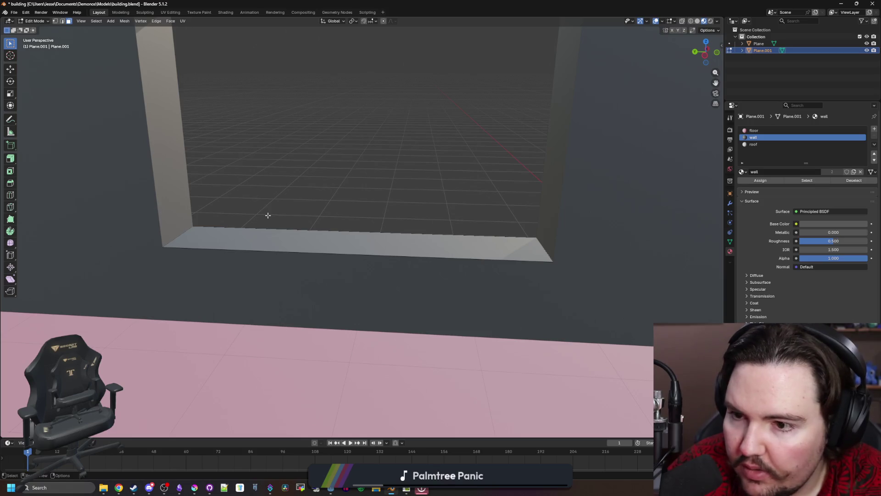
key("e")
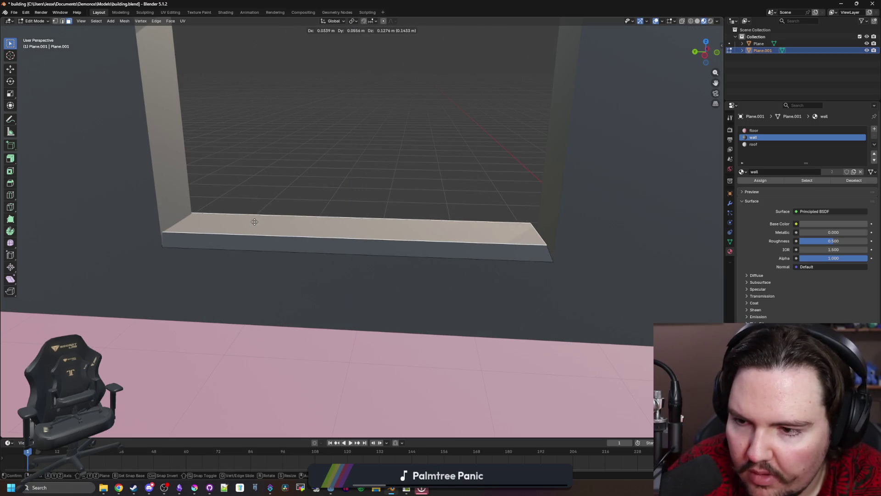
key("z")
left_click(257, 224)
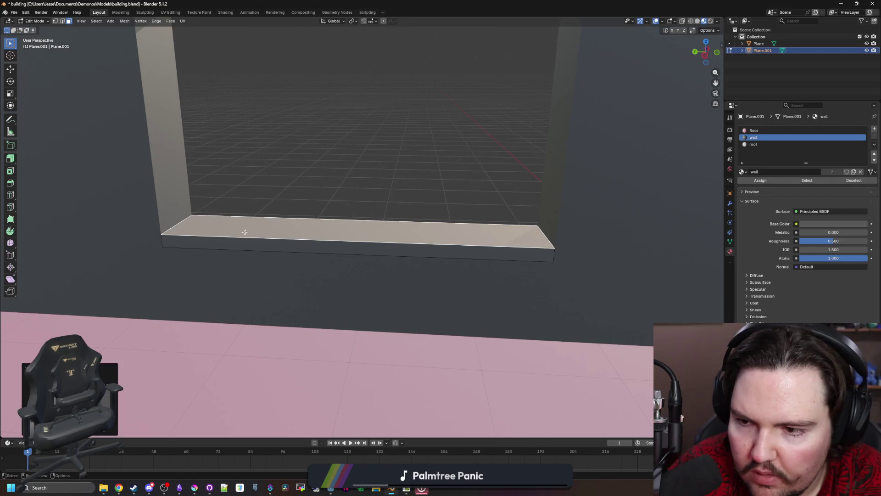
Step: Offset the sill along X so it protrudes from the wall, orbiting to check the ledge
left_click_drag(244, 232, 201, 237)
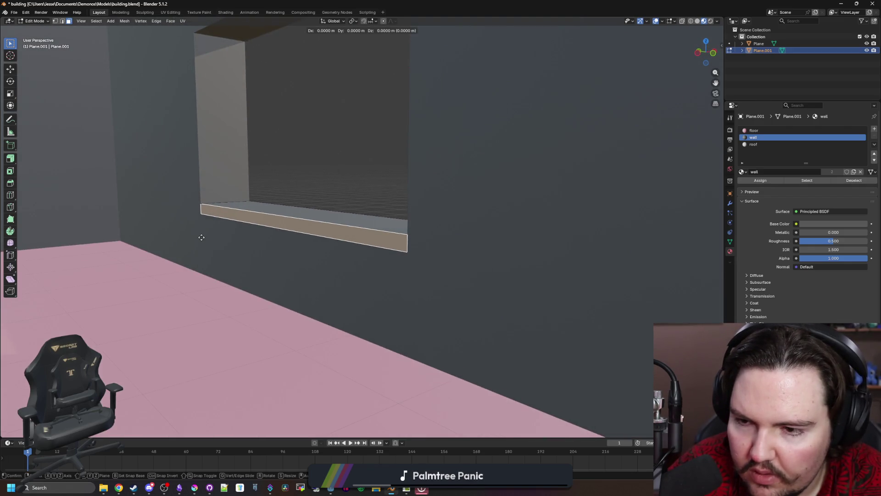
key("x")
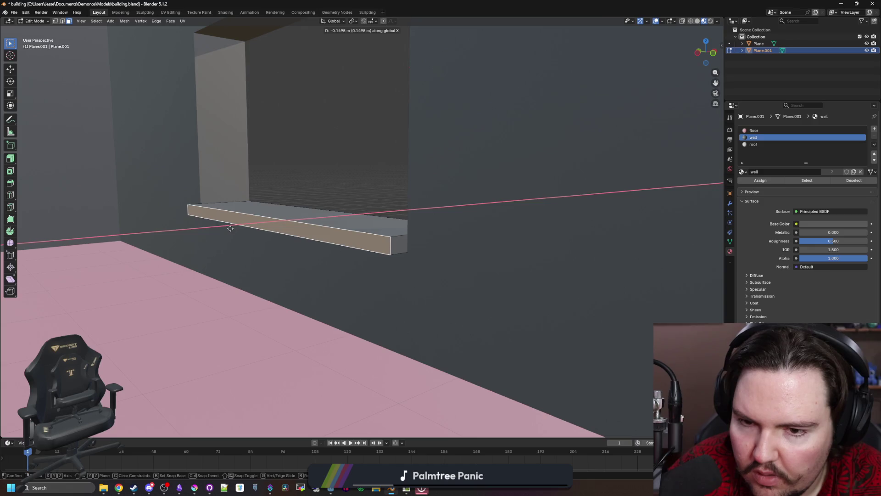
left_click(230, 228)
mouse_move(233, 238)
left_mouse_down()
mouse_move(364, 272)
mouse_move(378, 240)
left_mouse_up()
mouse_move(341, 203)
left_mouse_down()
mouse_move(366, 238)
mouse_move(380, 238)
left_mouse_up()
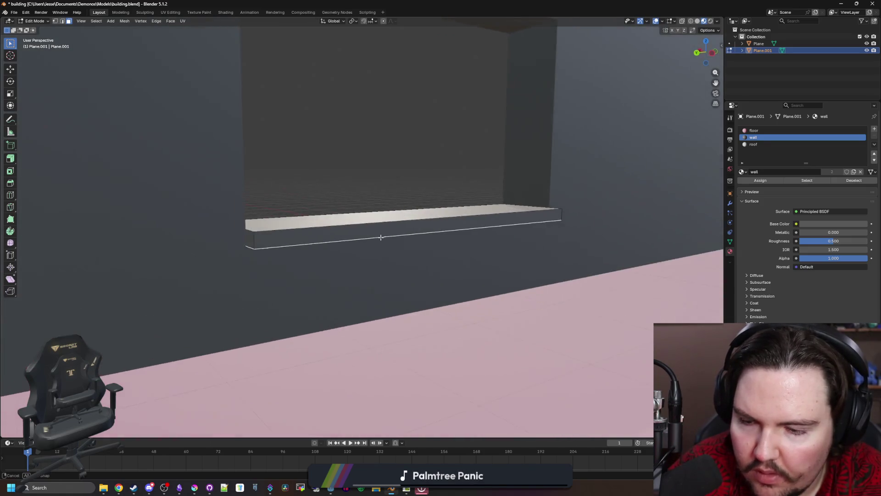
left_click_drag(331, 199, 271, 232)
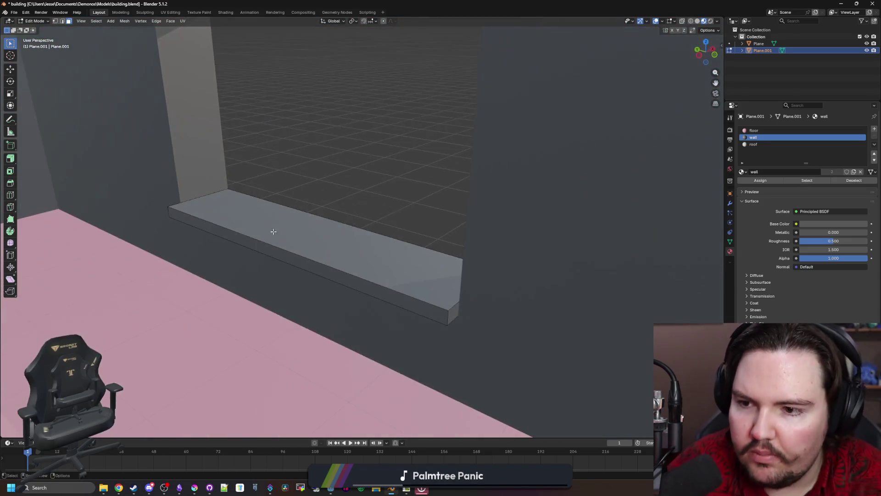
mouse_move(321, 244)
left_mouse_down()
mouse_move(371, 184)
mouse_move(348, 200)
mouse_move(406, 197)
mouse_move(417, 213)
left_mouse_up()
scroll(372, 185, "down", 2)
scroll(380, 183, "down", 2)
Step: Leave mesh editing with the sill deselected and switch over to the Godot editor
key("Tab")
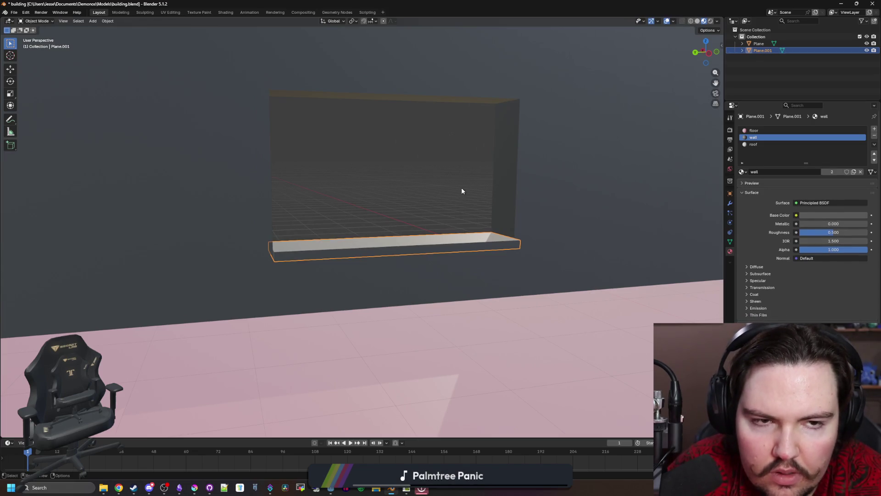
left_click(462, 188)
key("alt+Tab")
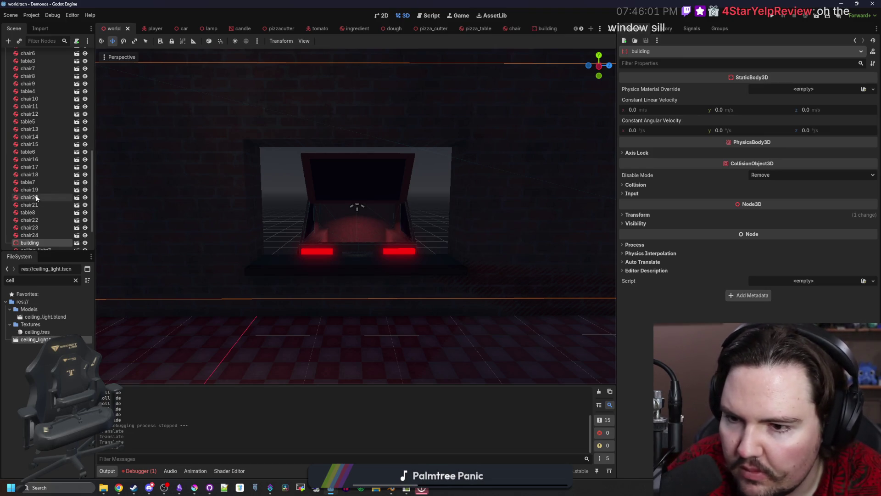
scroll(60, 215, "down", 2)
Step: In building.tscn, drop wood.tres onto the window sill mesh and save the scene
left_click(76, 198)
left_click(75, 280)
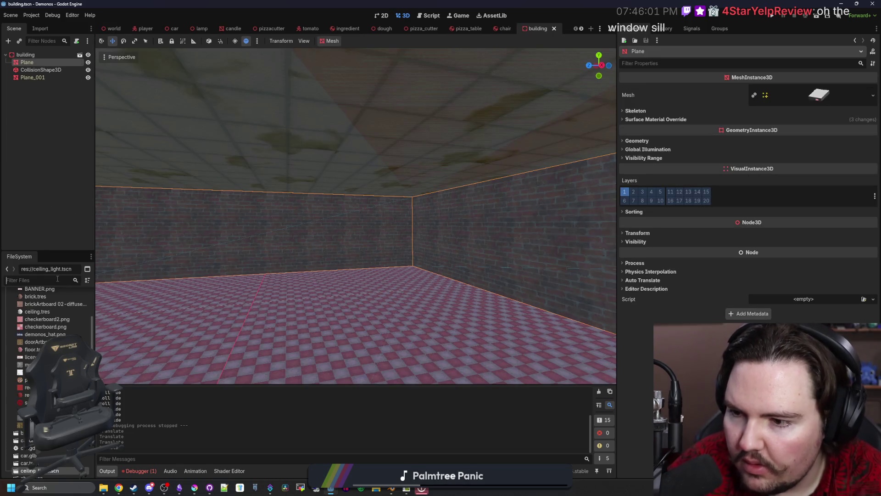
type("wood")
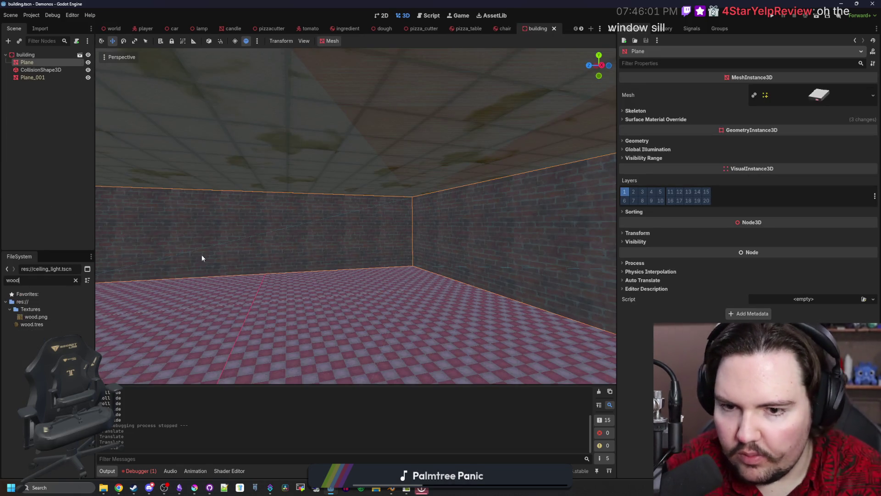
left_click_drag(121, 263, 250, 314)
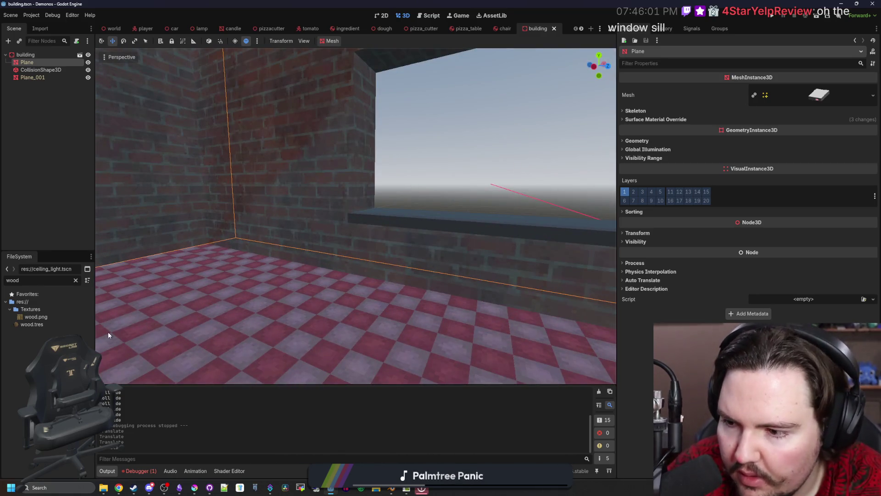
left_click_drag(53, 324, 452, 212)
key("ctrl+s")
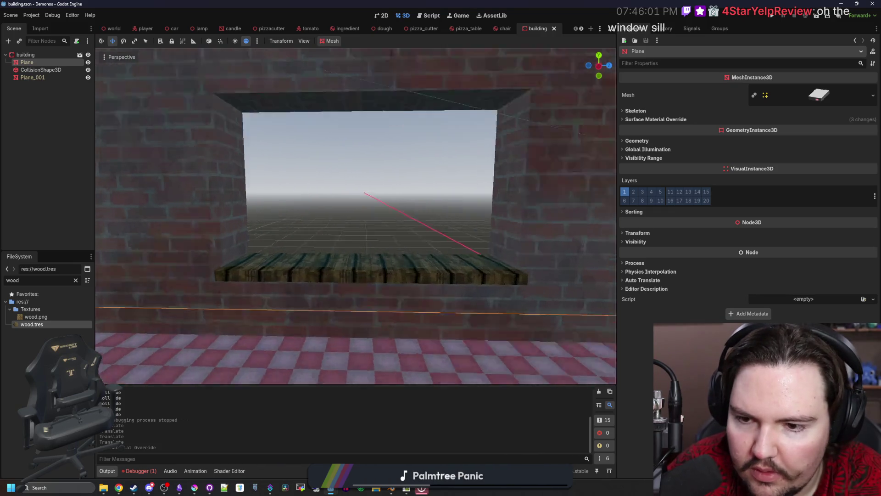
Step: Fly the camera outside and back in to frame the wood sill through the opening
key("ctrl+s")
left_click_drag(491, 304, 491, 304)
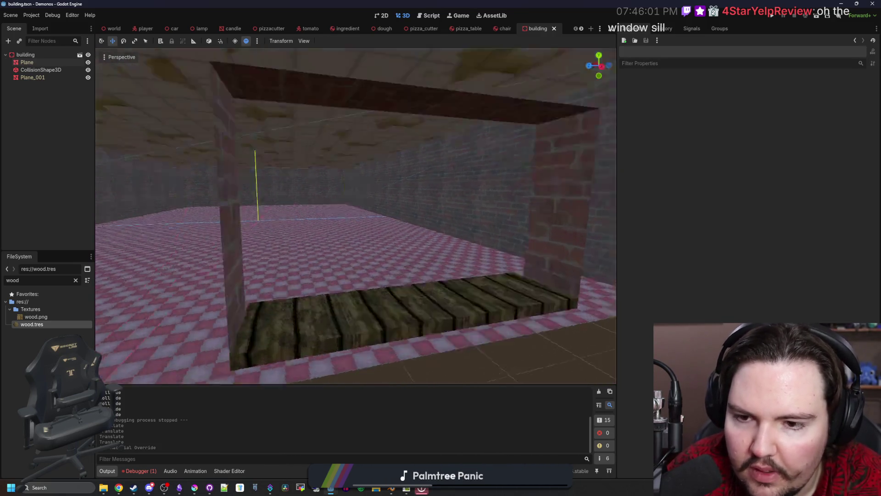
left_click_drag(355, 215, 355, 216)
left_click_drag(300, 225, 314, 268)
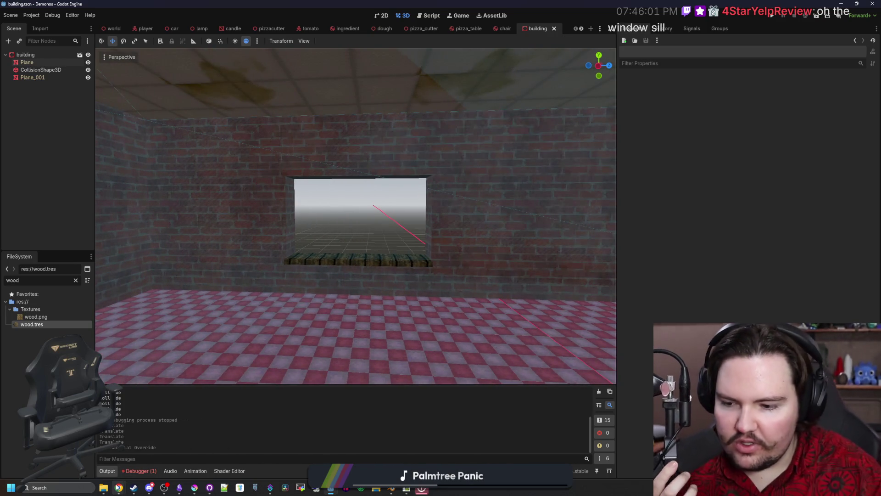
Step: Search Google for drive through window and switch to image results
mouse_move(118, 488)
left_click(180, 458)
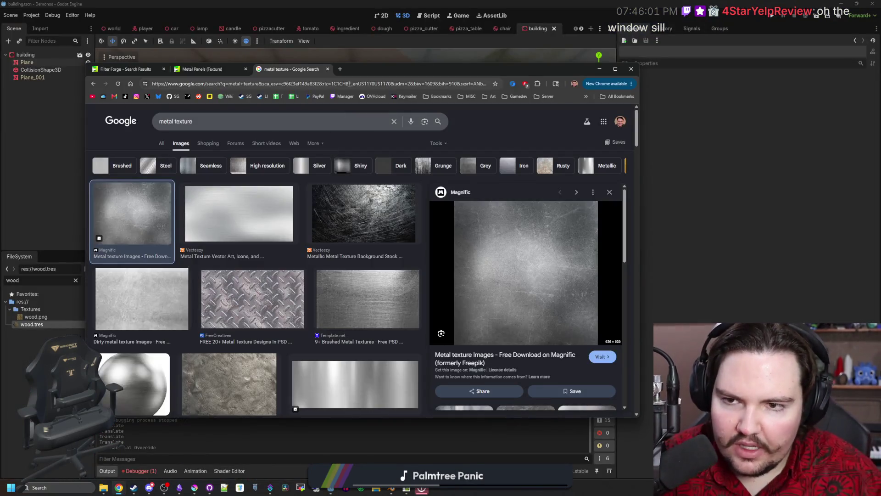
left_click(349, 84)
type("drive through window")
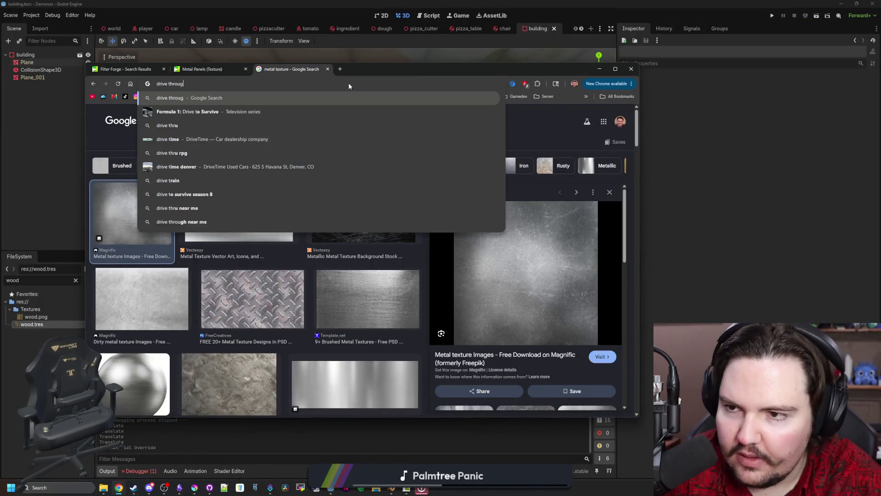
key("Return")
left_click(187, 143)
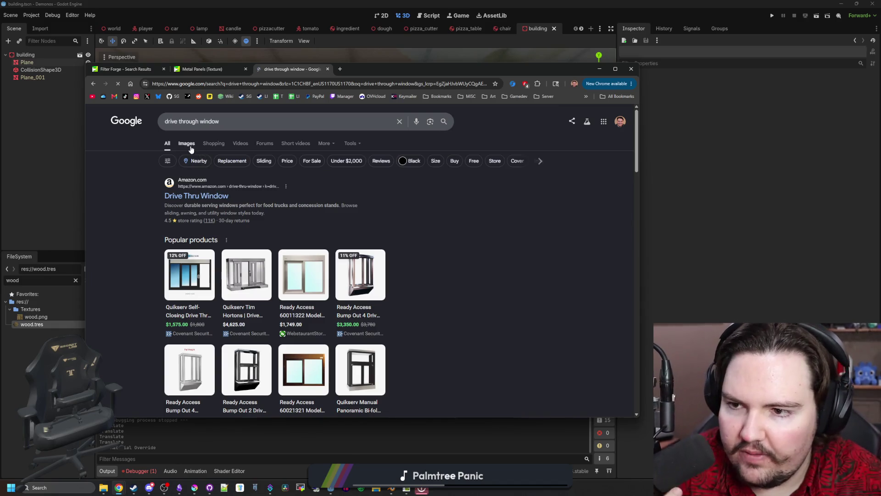
Step: Preview several results: Bi-fold, Ready Access, Schmidts Glass, Covenant and Quikserv slider windows
left_click(207, 295)
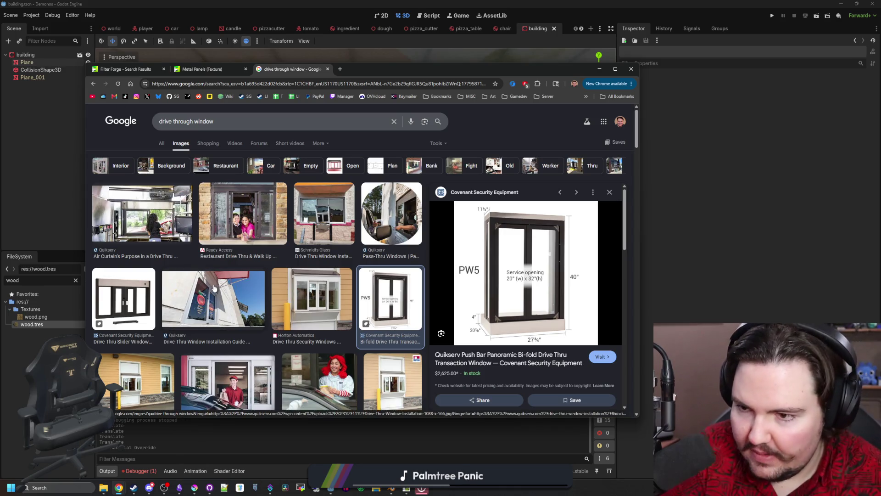
left_click(270, 213)
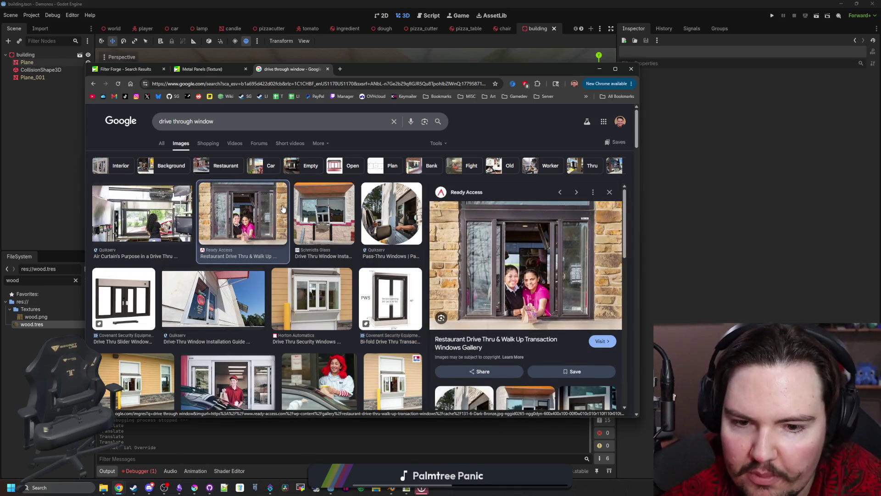
left_click(310, 219)
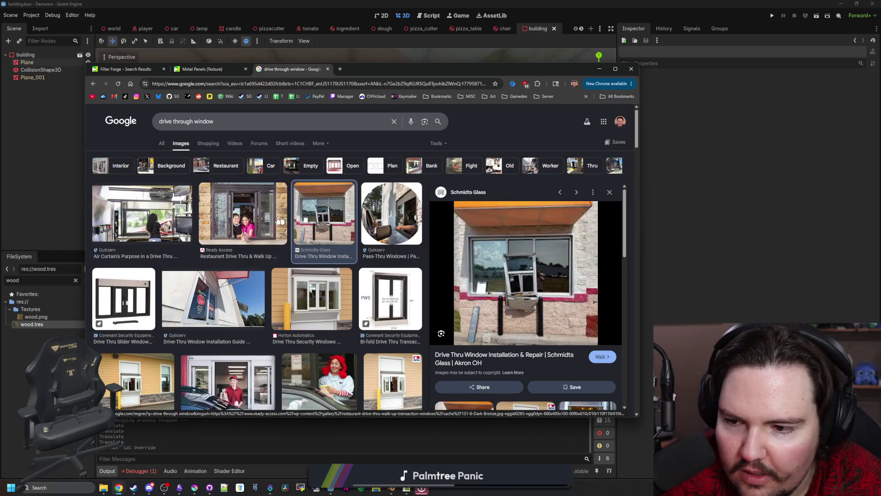
left_click(265, 219)
scroll(265, 276, "down", 2)
scroll(265, 281, "down", 1)
scroll(265, 281, "down", 1)
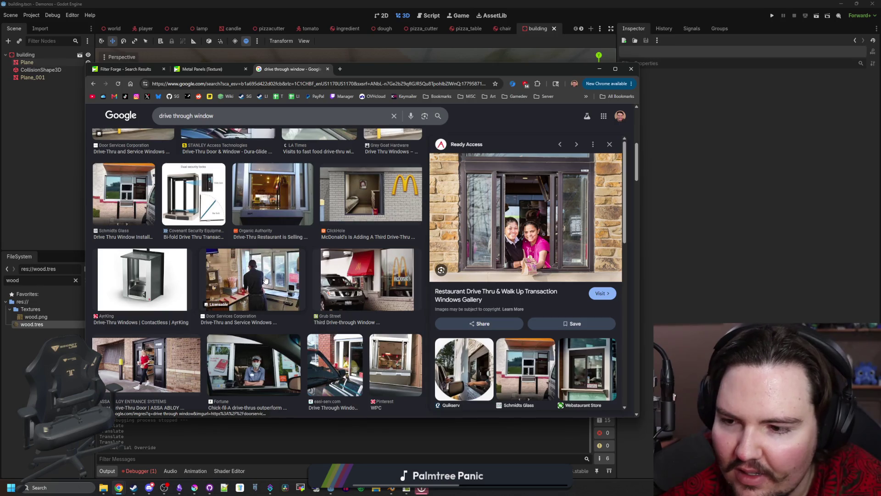
scroll(266, 281, "down", 2)
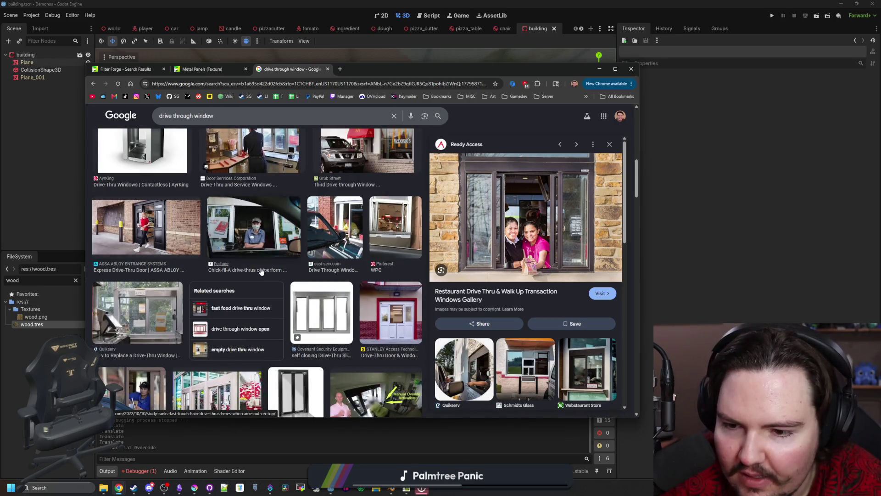
scroll(261, 273, "down", 1)
left_click(323, 225)
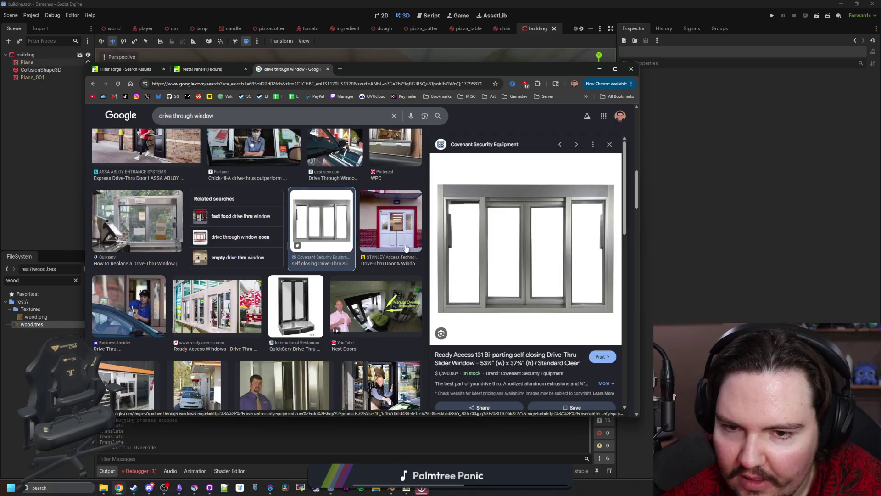
scroll(544, 254, "down", 2)
scroll(545, 253, "down", 1)
left_click(526, 296)
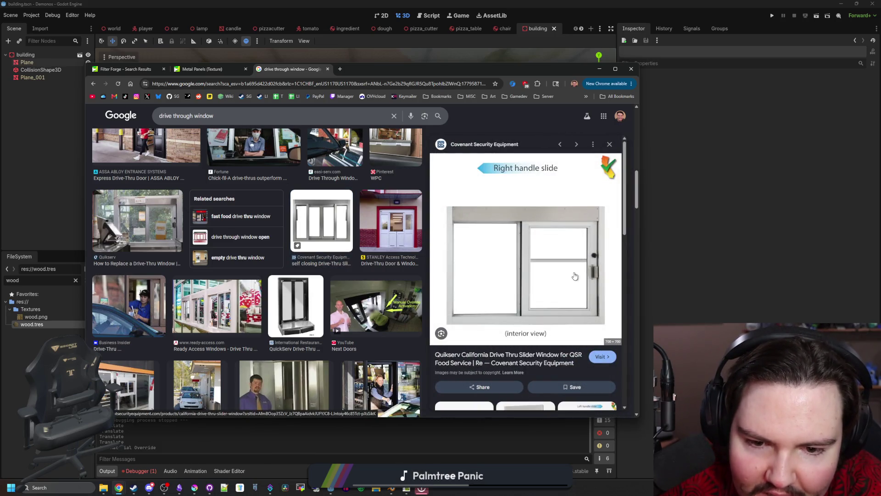
scroll(575, 276, "down", 2)
scroll(574, 276, "down", 1)
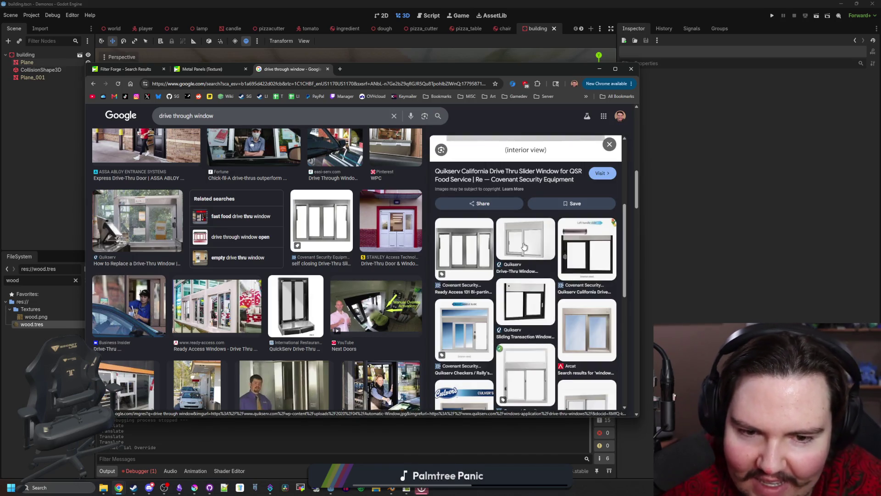
Step: Copy the Quikserv California slider window image and bring Krita to the front
left_click(525, 247)
right_click(547, 271)
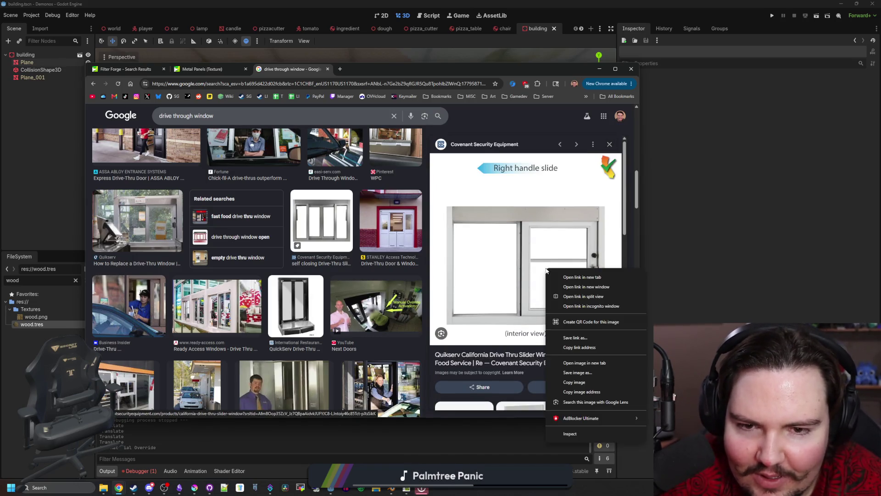
left_click(574, 383)
left_click(196, 488)
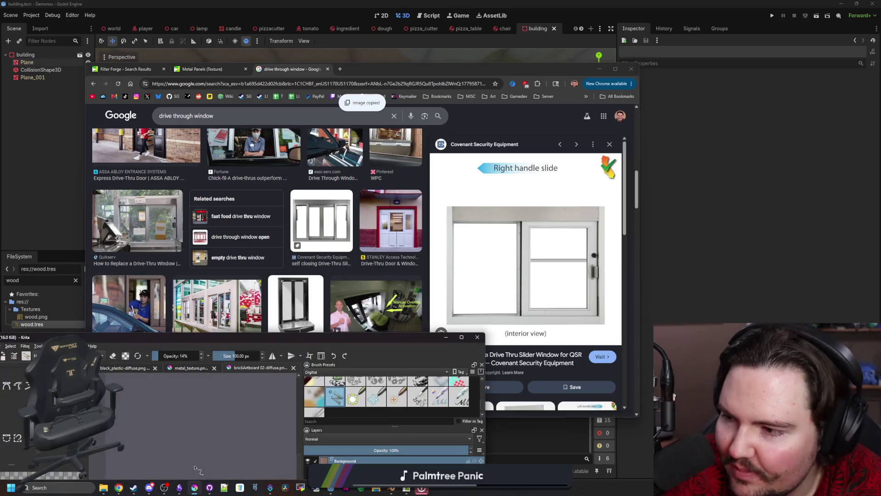
Step: Maximize Krita and create a new document from the clipboard image without downloading it
left_click_drag(165, 338, 32, 5)
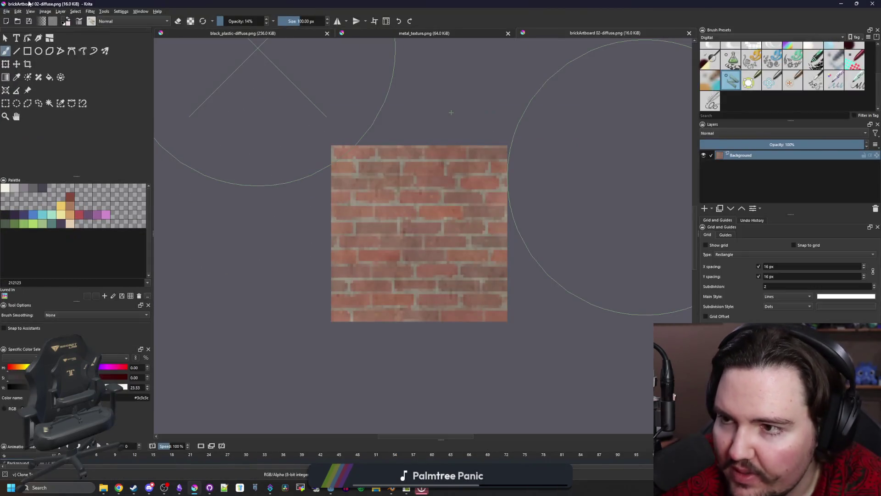
left_click(6, 13)
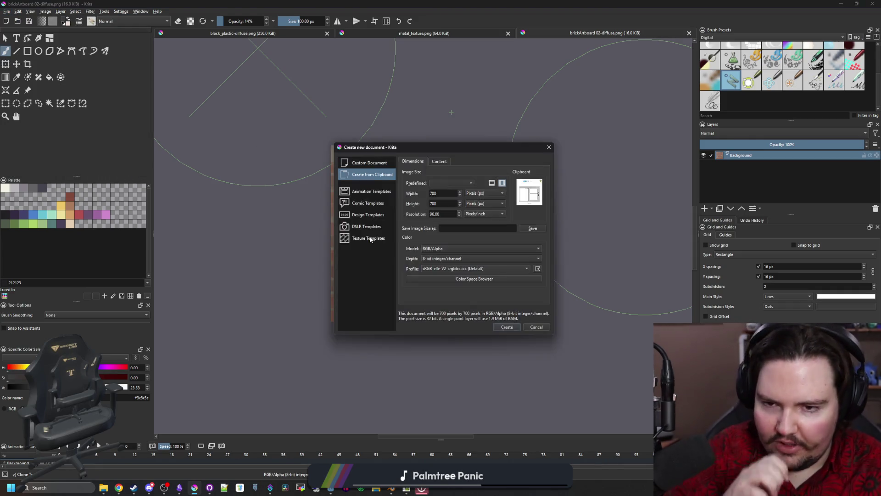
left_click(508, 328)
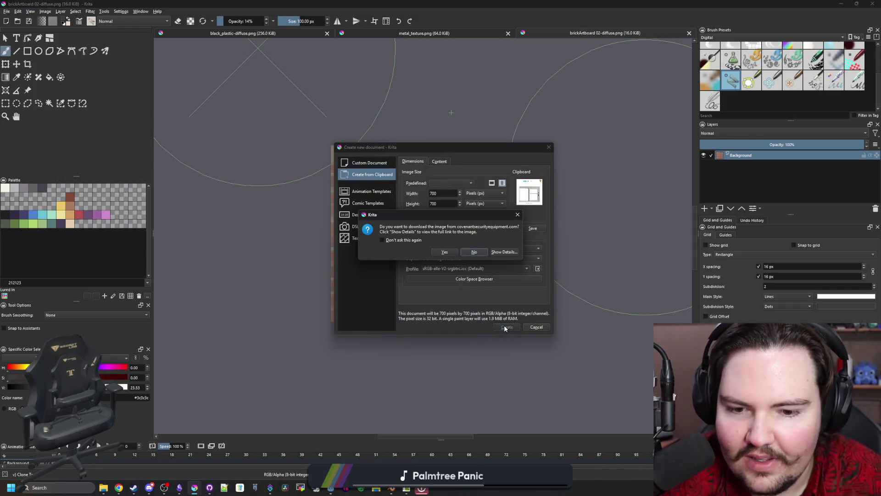
left_click(444, 252)
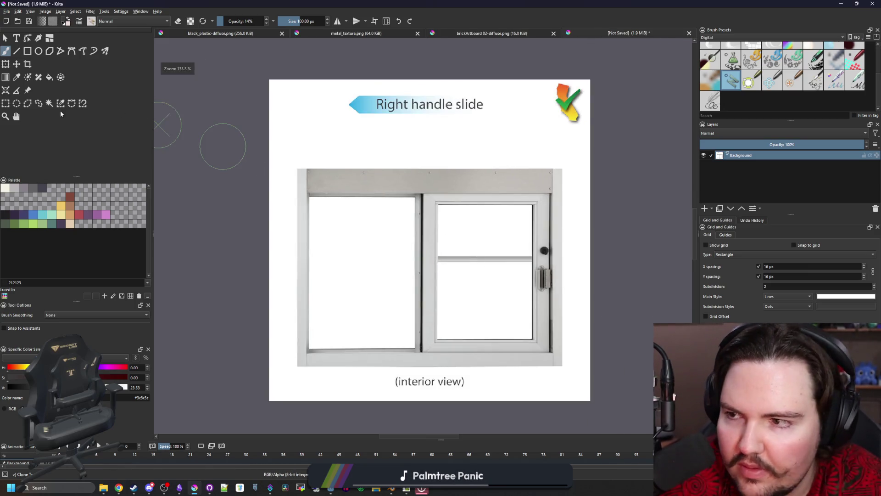
left_click(6, 103)
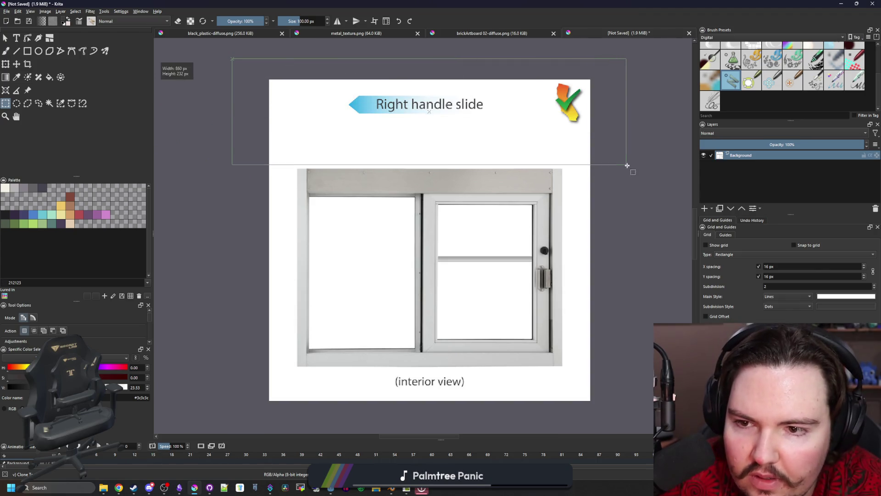
Step: Delete the top heading band and the right white strip to transparency
left_click_drag(233, 58, 637, 168)
key("Delete")
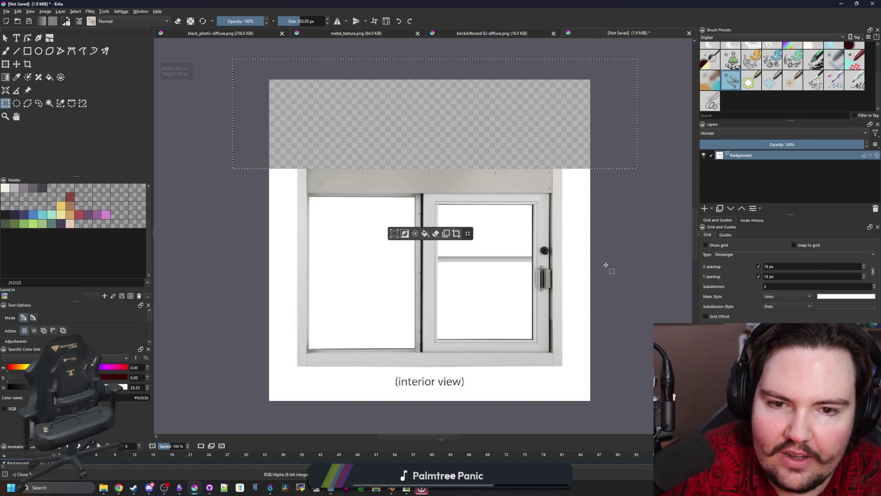
left_click(609, 427)
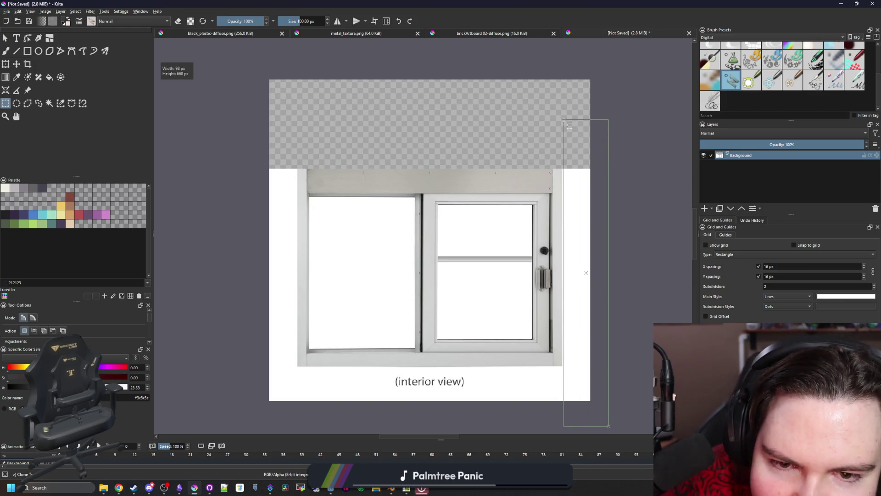
left_click_drag(609, 425, 609, 426)
key("Delete")
left_click(634, 377)
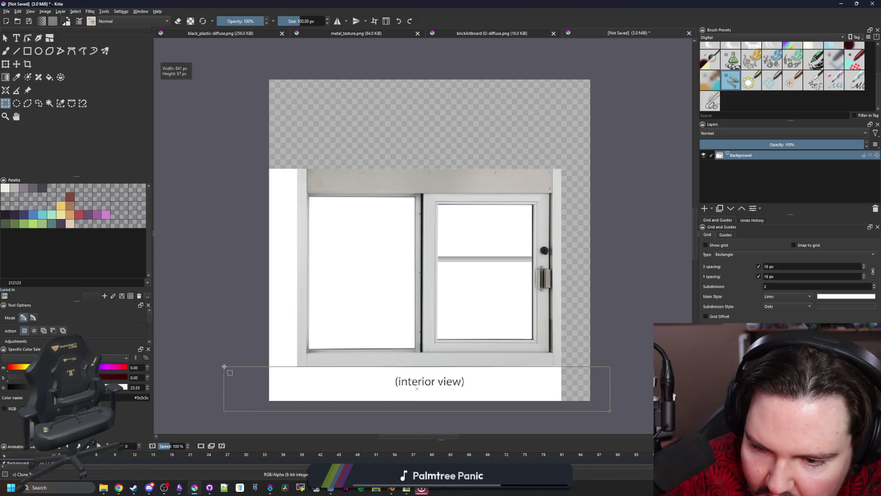
Step: Delete the bottom caption strip and left white strip, then wand-select the left glass pane
left_click_drag(223, 367, 224, 367)
key("Delete")
left_click(239, 390)
left_click_drag(294, 147, 295, 147)
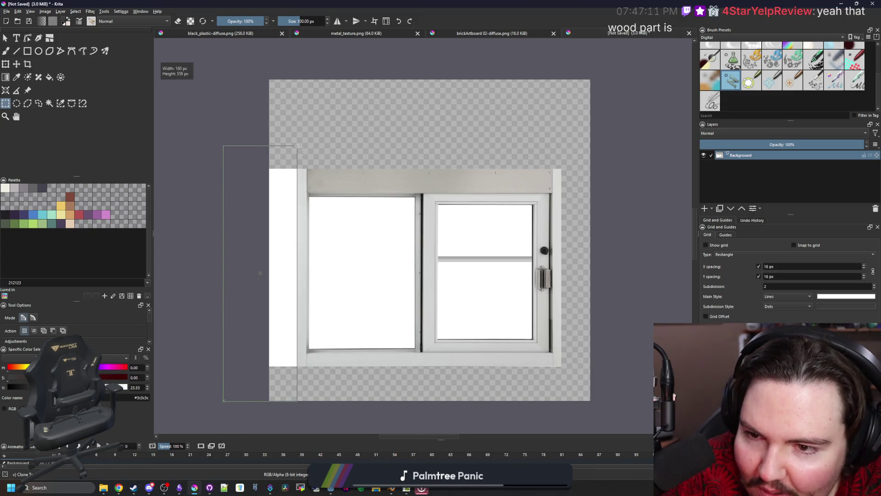
key("Delete")
left_click(213, 184)
left_click(370, 252)
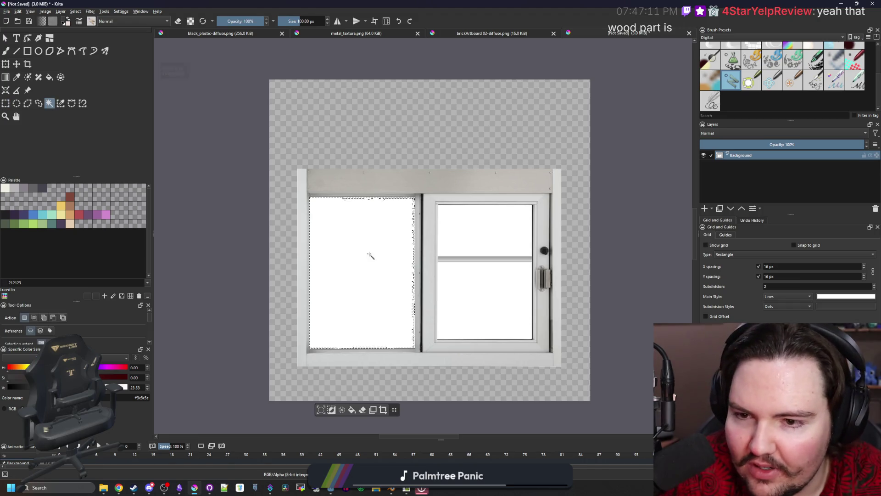
scroll(299, 240, "up", 2)
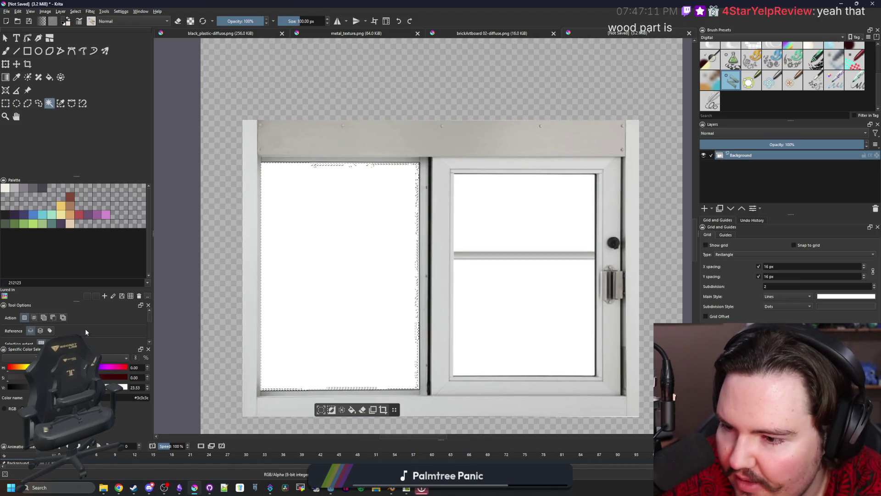
scroll(85, 333, "down", 2)
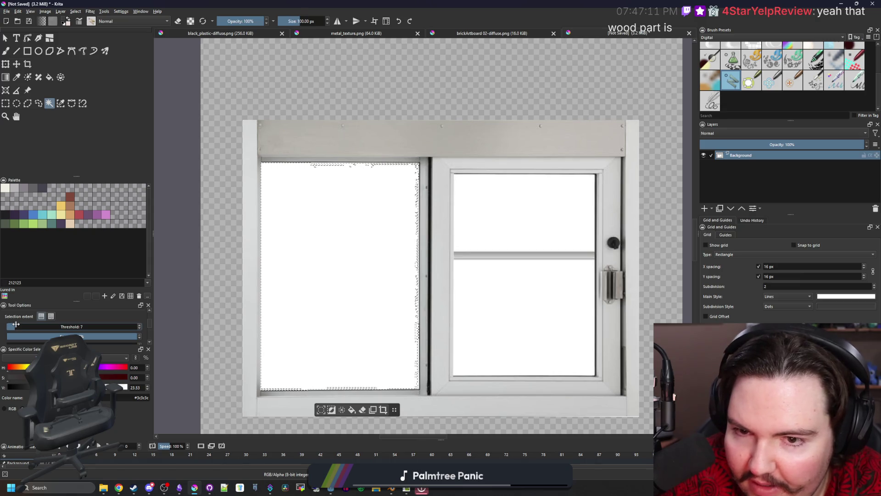
Step: With a raised wand Threshold, erase the left pane and both right panes to transparency
left_click(349, 298)
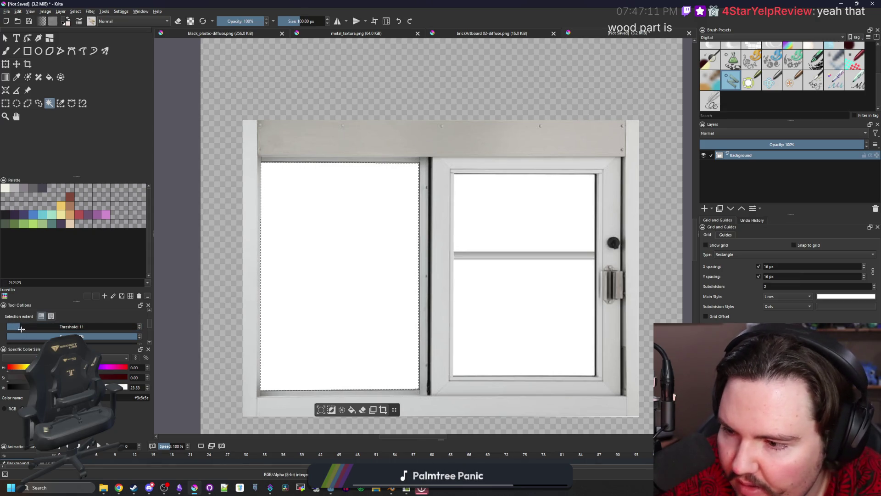
key("Delete")
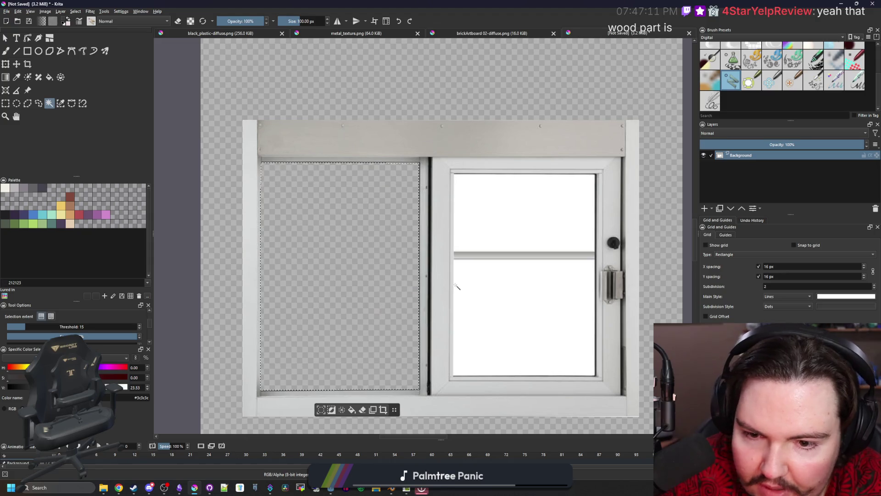
key("Delete")
key("ctrl+z")
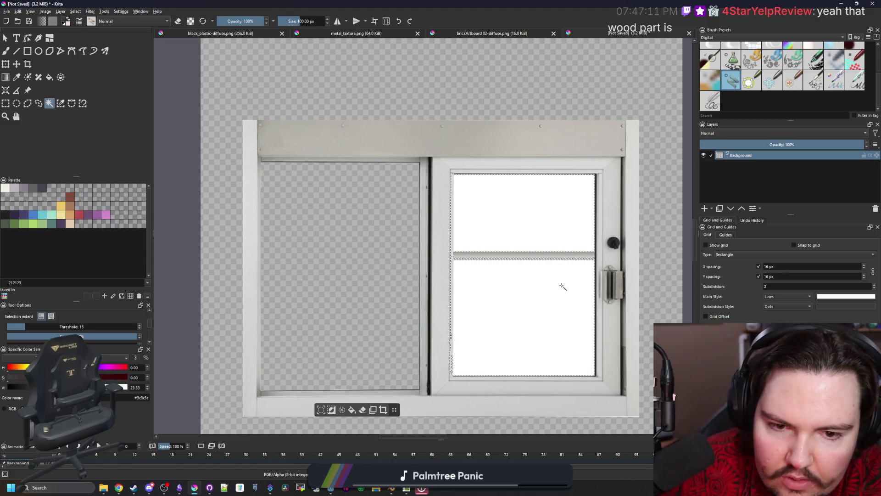
scroll(565, 290, "up", 3, "ctrl")
scroll(393, 238, "down", 2)
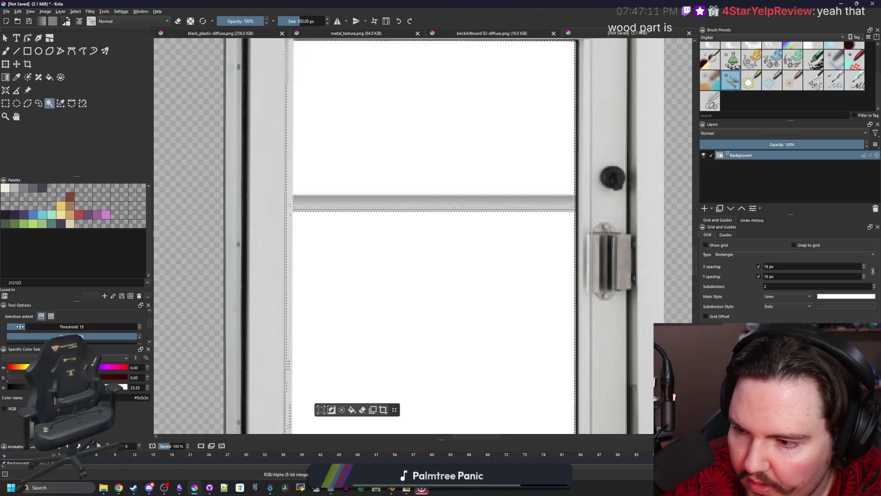
scroll(382, 254, "down", 2)
key("Delete")
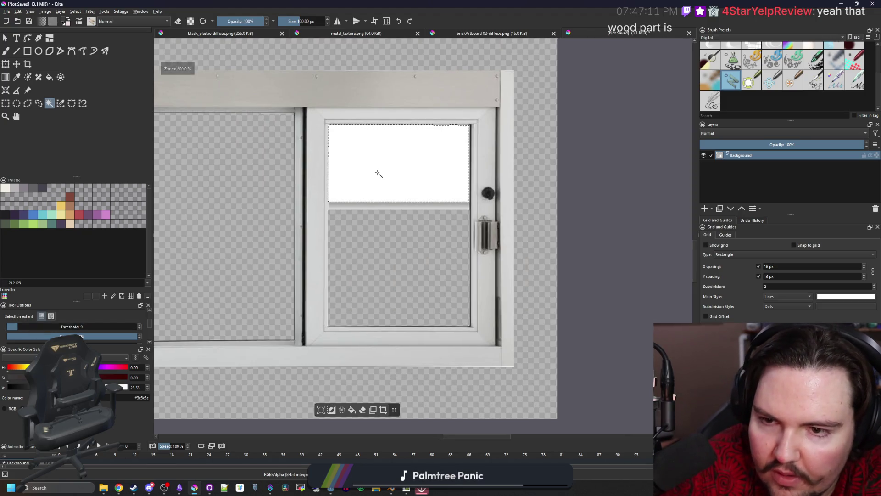
left_click(380, 173)
key("Delete")
key("ctrl+shift+a")
scroll(482, 238, "down", 2)
scroll(405, 214, "up", 1)
scroll(405, 214, "up", 1)
scroll(405, 214, "down", 1)
scroll(405, 214, "up", 1)
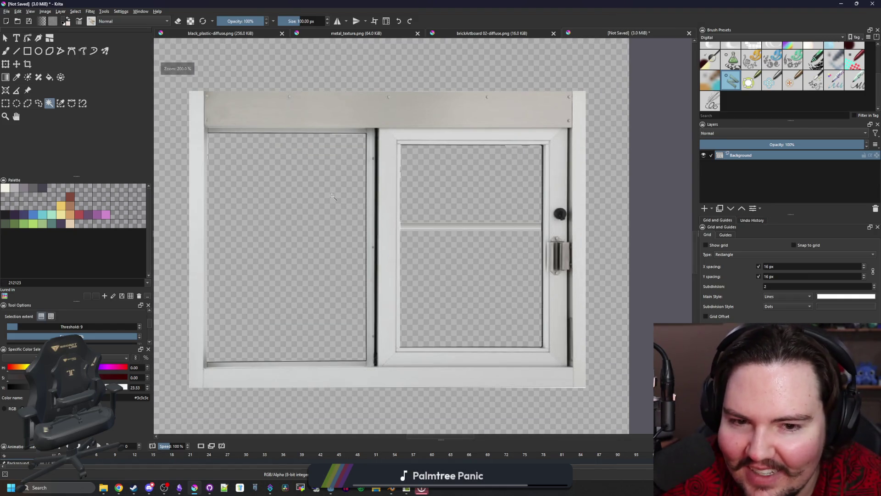
scroll(332, 196, "down", 2)
Step: Mark out a rectangular area around the remaining window frame
mouse_move(441, 4)
left_mouse_down()
mouse_move(448, 425)
mouse_move(438, 7)
left_mouse_up()
scroll(440, 257, "up", 1)
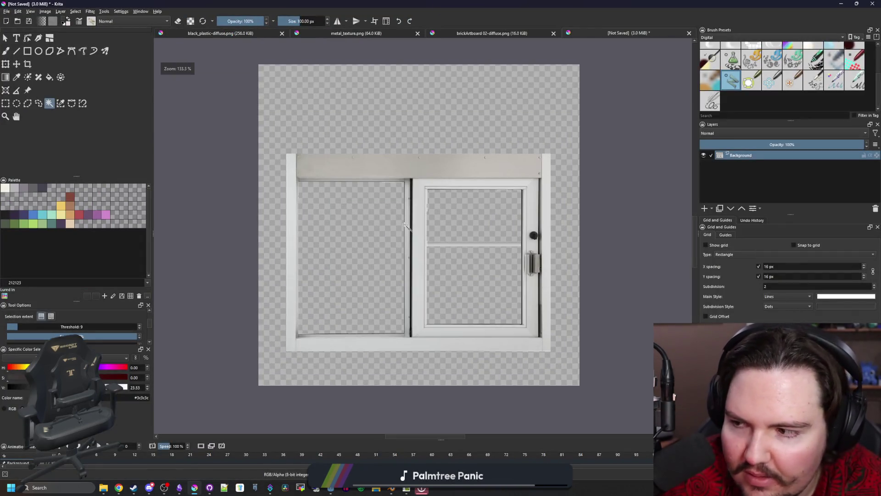
scroll(447, 260, "up", 1)
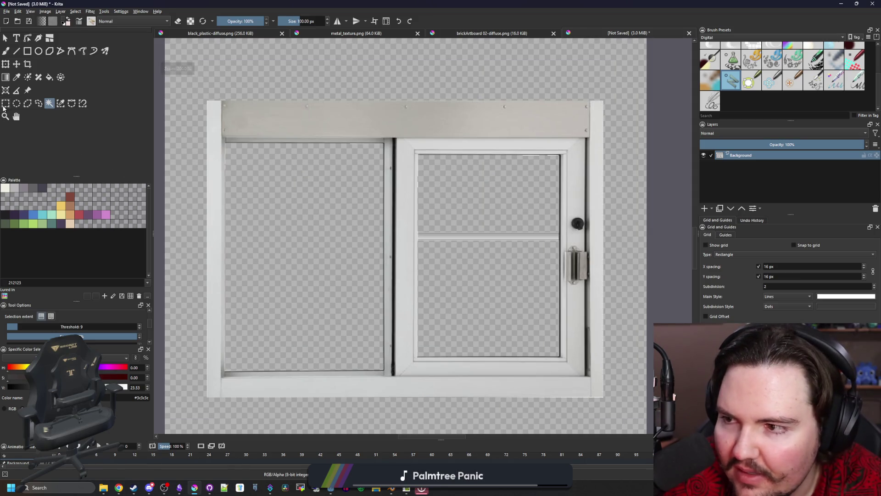
left_click(6, 104)
scroll(348, 221, "down", 1)
left_click_drag(521, 342, 249, 132)
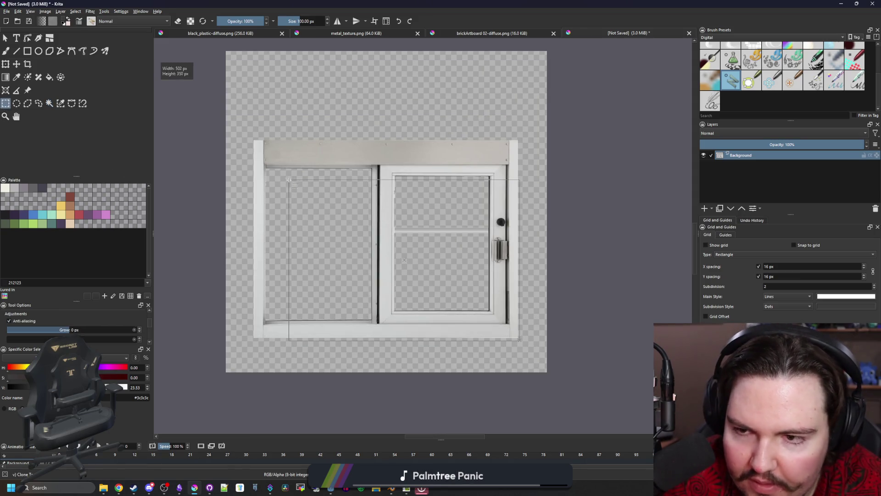
Step: Pull the crop's left, top and bottom edges in to the window frame and apply it
left_click(28, 64)
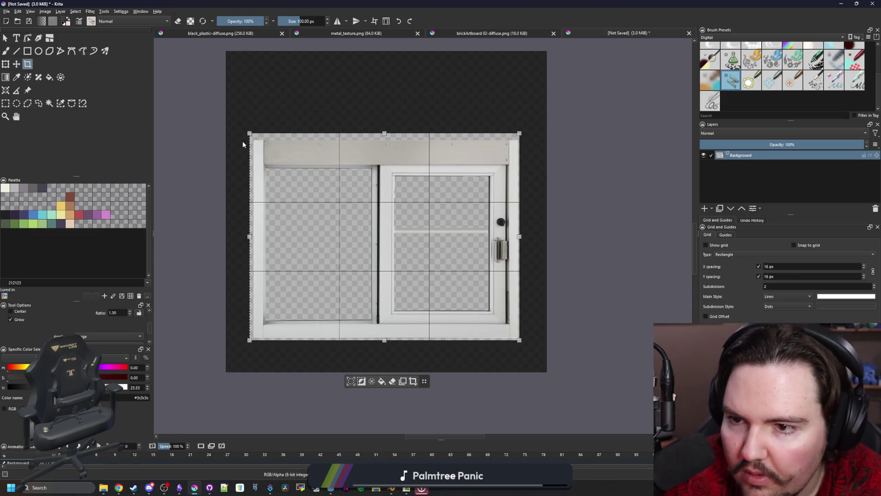
scroll(242, 141, "up", 3)
scroll(307, 295, "down", 1)
scroll(307, 295, "up", 3)
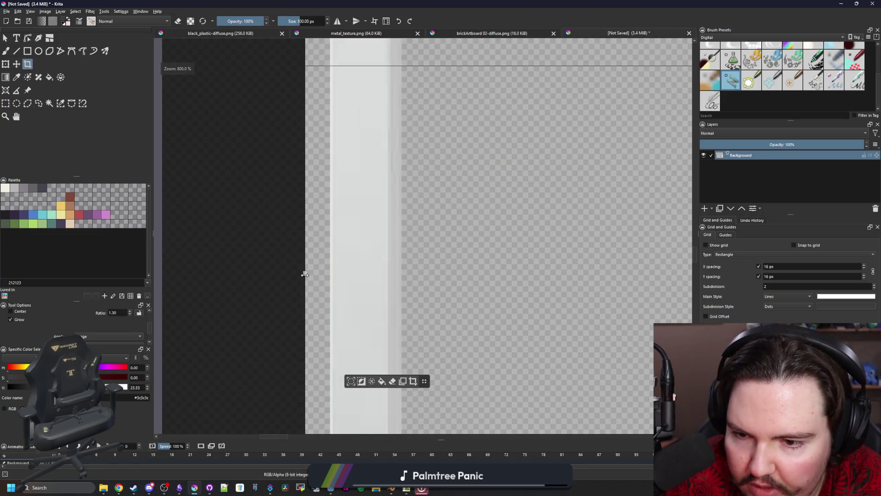
left_click_drag(306, 274, 330, 274)
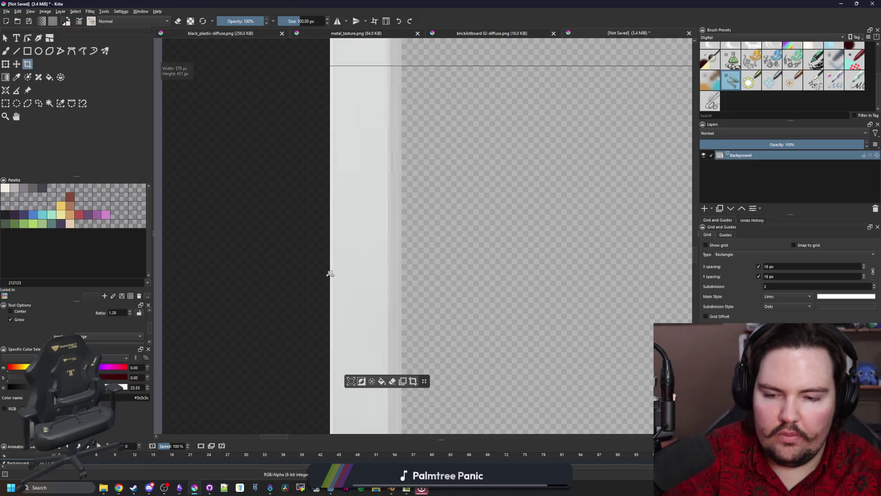
scroll(349, 267, "down", 2)
scroll(553, 104, "up", 1)
scroll(495, 181, "up", 2)
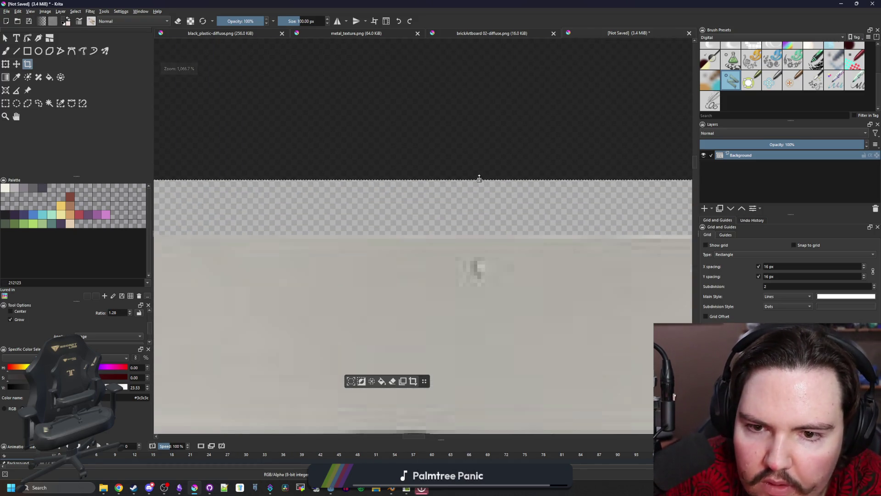
left_click_drag(479, 178, 478, 237)
scroll(286, 195, "down", 3)
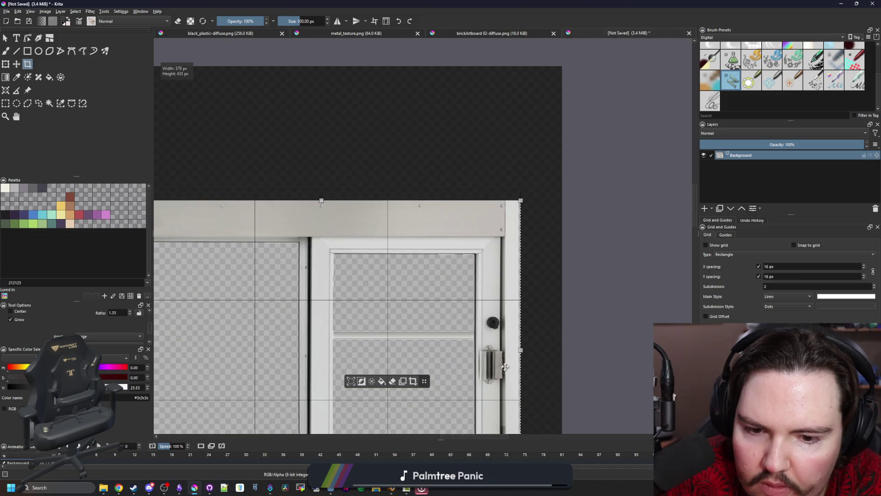
scroll(503, 368, "up", 3)
scroll(444, 165, "down", 3)
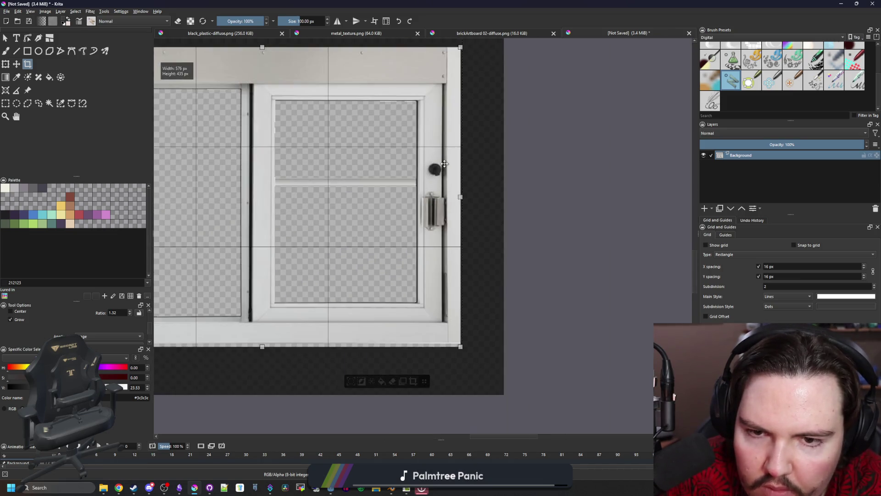
scroll(320, 281, "down", 1)
scroll(330, 346, "up", 3)
scroll(360, 335, "up", 1)
left_click_drag(360, 336, 365, 281)
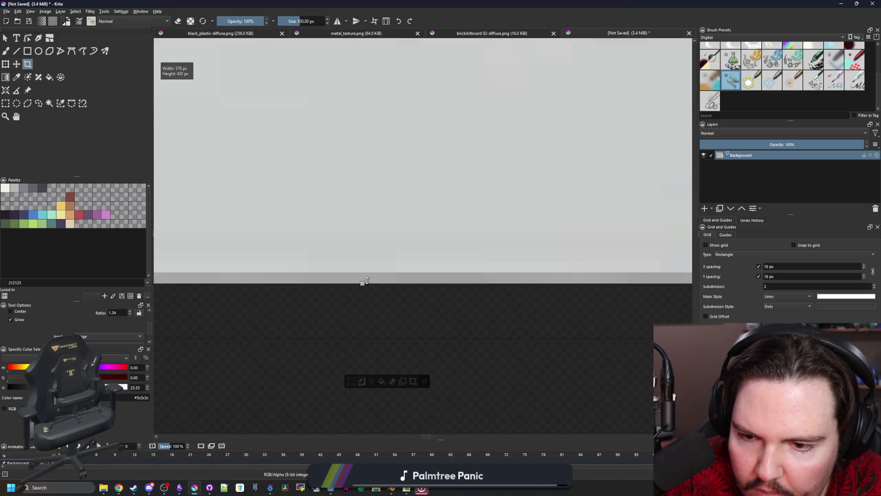
scroll(377, 294, "down", 3)
key("Return")
scroll(386, 255, "up", 2)
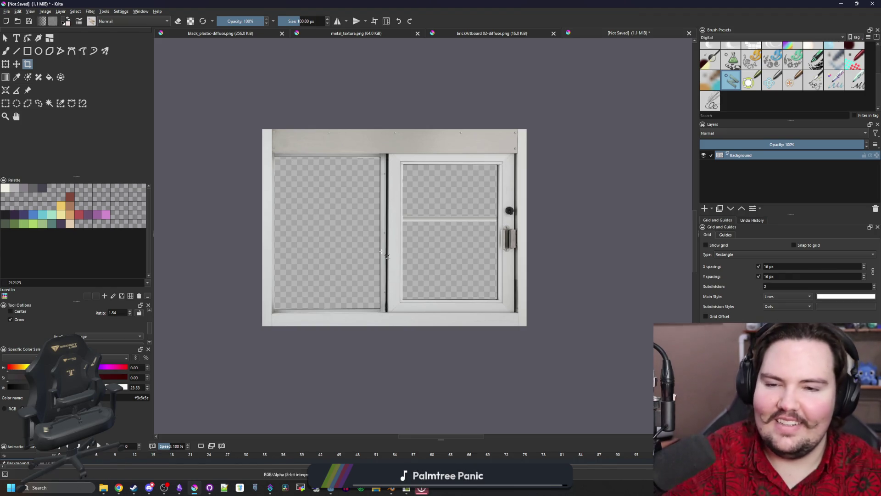
scroll(386, 248, "up", 2)
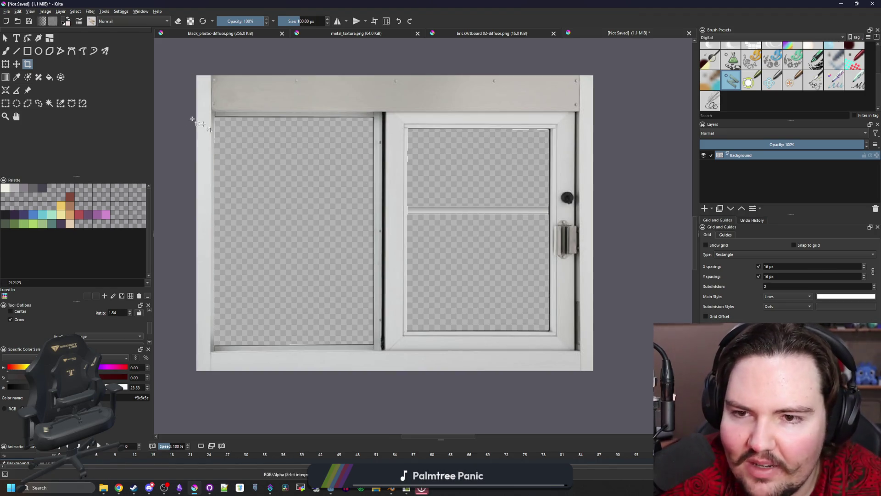
Step: Rectangle-select the right sliding pane with its handle and ready it for moving
key("ctrl+r")
scroll(582, 207, "up", 1)
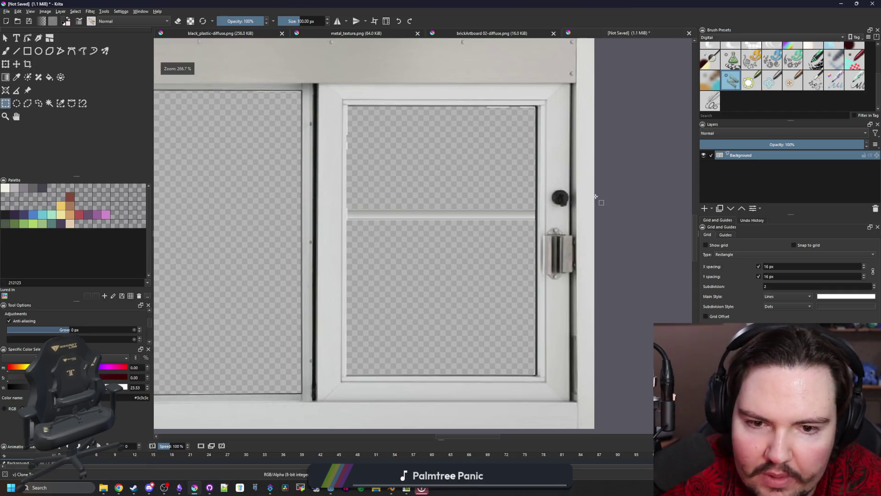
scroll(582, 207, "down", 1)
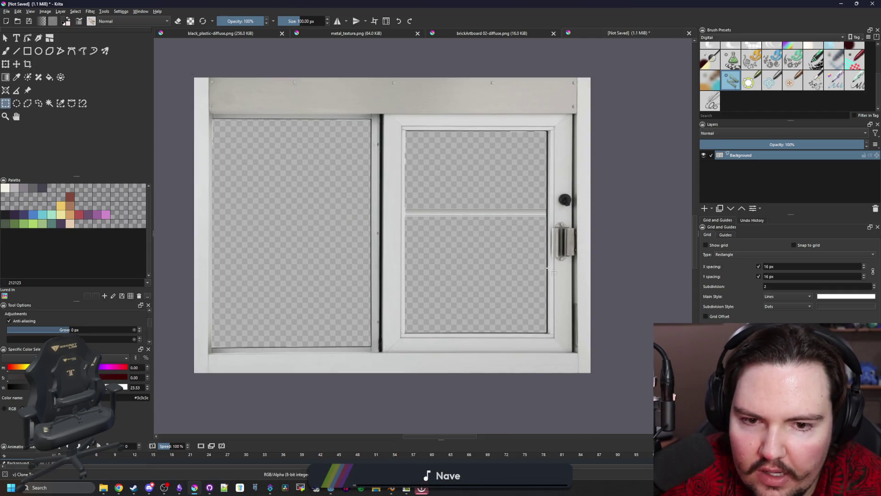
scroll(549, 268, "up", 1)
scroll(544, 301, "down", 1)
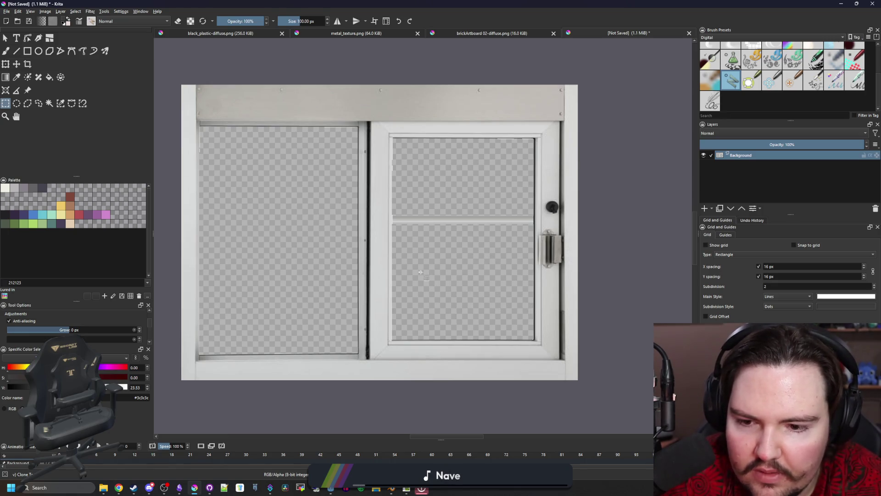
scroll(503, 283, "up", 1)
scroll(531, 337, "down", 1)
scroll(564, 361, "up", 1)
scroll(586, 388, "up", 1)
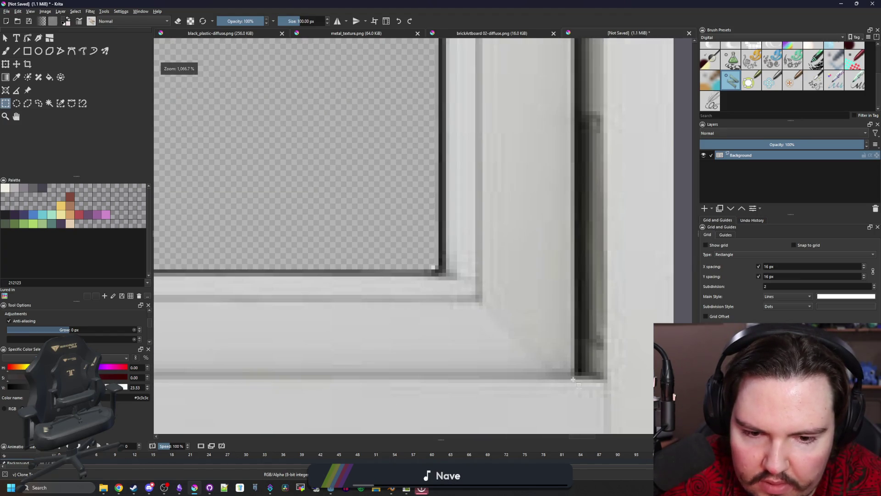
left_click_drag(574, 378, 164, 119)
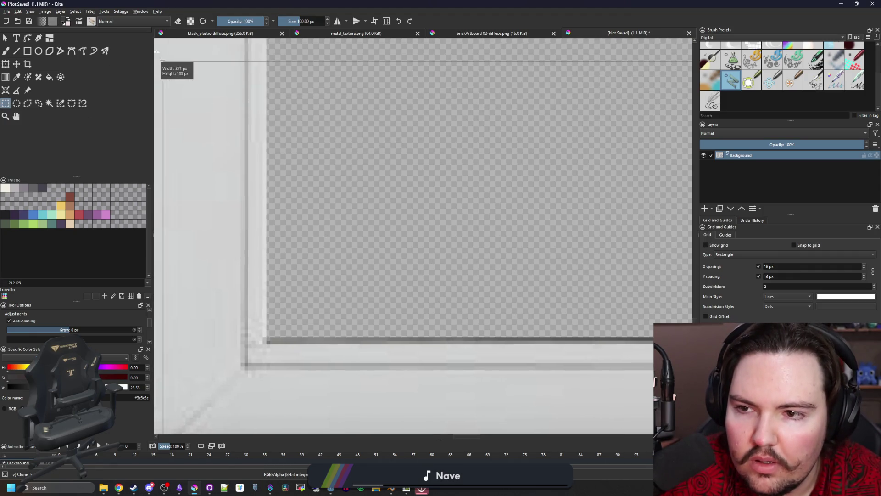
mouse_move(164, 119)
left_mouse_down()
mouse_move(217, 6)
mouse_move(338, 136)
mouse_move(304, 146)
left_mouse_up()
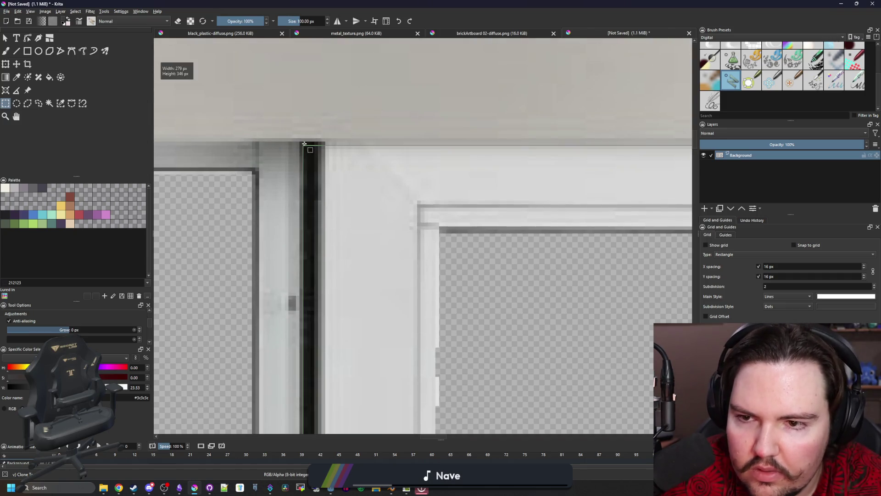
scroll(303, 146, "down", 5)
scroll(476, 223, "up", 5)
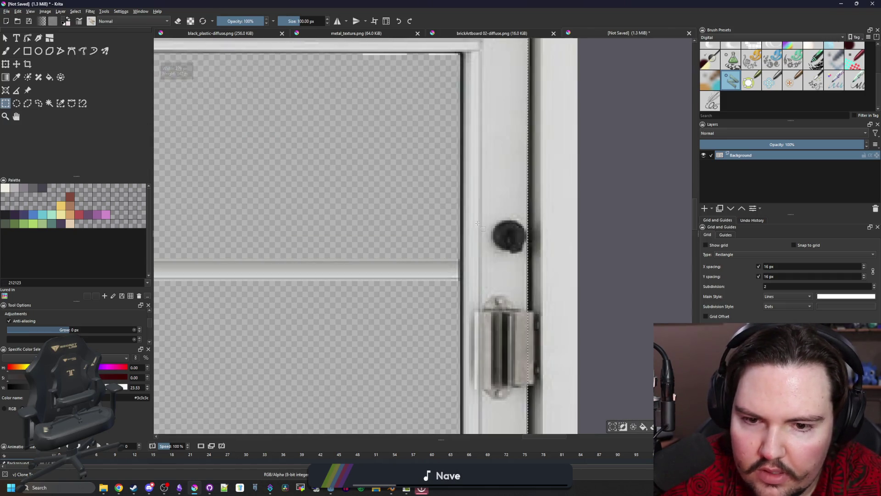
scroll(477, 223, "down", 3)
key("t")
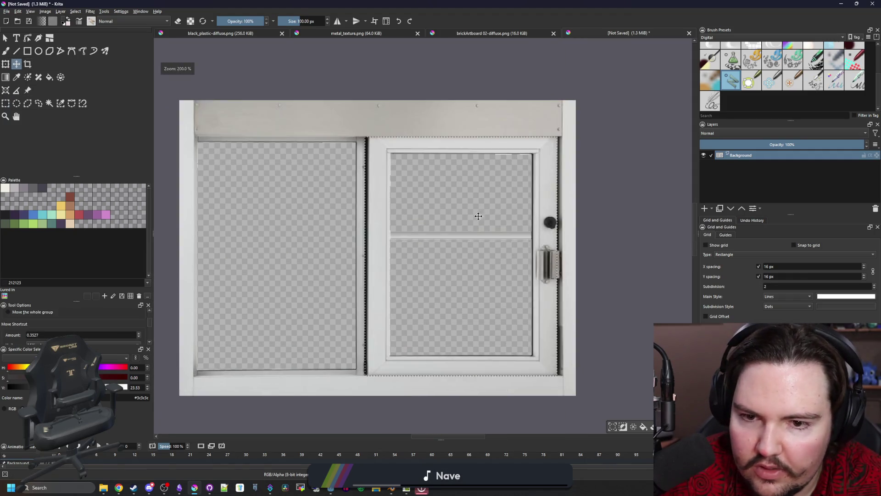
left_click_drag(479, 216, 329, 212)
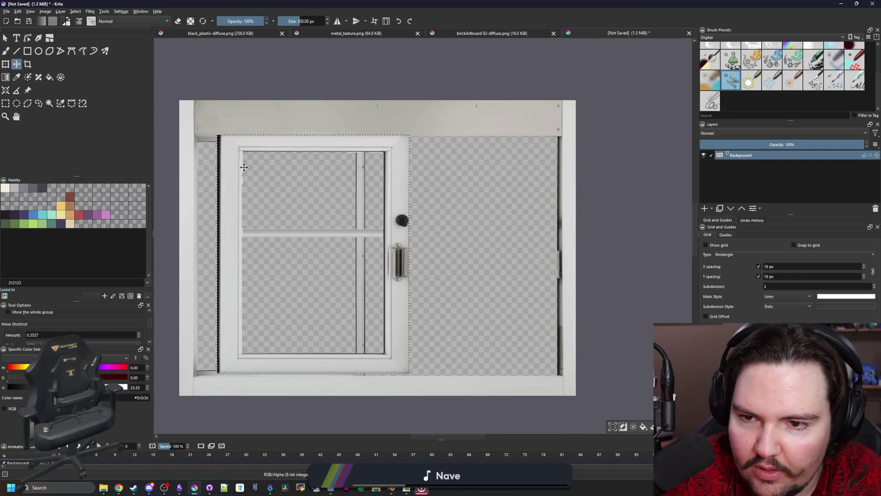
scroll(244, 167, "up", 3)
scroll(423, 269, "up", 1)
scroll(379, 270, "up", 1)
scroll(376, 266, "up", 1)
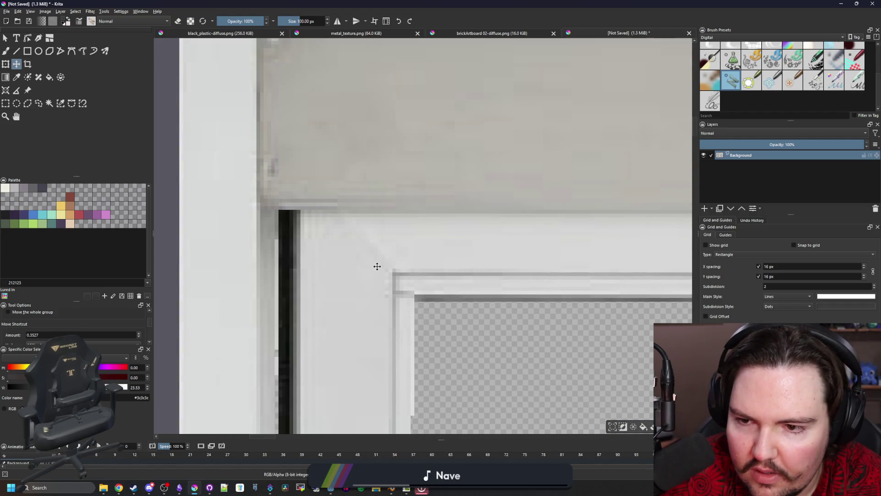
key("Left")
scroll(374, 263, "down", 3)
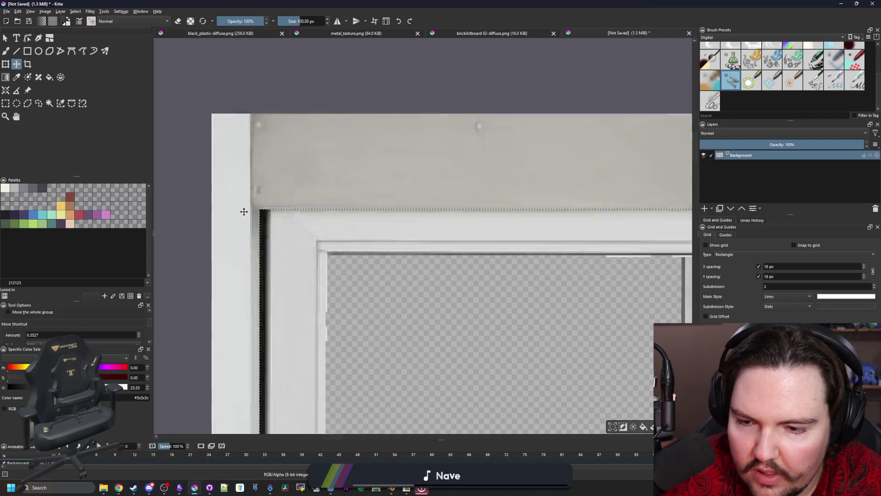
scroll(244, 211, "down", 2)
scroll(383, 314, "up", 1)
scroll(542, 297, "up", 1)
scroll(542, 296, "up", 5)
scroll(542, 296, "down", 5)
scroll(542, 297, "up", 5)
scroll(544, 335, "up", 1)
key("p")
left_click(544, 336)
scroll(599, 325, "up", 1)
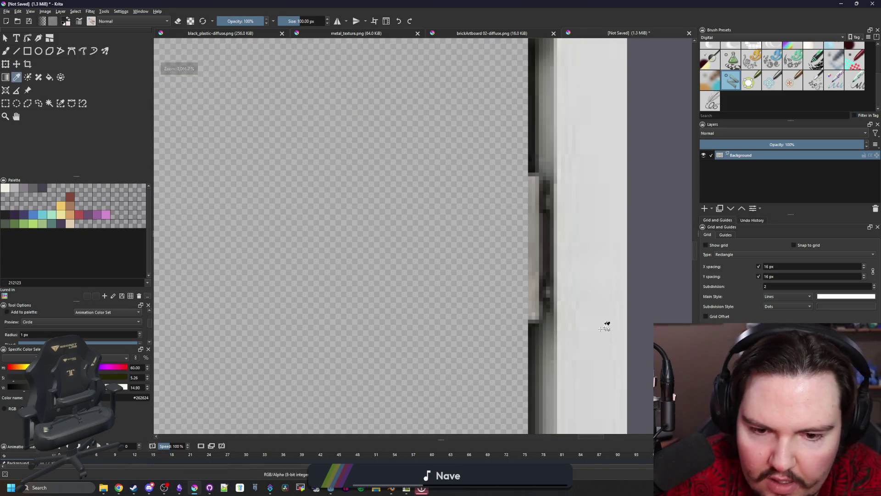
left_click(6, 103)
scroll(468, 353, "up", 1)
scroll(469, 353, "down", 1)
scroll(468, 353, "up", 1)
scroll(463, 366, "down", 2)
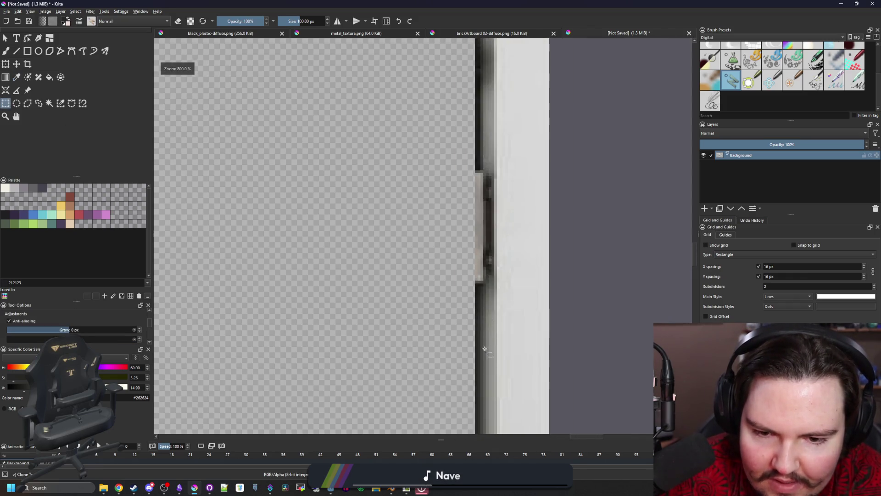
scroll(467, 386, "up", 1)
scroll(510, 261, "down", 1)
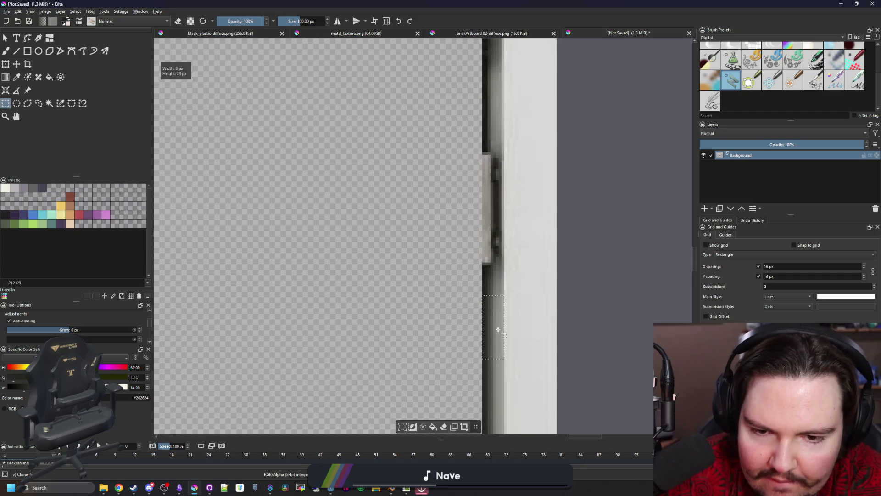
key("ctrl+t")
left_click_drag(494, 307, 495, 218)
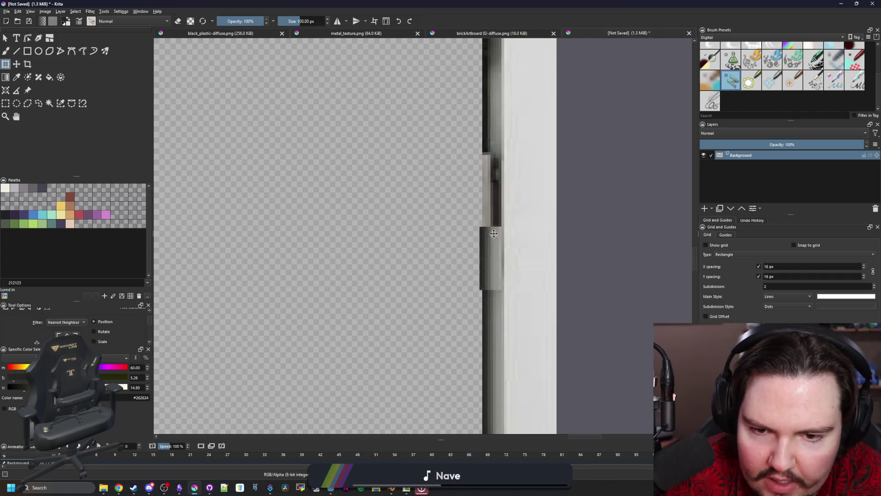
scroll(495, 220, "down", 2)
scroll(503, 232, "down", 1)
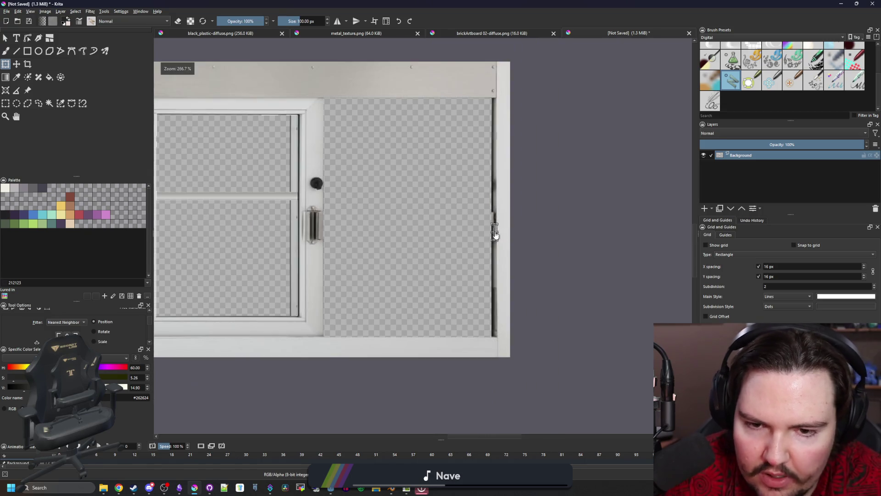
scroll(496, 227, "down", 1)
scroll(460, 198, "up", 1)
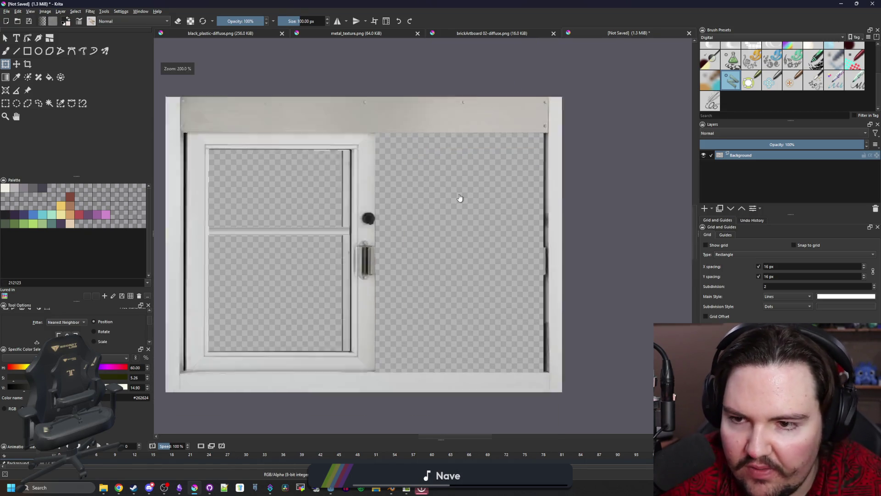
scroll(460, 198, "down", 1)
scroll(324, 148, "up", 3)
scroll(325, 148, "down", 2)
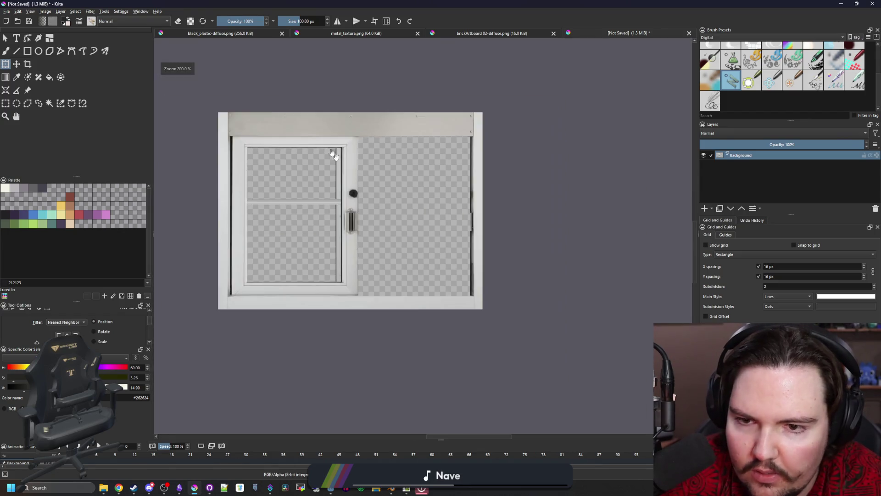
scroll(360, 184, "up", 2)
scroll(331, 191, "down", 1)
scroll(468, 266, "down", 1)
scroll(369, 225, "up", 1)
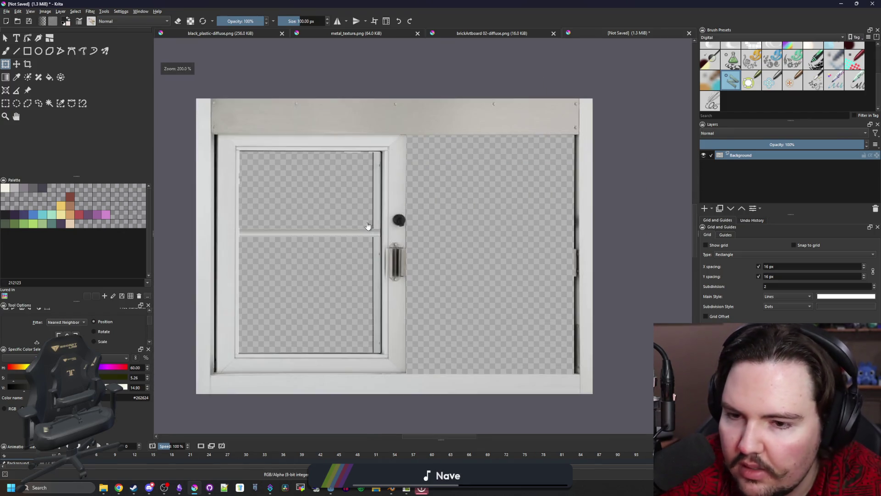
key("ctrl+z")
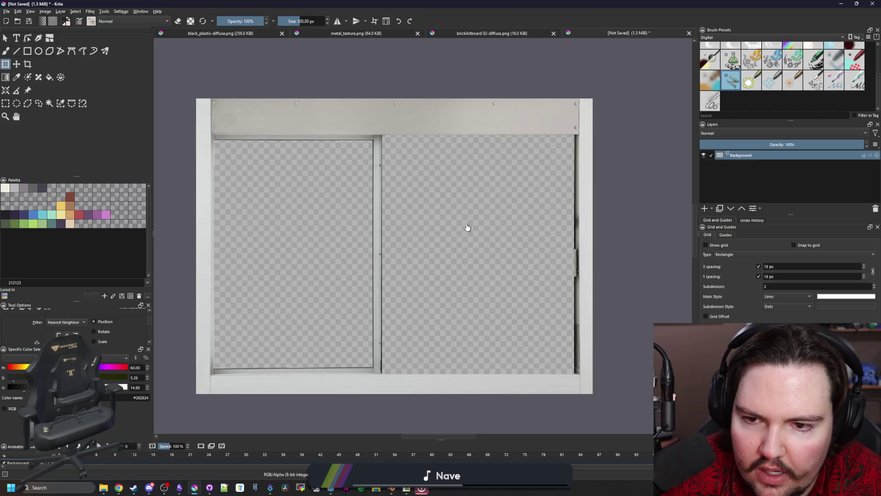
key("ctrl+shift+z")
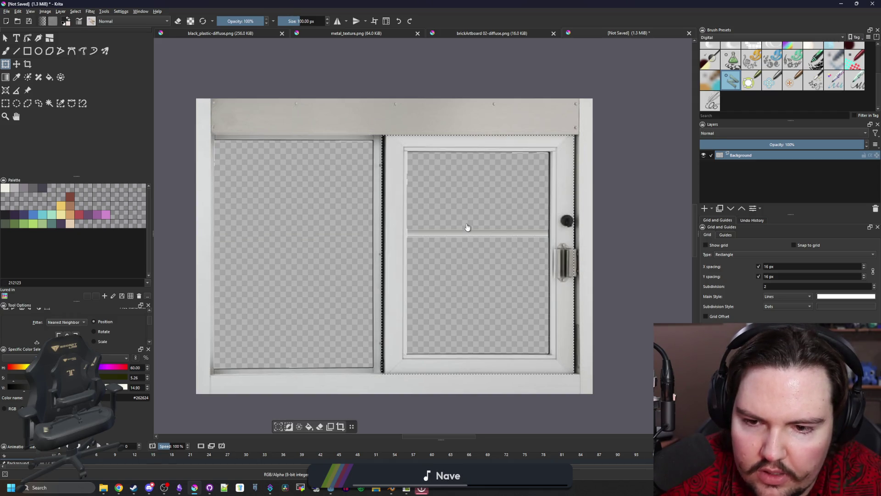
Step: Cut the sliding pane from the background, paste it as Paint Layer 1, and delete the stray white top strip
key("ctrl+z")
key("ctrl+v")
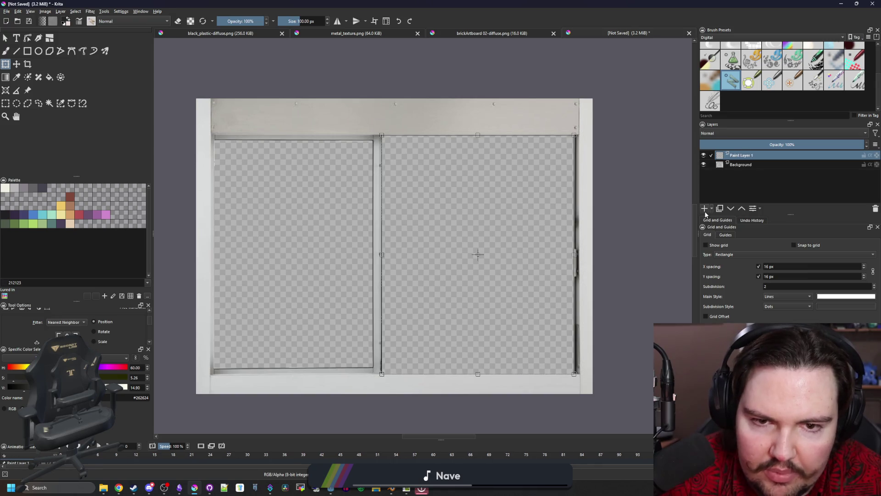
scroll(380, 191, "up", 5)
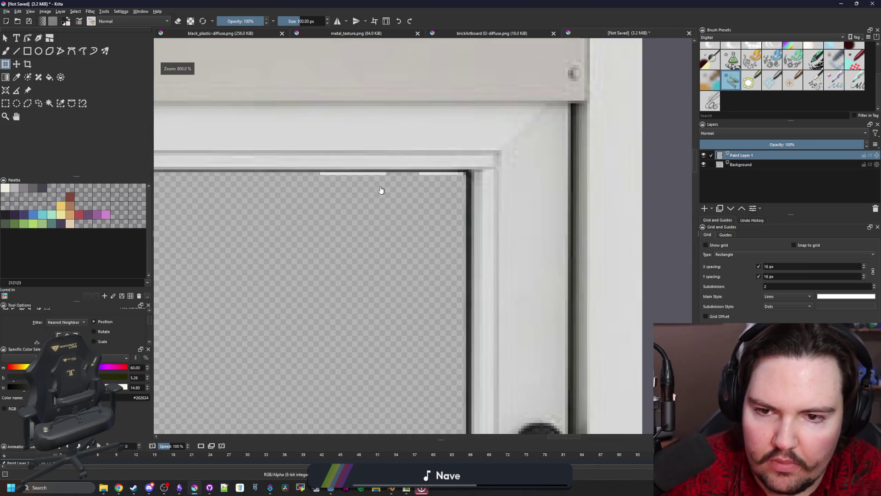
scroll(312, 171, "up", 3)
left_click(312, 161)
key("Delete")
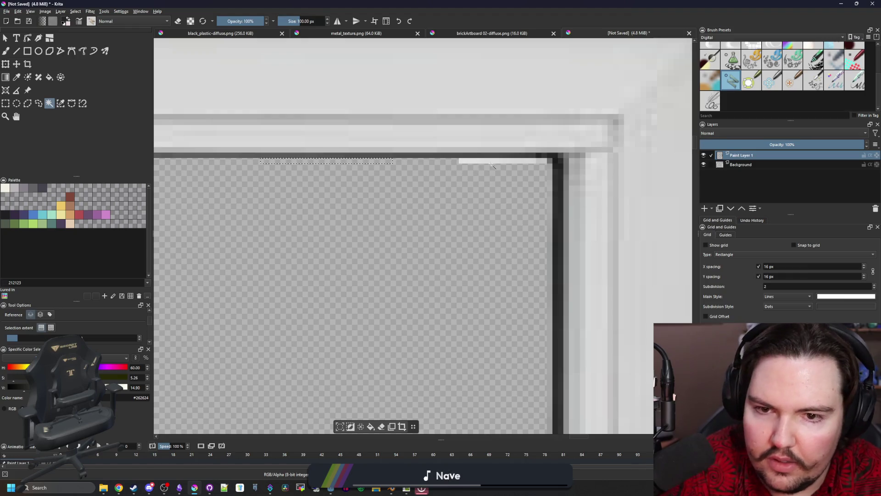
left_click(482, 161)
scroll(476, 211, "down", 3)
scroll(365, 293, "down", 3)
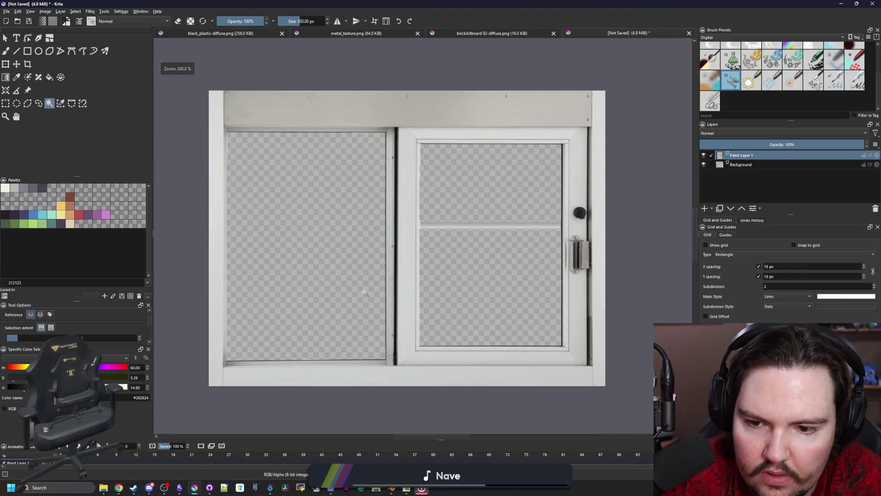
Step: Toggle the pane layer's visibility to check the result, then make Background the active layer
left_click(705, 157)
left_click(704, 157)
left_click(704, 158)
left_click(704, 157)
left_click(705, 158)
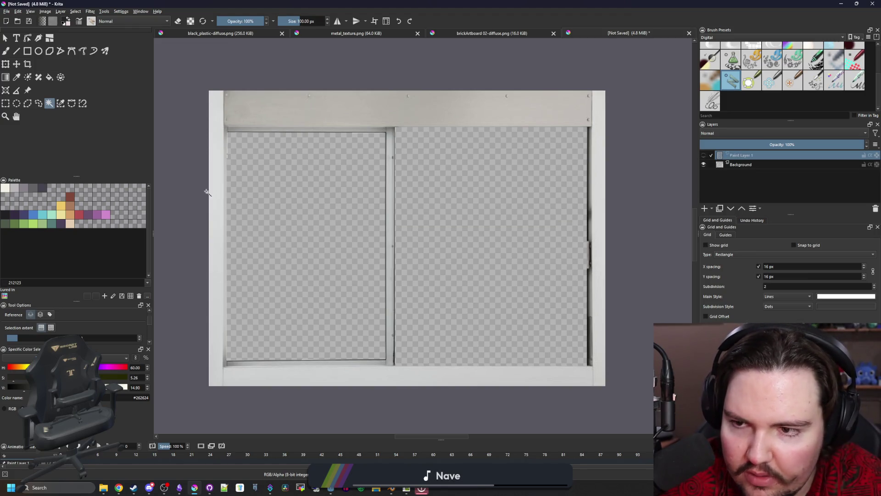
scroll(207, 191, "up", 3)
scroll(207, 191, "up", 1)
left_click(749, 166)
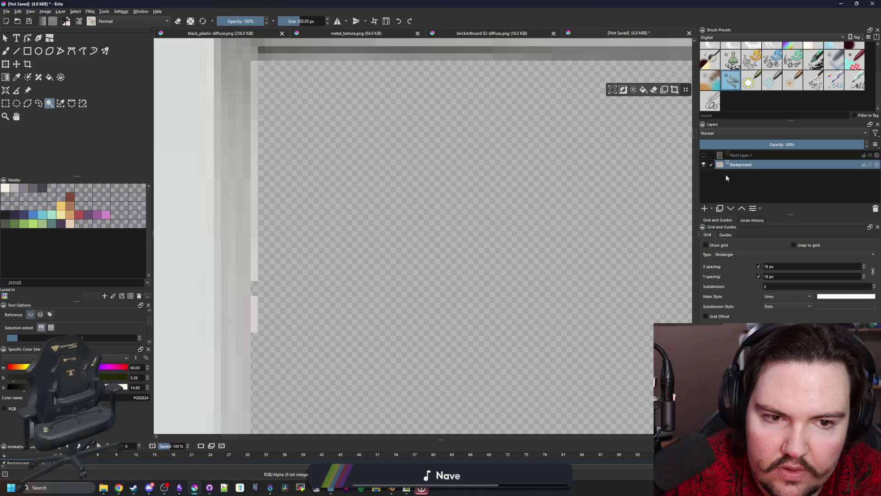
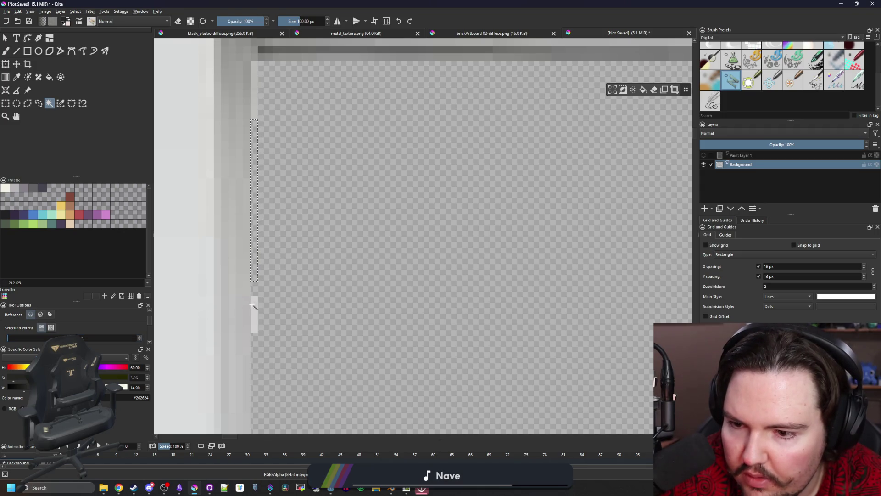
scroll(258, 110, "down", 5)
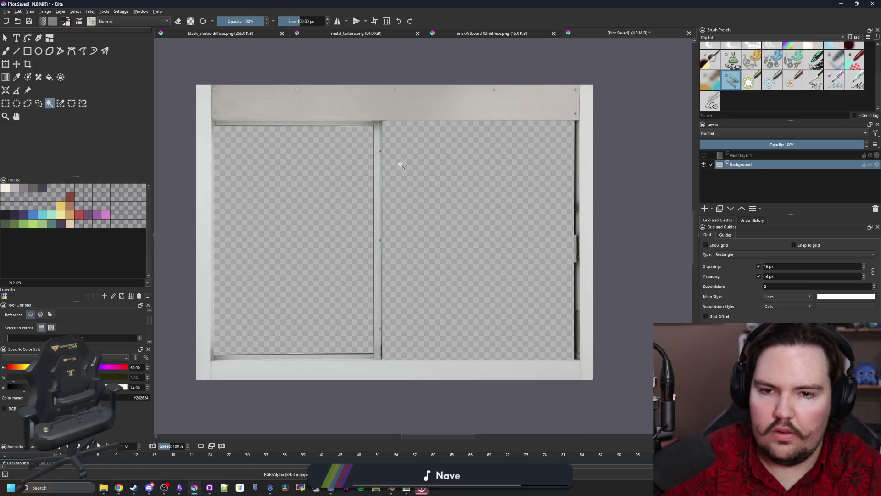
scroll(334, 131, "up", 5)
Step: Select the light strips along the pane and frame edges of the window texture
left_click(333, 130)
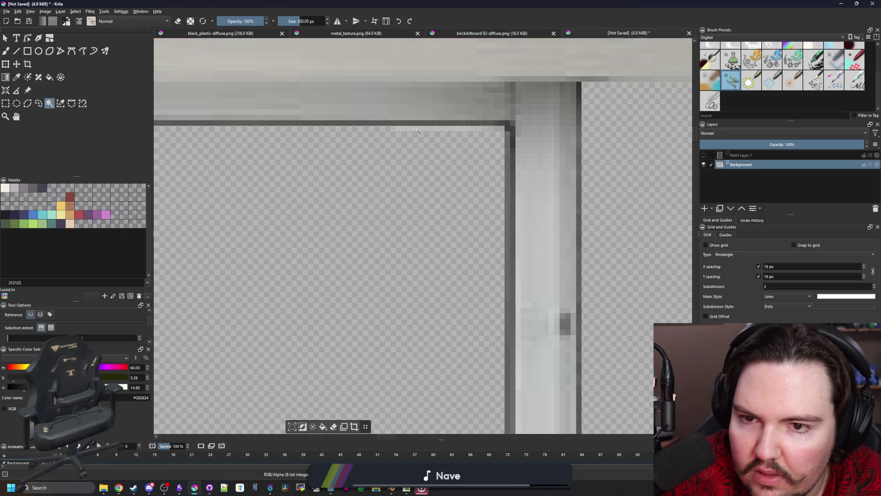
scroll(416, 129, "down", 2)
scroll(415, 129, "down", 3)
scroll(325, 274, "up", 3)
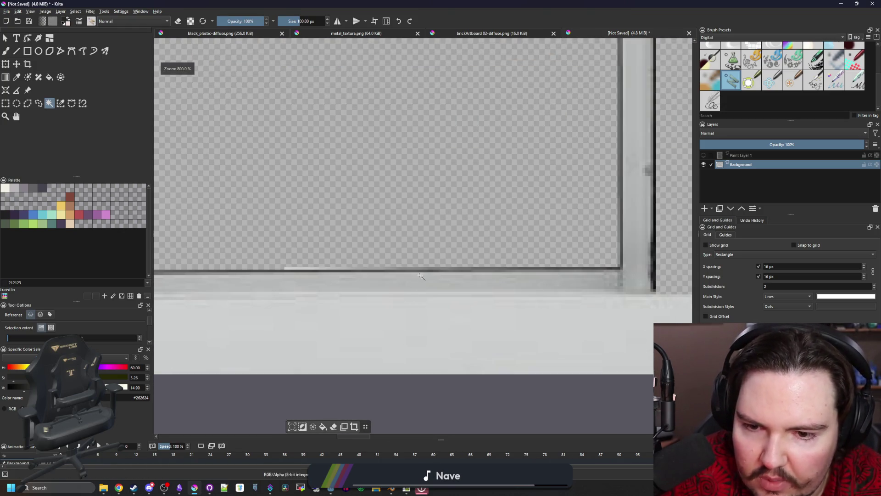
scroll(325, 275, "up", 2)
left_click(448, 272)
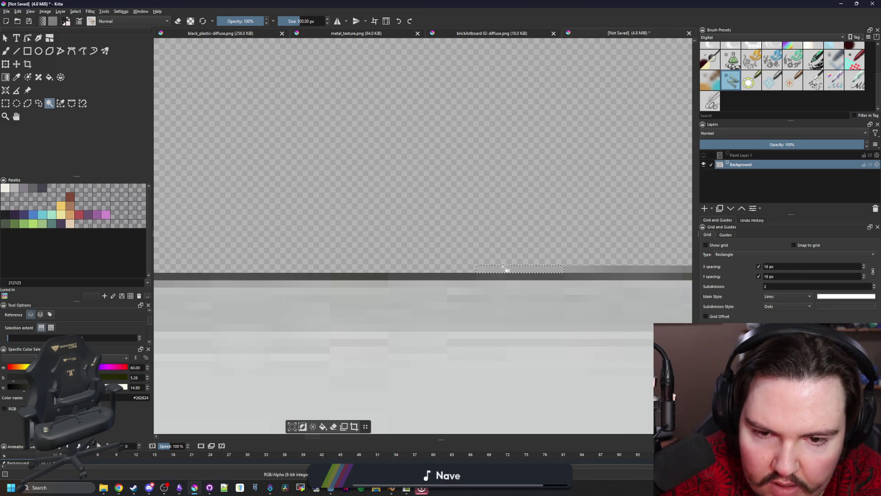
left_click(508, 269)
scroll(304, 291, "up", 2)
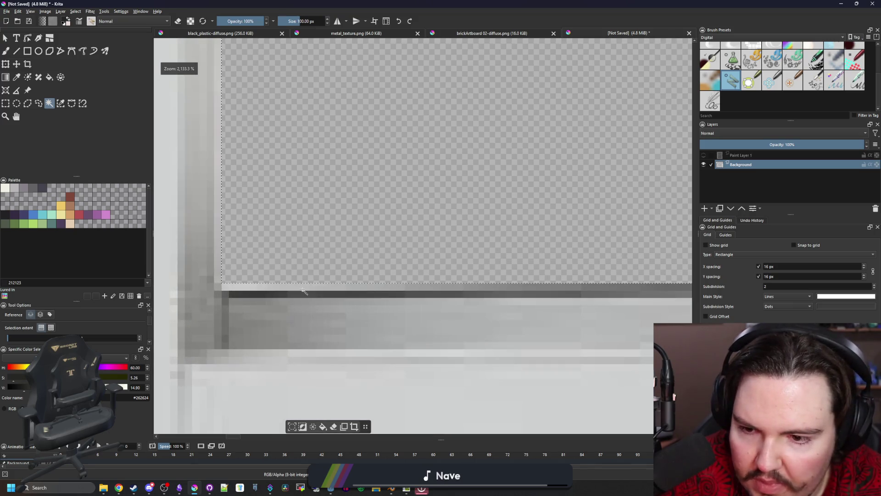
scroll(338, 278, "down", 2)
scroll(338, 277, "up", 1)
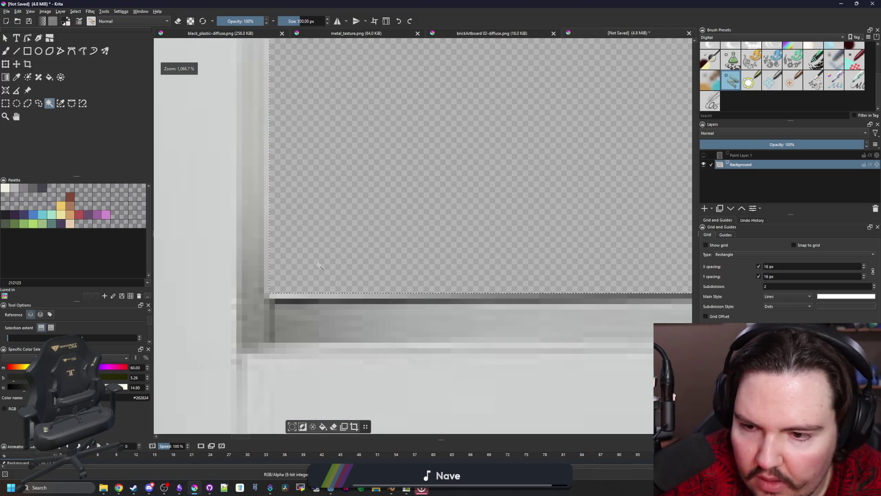
scroll(291, 305, "down", 2)
scroll(290, 305, "down", 2)
scroll(291, 305, "down", 2)
scroll(282, 289, "up", 2)
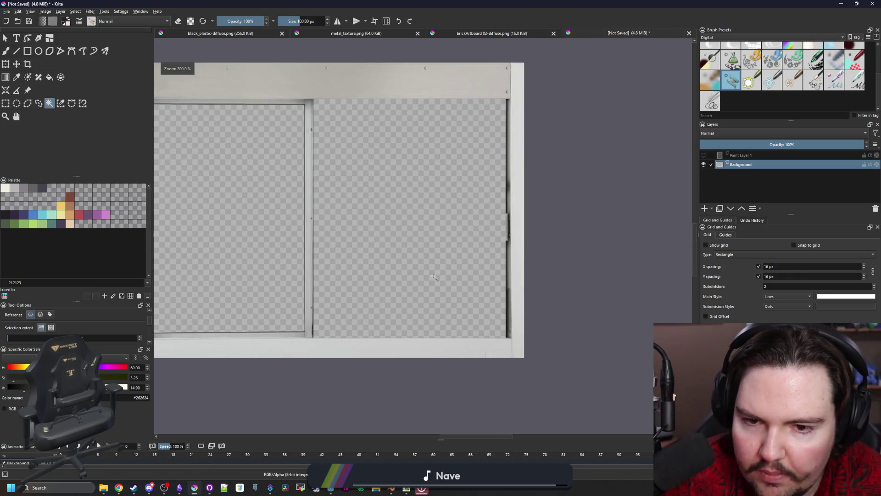
scroll(269, 275, "down", 1)
scroll(256, 260, "up", 1)
Step: Save the texture as window_frame.png in the Textures folder, confirming the PNG export options
left_click(7, 12)
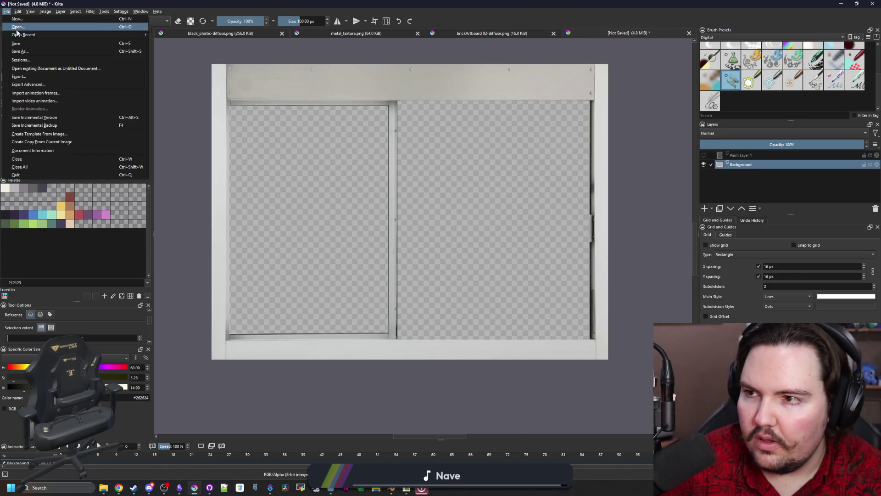
left_click(28, 47)
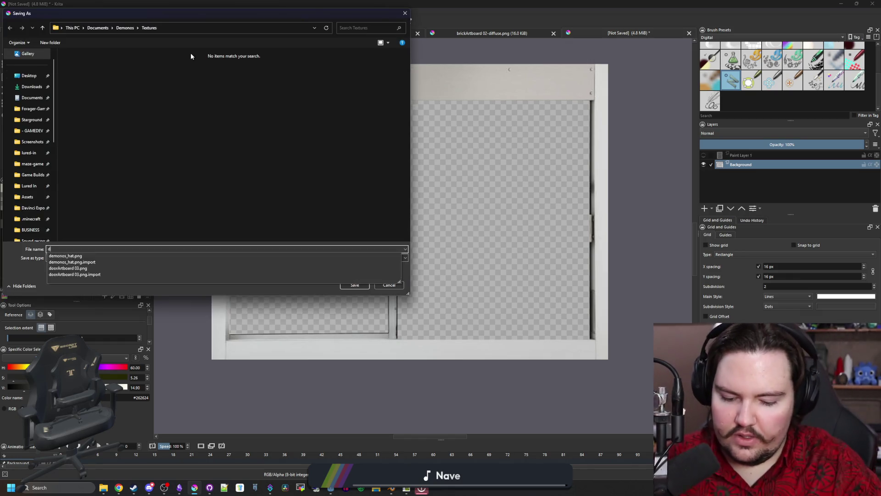
type("dirtwall")
type("window_frame")
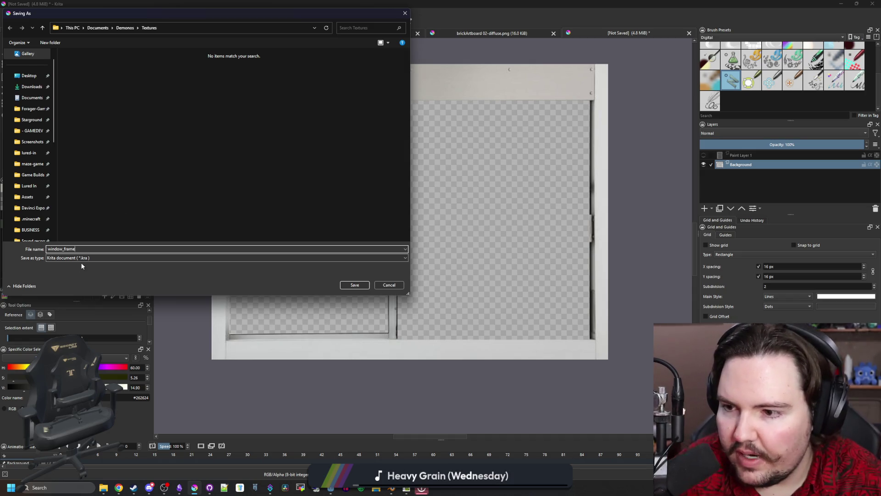
left_click(228, 258)
left_click(276, 347)
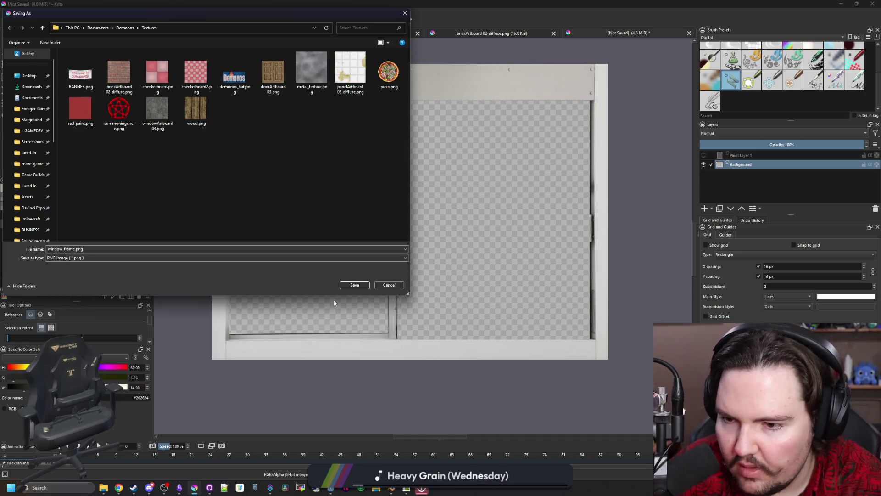
left_click(354, 282)
left_click(496, 317)
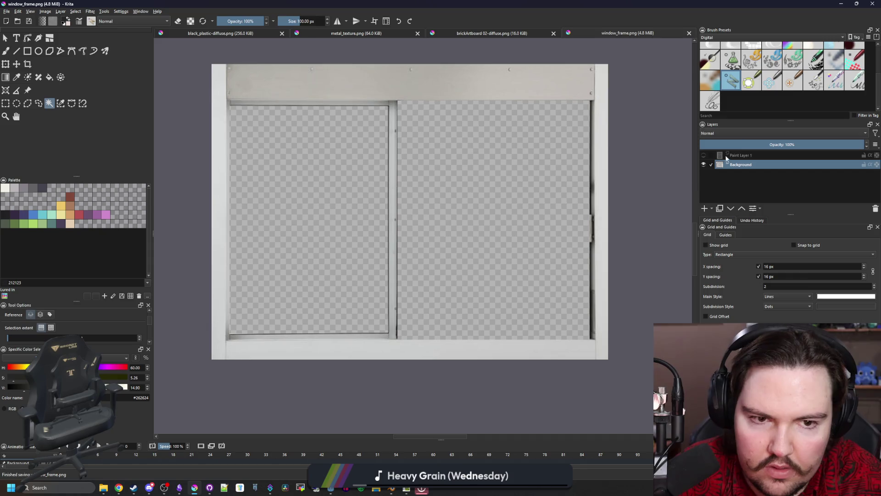
left_click(704, 156)
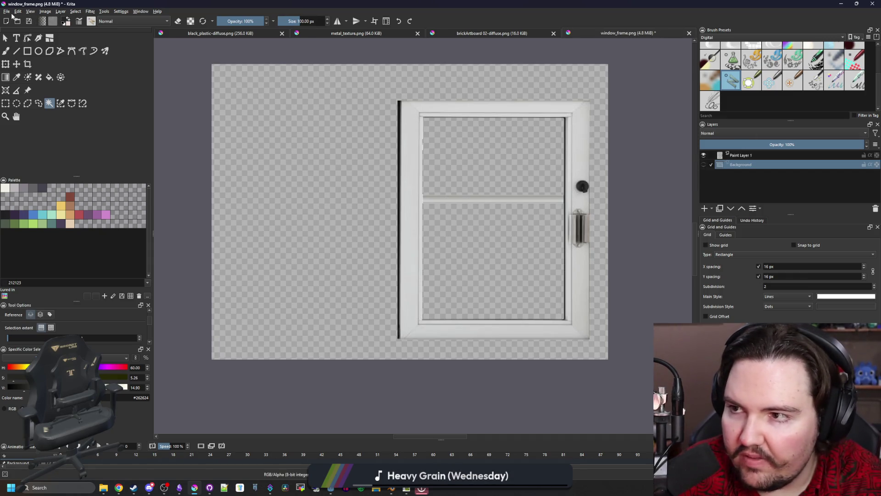
scroll(365, 119, "up", 3)
scroll(311, 95, "up", 3)
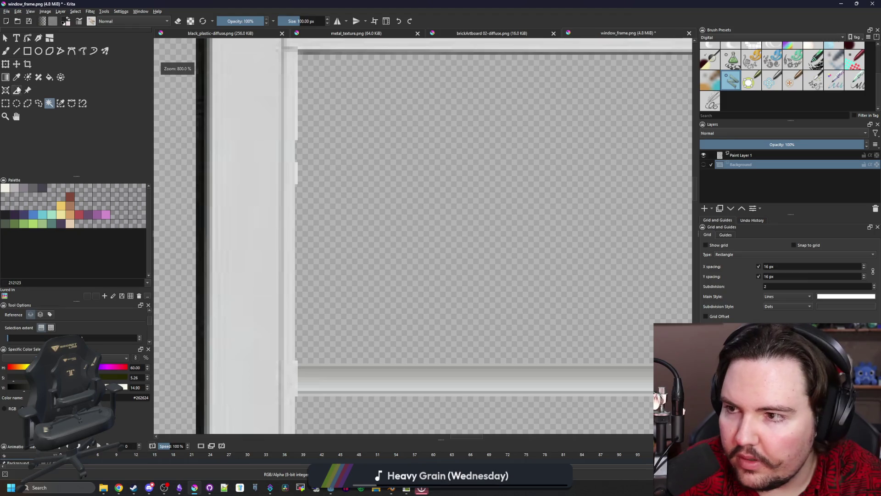
Step: Make a rectangular selection tightly around the window door on the door layer
key("ctrl+r")
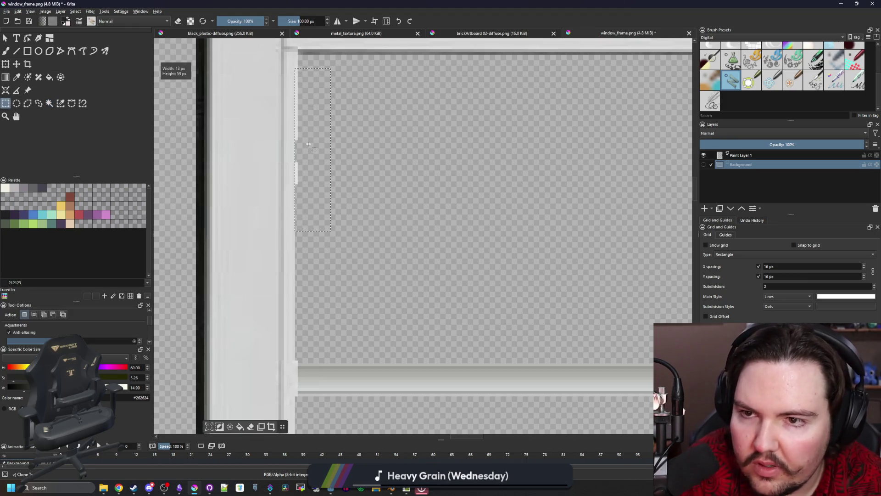
scroll(330, 207, "down", 1)
scroll(355, 152, "down", 1)
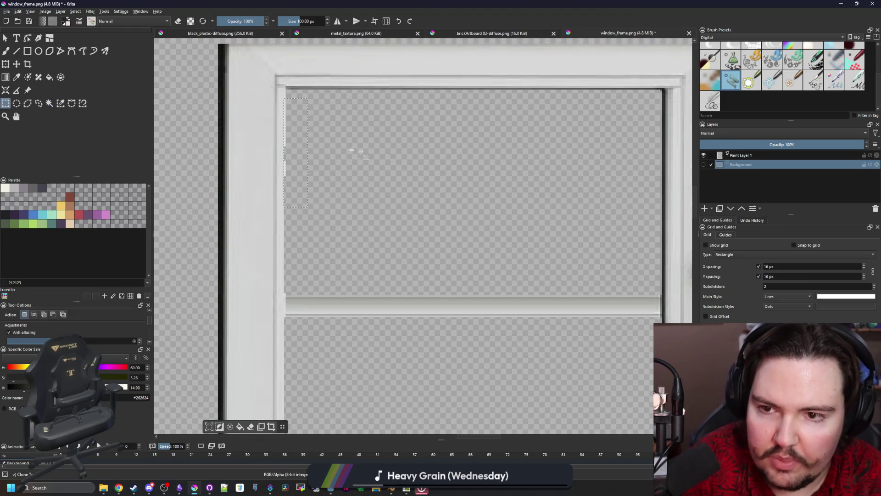
left_click(753, 156)
scroll(418, 283, "down", 1)
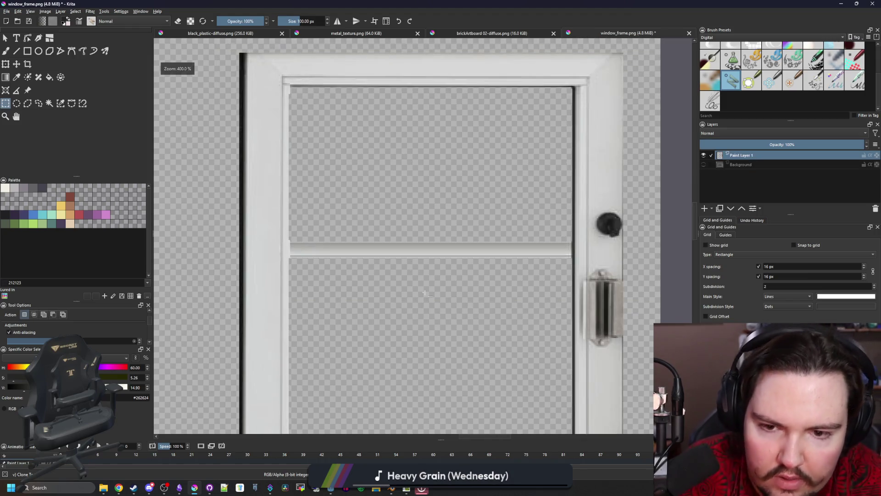
scroll(416, 276, "down", 1)
scroll(605, 329, "down", 2)
scroll(609, 431, "up", 4)
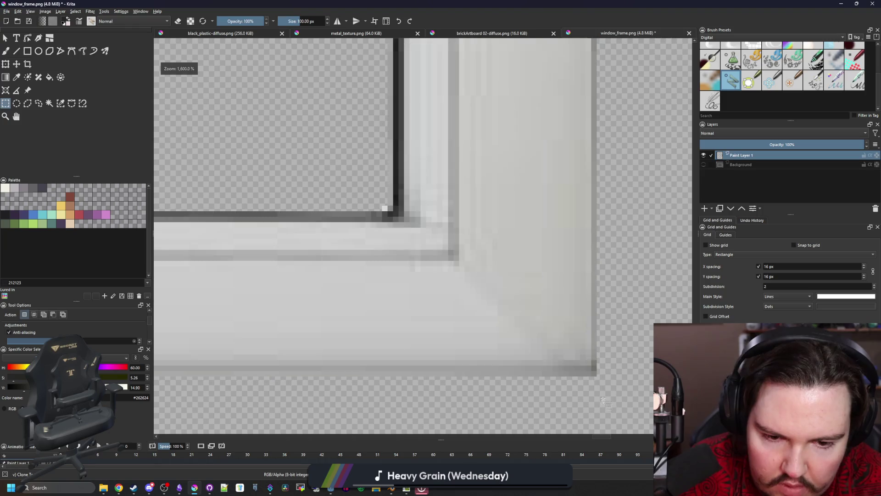
left_click_drag(596, 376, 134, 6)
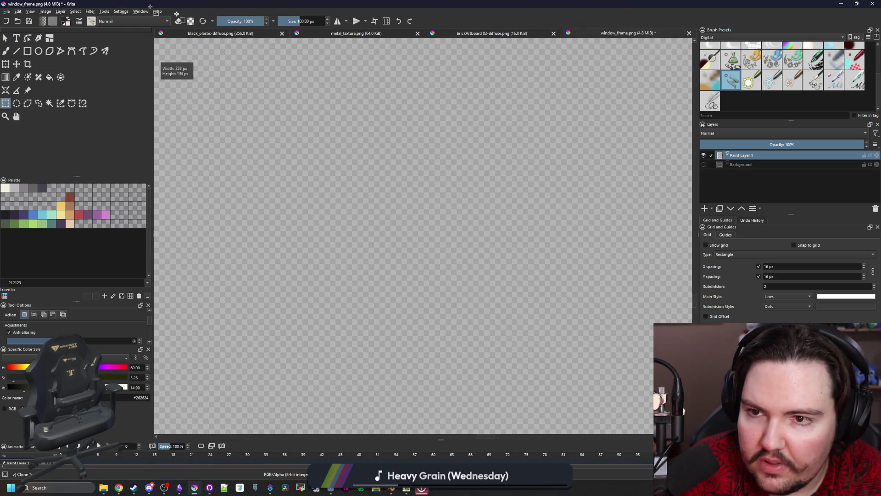
left_click_drag(818, 300, 678, 6)
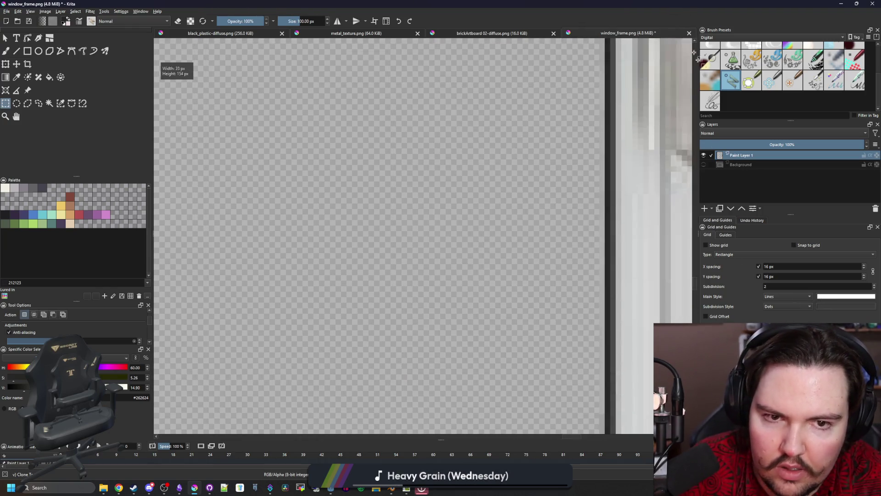
mouse_move(678, 6)
left_mouse_down()
mouse_move(525, 12)
mouse_move(189, 152)
left_mouse_up()
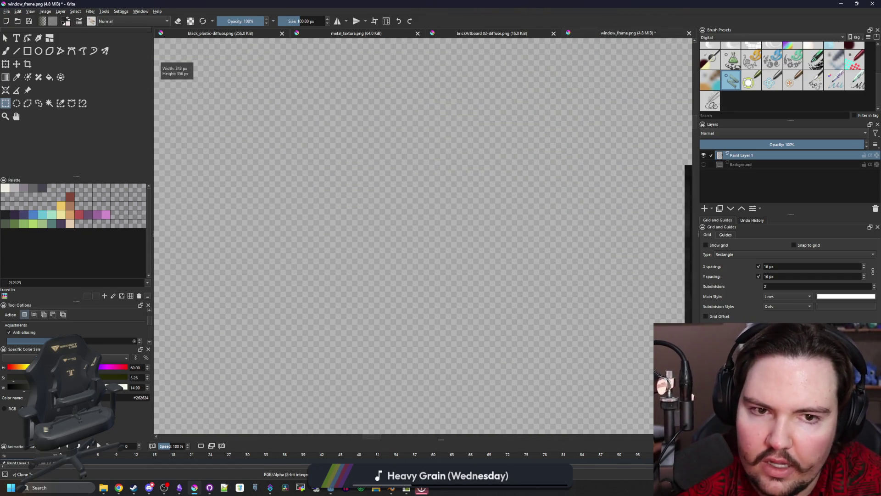
left_click_drag(189, 152, 244, 121)
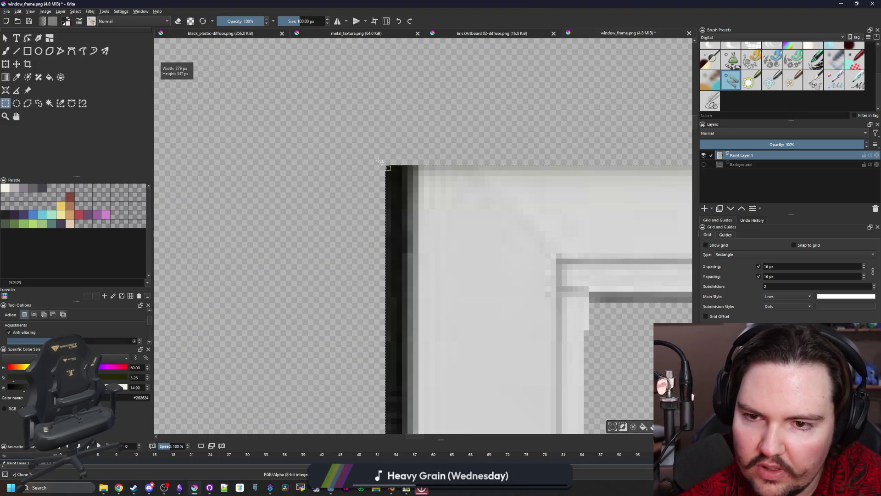
Step: Crop the canvas to the selected door, trimming away the empty margins
key("2")
key("c")
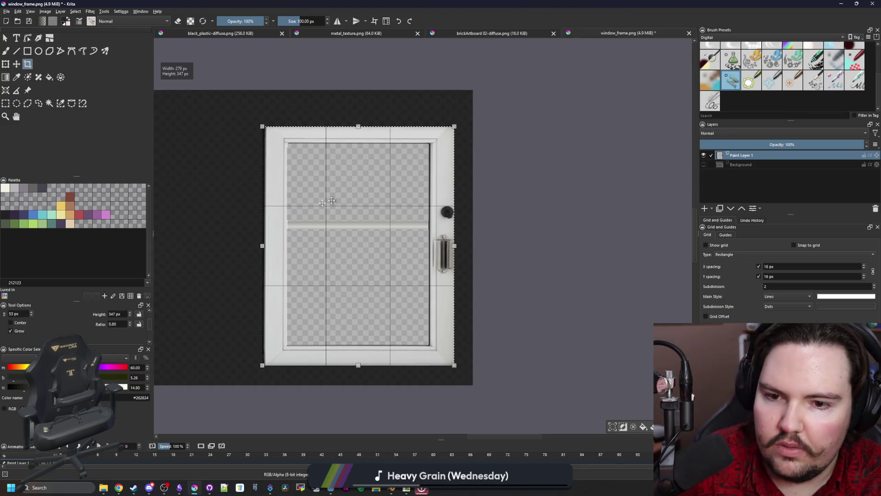
key("Return")
left_click(6, 14)
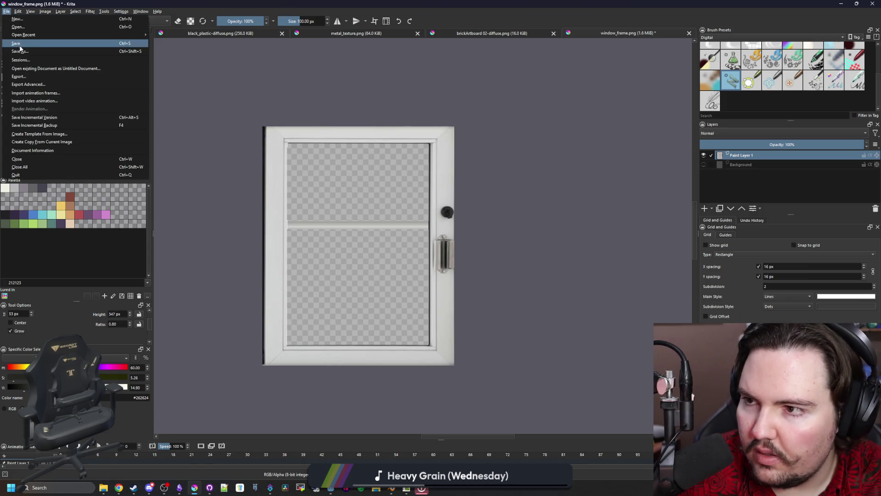
Step: Save the cropped door as window_door.png in the Textures folder, accepting the PNG options
left_click(193, 82)
key("ctrl+shift+s")
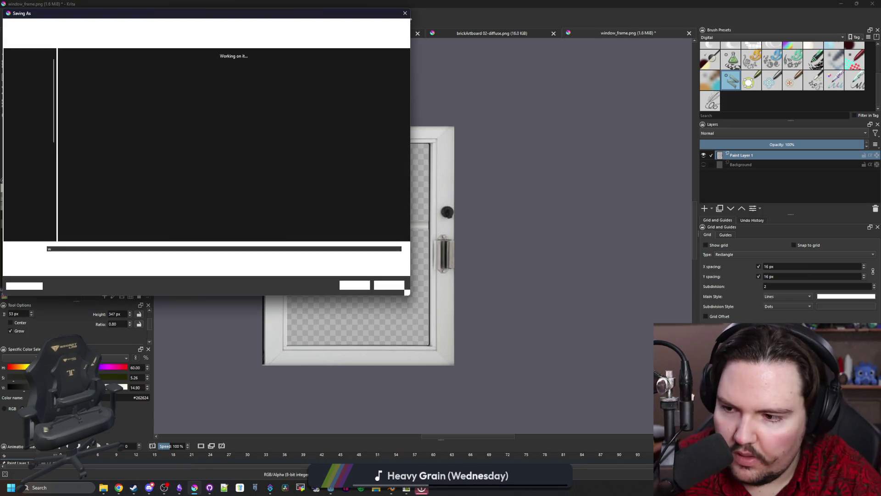
type("window_door")
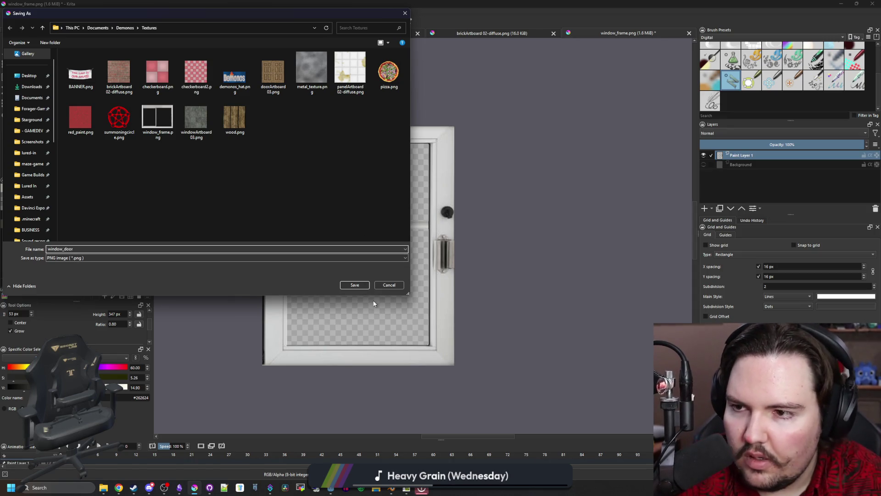
left_click(363, 284)
key("Return")
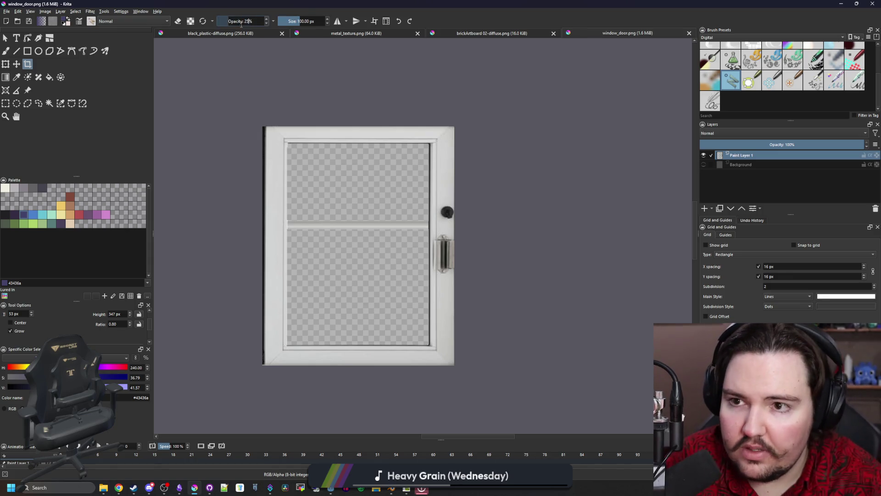
Step: Fill the door's glass panes with a translucent blue tint, undoing a first opaque fill
key("f")
scroll(345, 177, "up", 5)
left_click(351, 193)
scroll(365, 248, "down", 5)
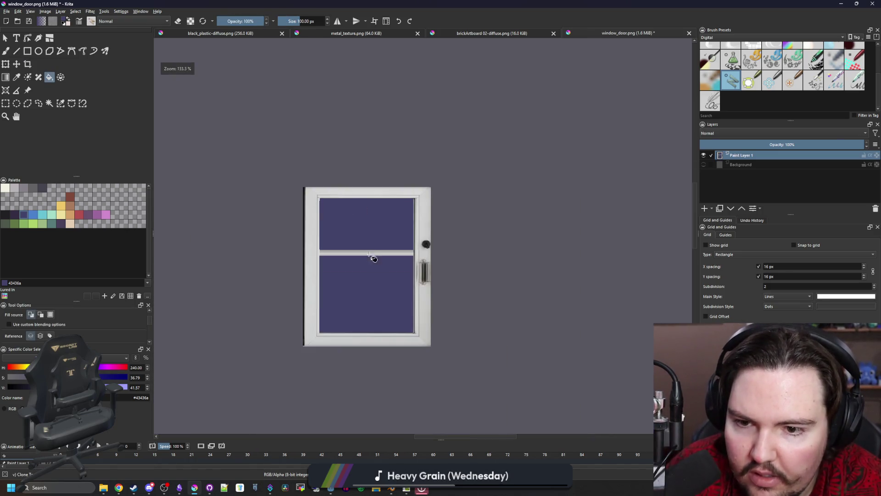
key("ctrl+z")
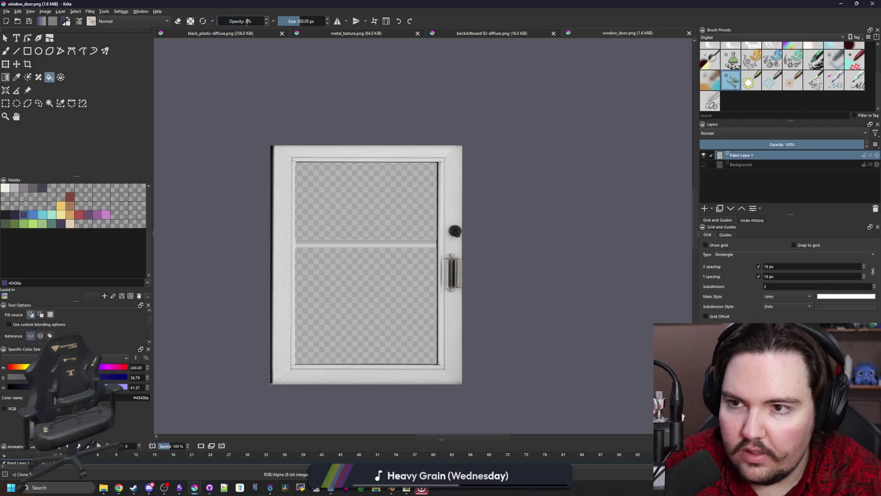
left_click(353, 212)
scroll(350, 234, "up", 2)
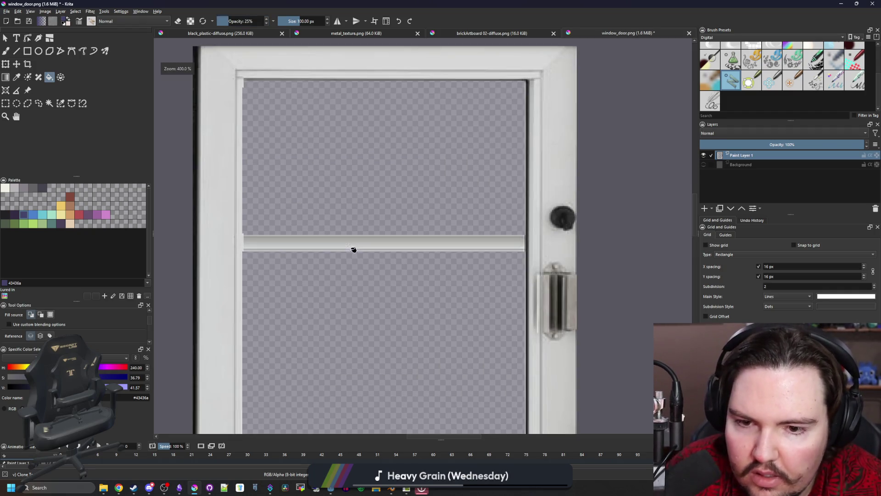
scroll(359, 237, "down", 1)
Step: Resave the tinted door PNG and reopen window_frame.png alongside it
key("ctrl+s")
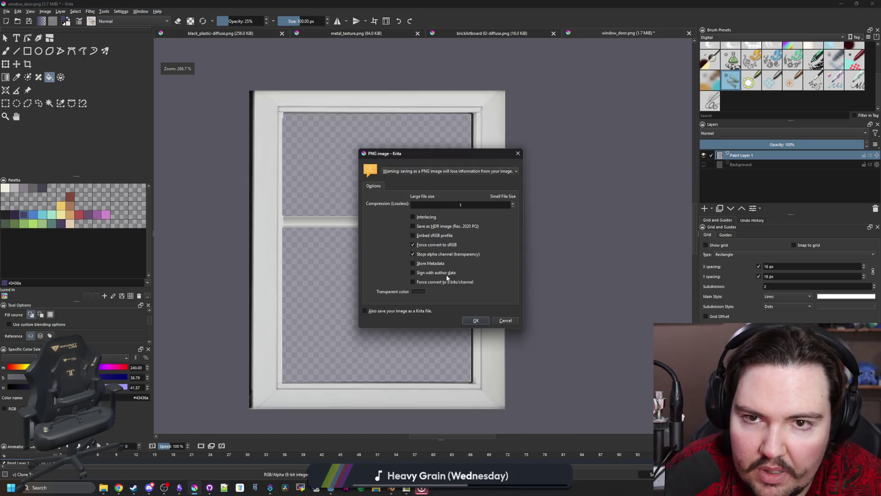
left_click(475, 320)
left_click(6, 11)
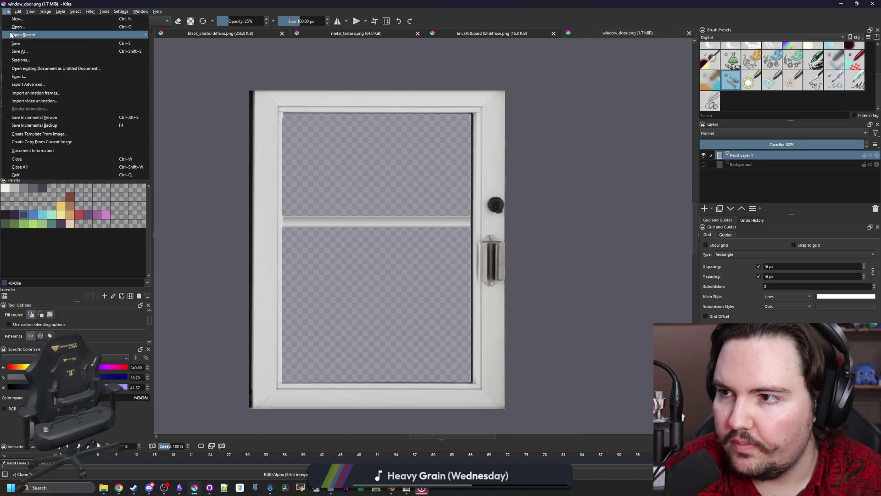
key("Escape")
key("Escape")
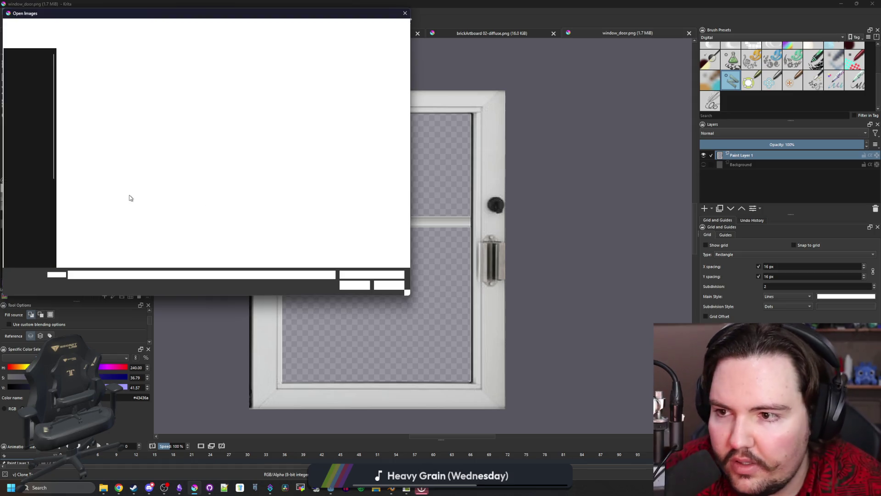
key("Escape")
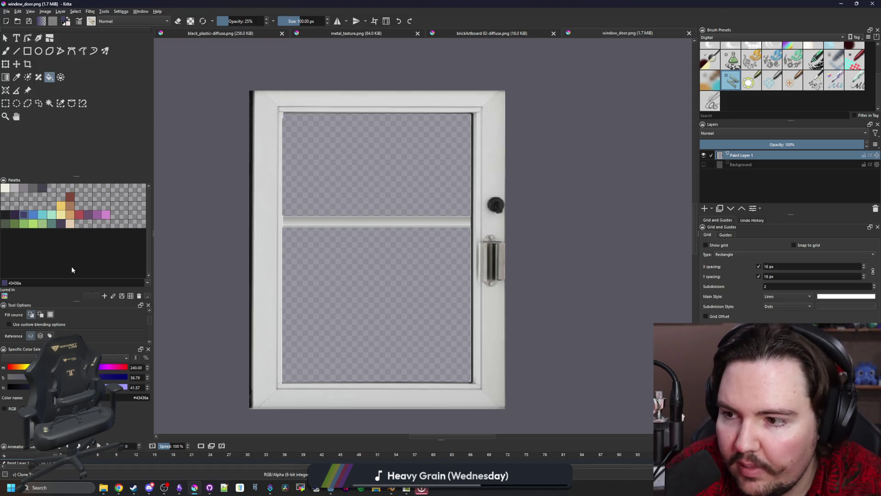
key("ctrl+r")
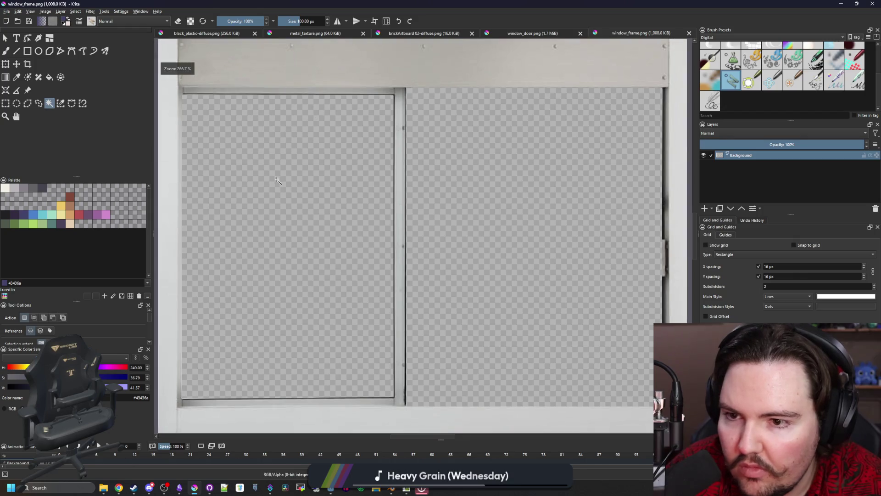
Step: Fill the window frame's left glass pane with a translucent blue tint, undoing an opaque fill
left_click(48, 77)
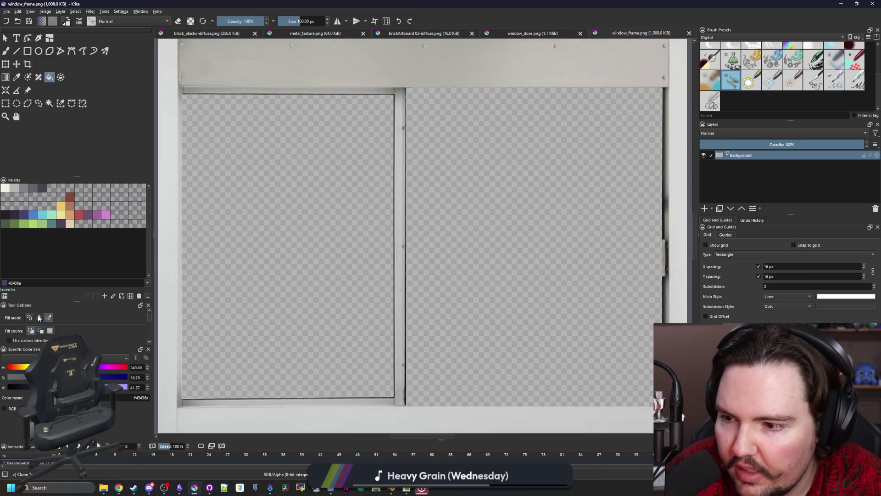
left_click(291, 241)
scroll(258, 144, "down", 2)
key("ctrl+z")
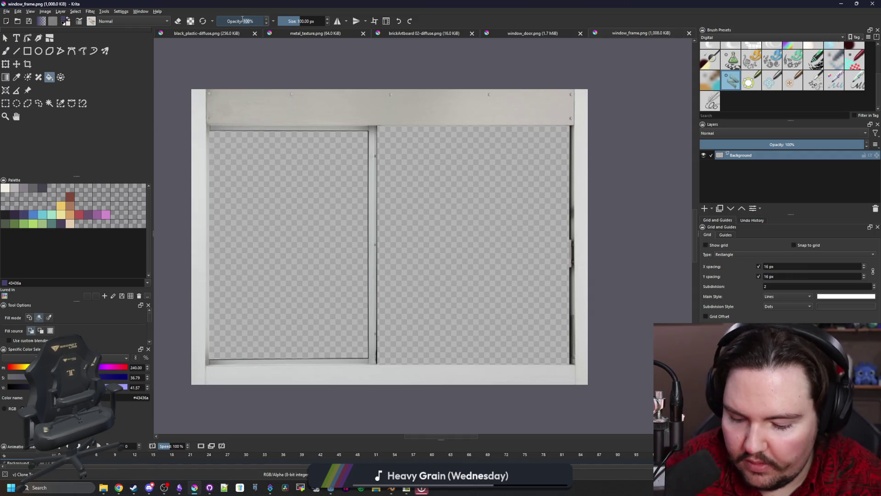
left_click(271, 229)
Step: Resave the window frame PNG and switch back to the Godot building scene
key("ctrl+s")
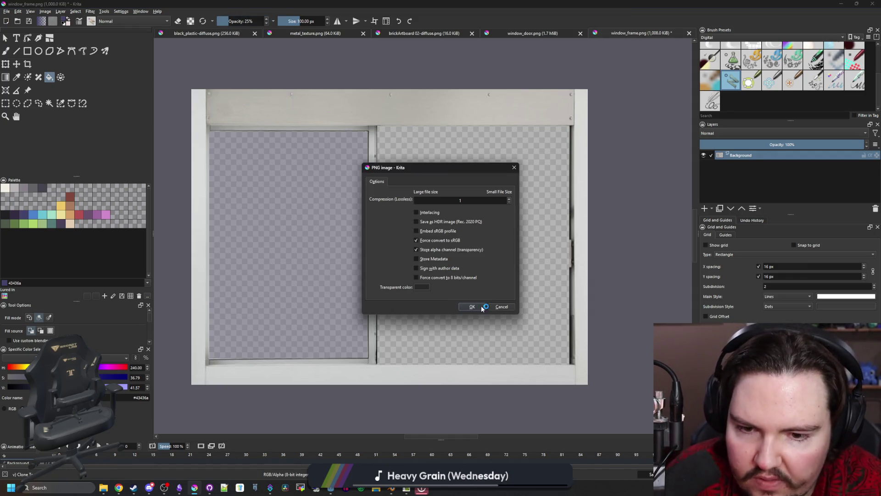
left_click(473, 306)
key("alt+Tab")
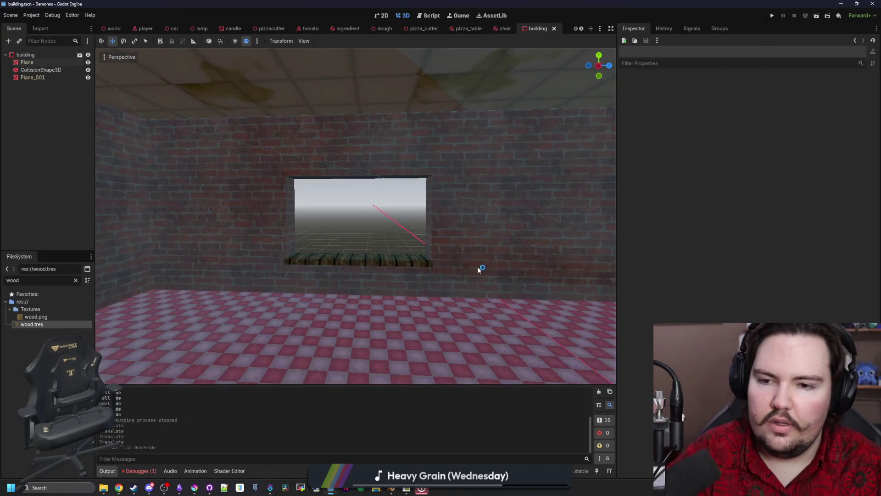
left_click(33, 55)
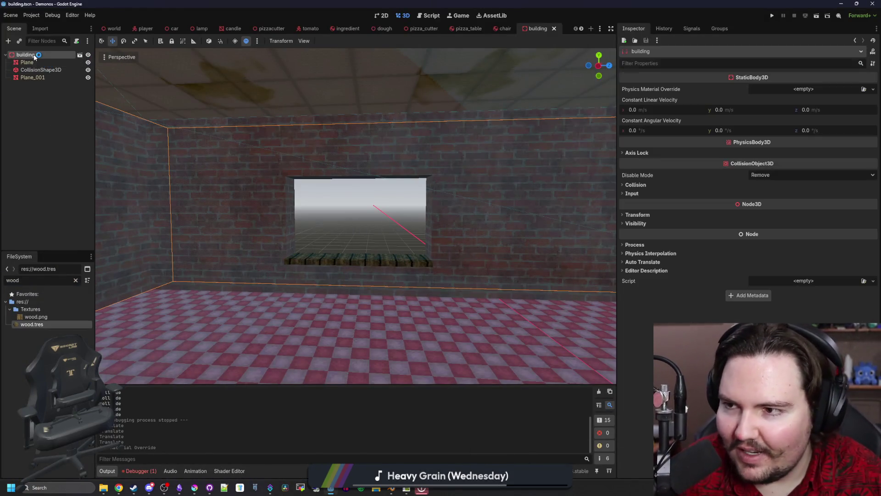
scroll(317, 209, "up", 5)
scroll(352, 236, "down", 3)
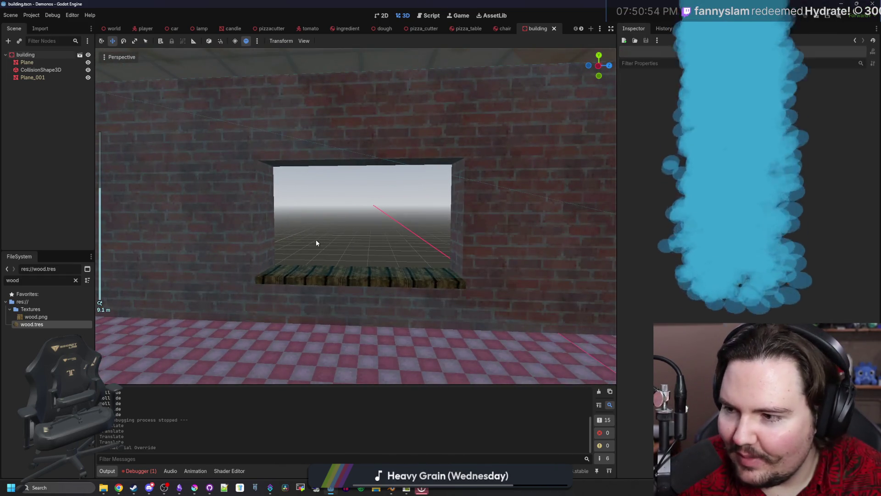
scroll(316, 241, "down", 3)
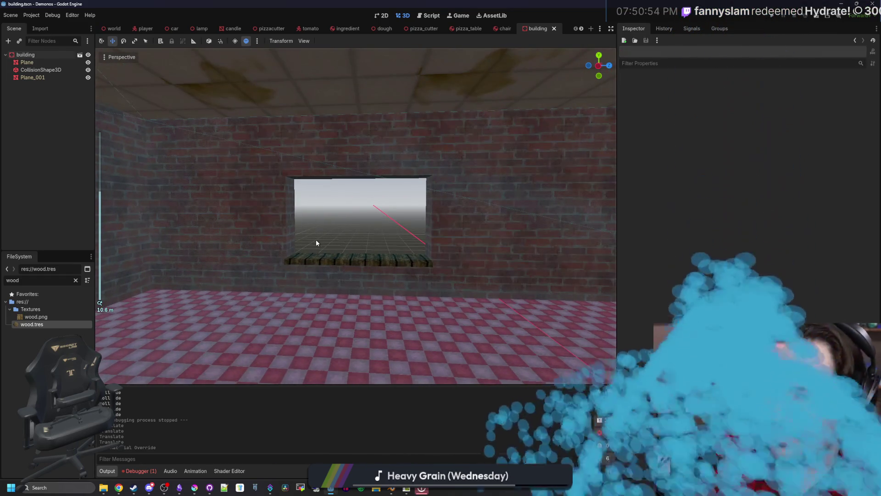